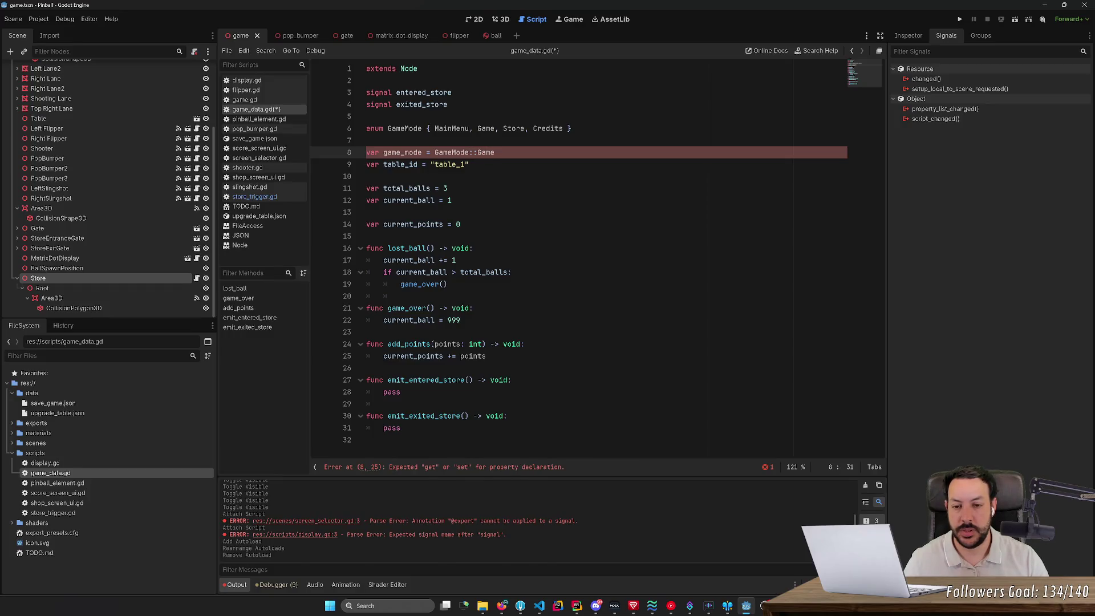
- Fix line 8 so game_mode initialises to GameMode.Game, then save the script
{"action": "key", "text": "ctrl+s"}
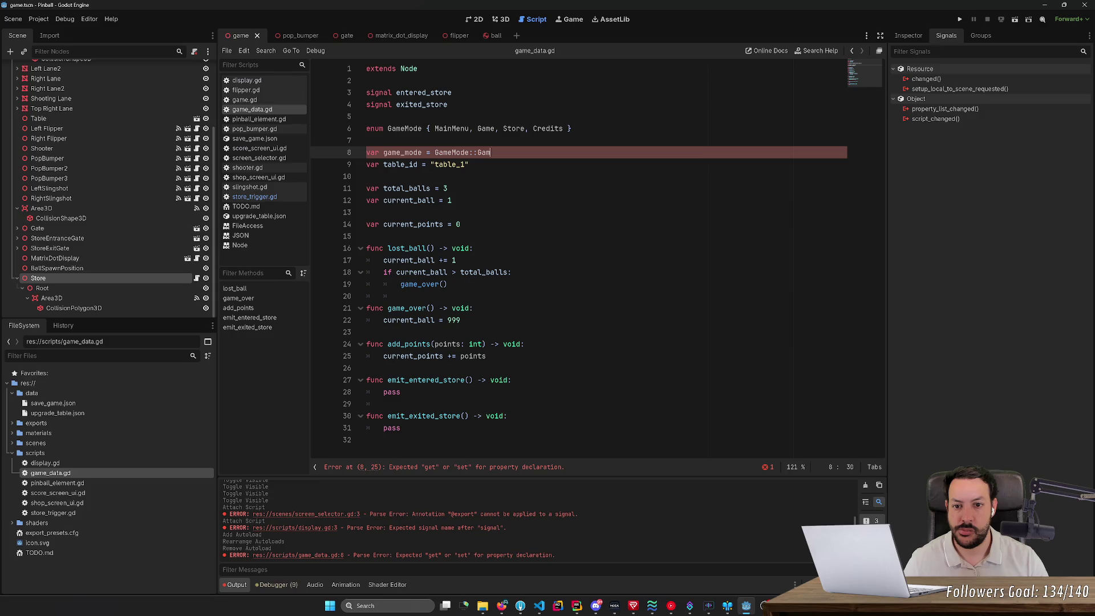
{"action": "key", "text": "BackSpace"}
{"action": "key", "text": "BackSpace"}
{"action": "key", "text": "BackSpace"}
{"action": "type", "text": "."}
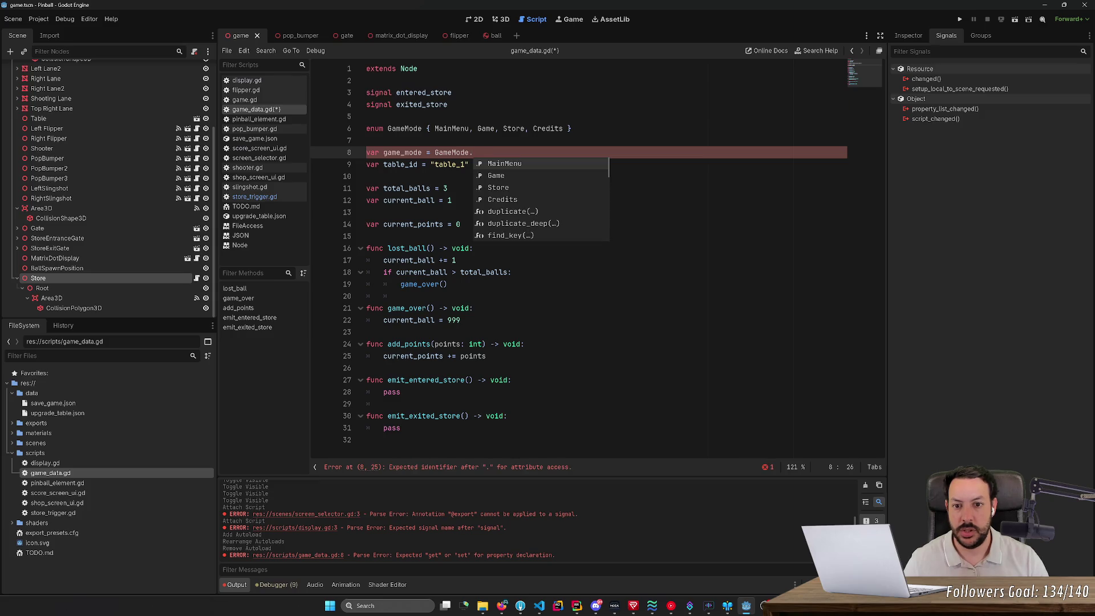
{"action": "type", "text": "G"}
{"action": "key", "text": "Return"}
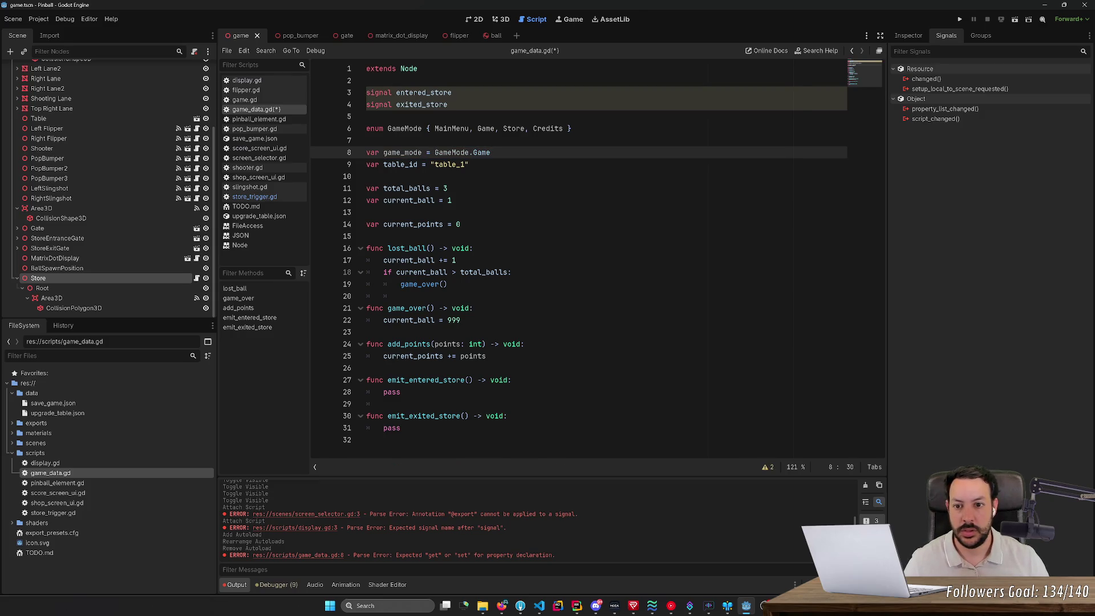
{"action": "key", "text": "Return"}
{"action": "key", "text": "ctrl+s"}
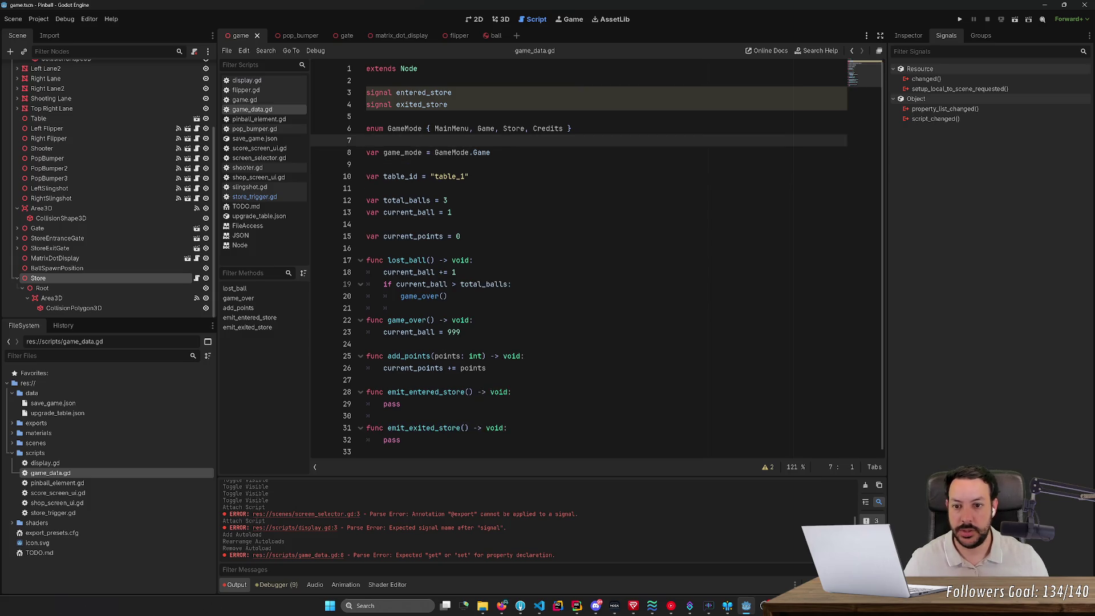
- Add game_mode = GameMode.Store inside emit_entered_store
{"action": "double_click", "coordinate": [402, 152]}
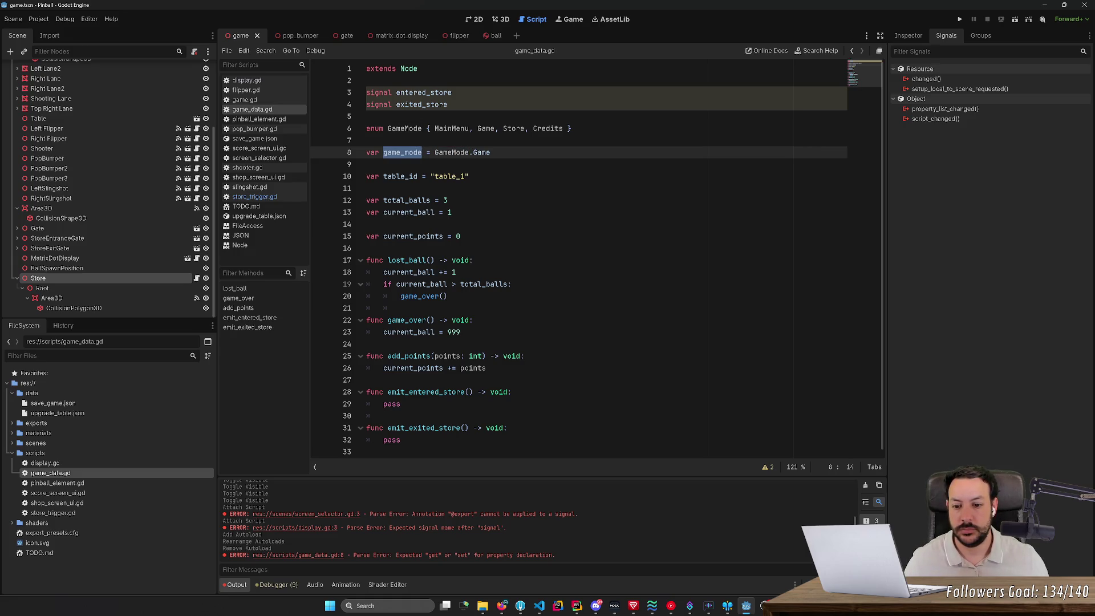
{"action": "left_click", "coordinate": [512, 392]}
{"action": "key", "text": "Return"}
{"action": "type", "text": "game"}
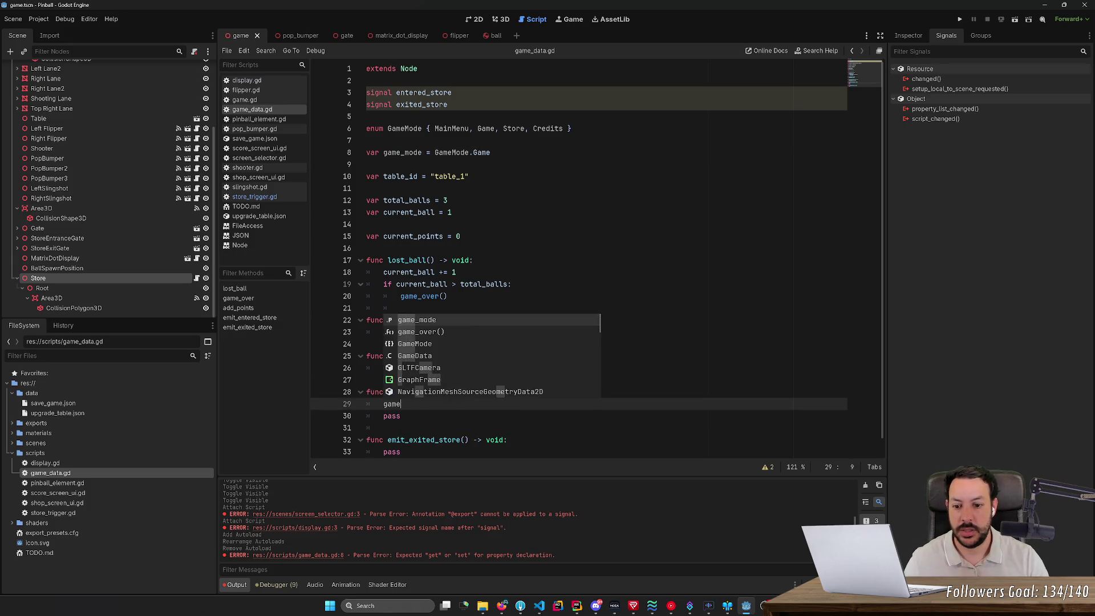
{"action": "key", "text": "Return"}
{"action": "type", "text": "GameMode."}
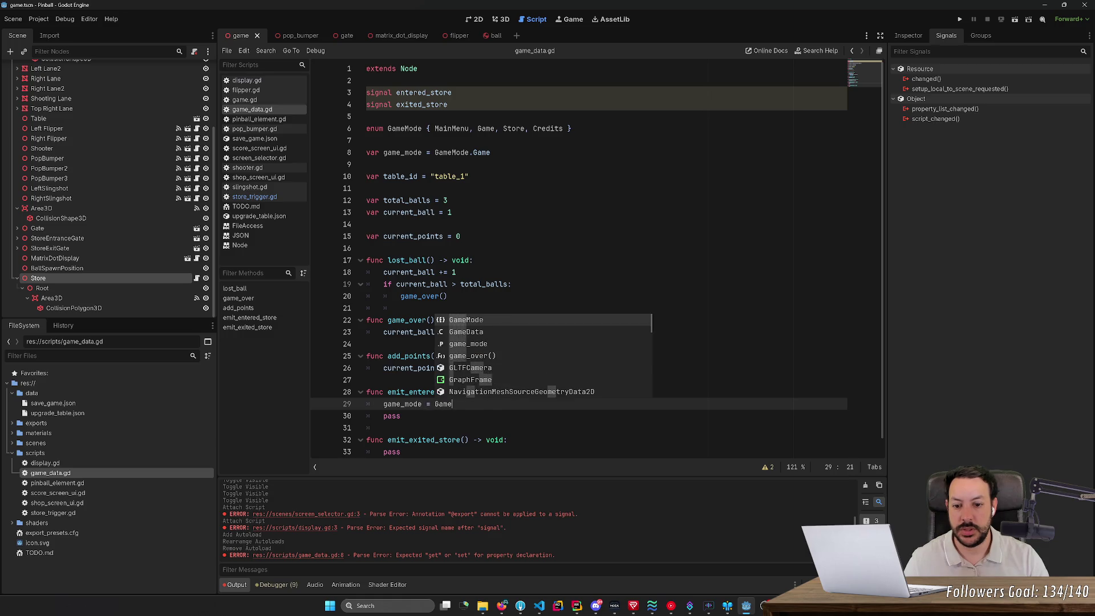
{"action": "key", "text": "Down"}
{"action": "key", "text": "Down"}
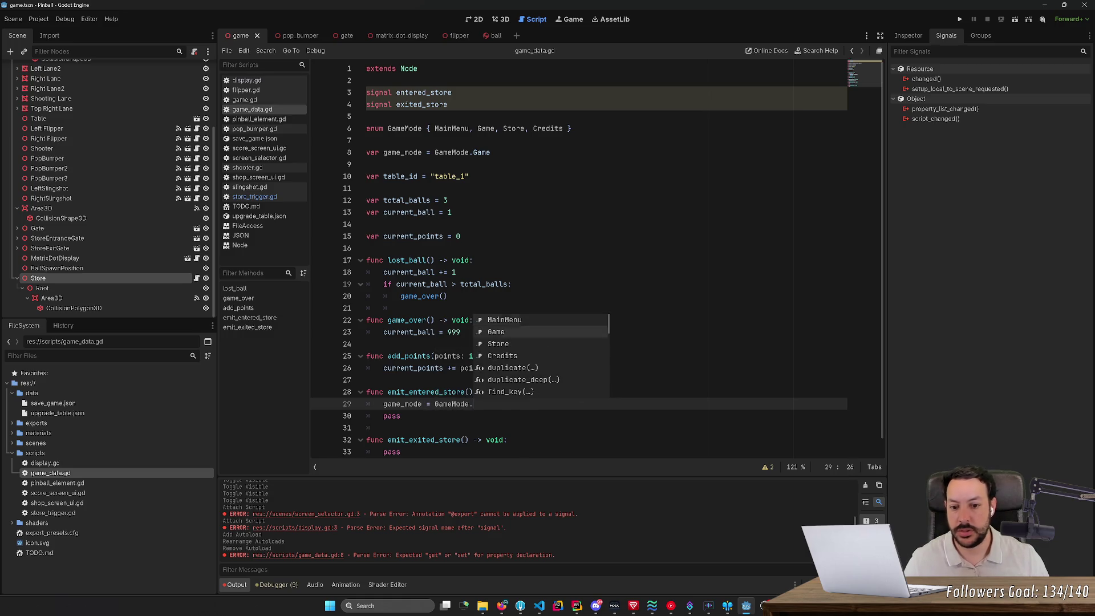
{"action": "key", "text": "Return"}
{"action": "scroll", "coordinate": [597, 259], "scroll_direction": "down", "scroll_amount": 1}
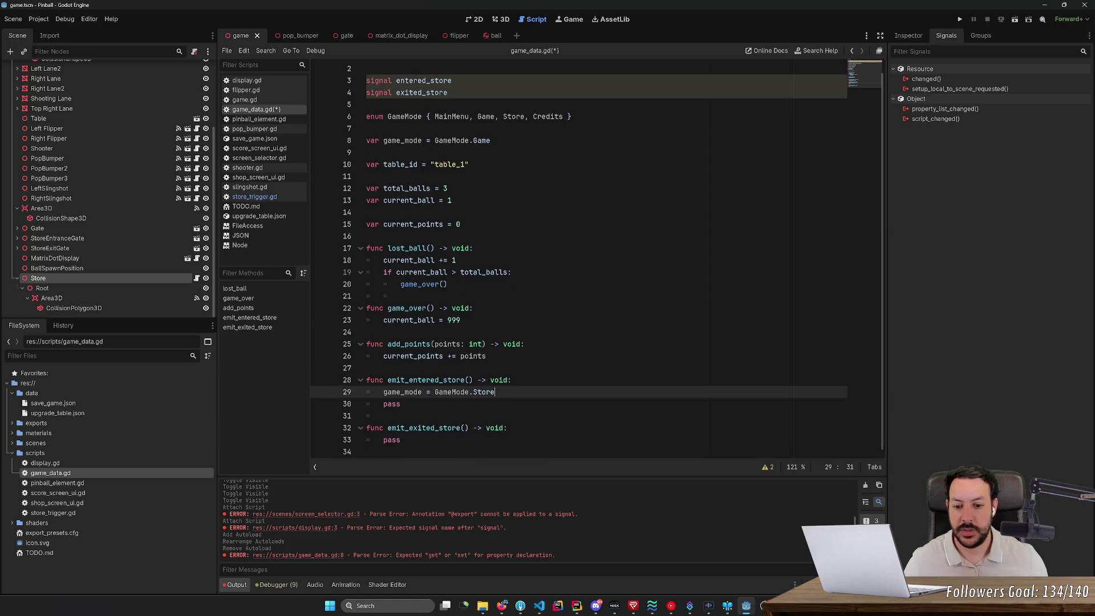
- Copy the assignment into emit_exited_store as game_mode = GameMode.Game
{"action": "key", "text": "ctrl+c"}
{"action": "key", "text": "Down"}
{"action": "key", "text": "Down"}
{"action": "key", "text": "Down"}
{"action": "key", "text": "ctrl+v"}
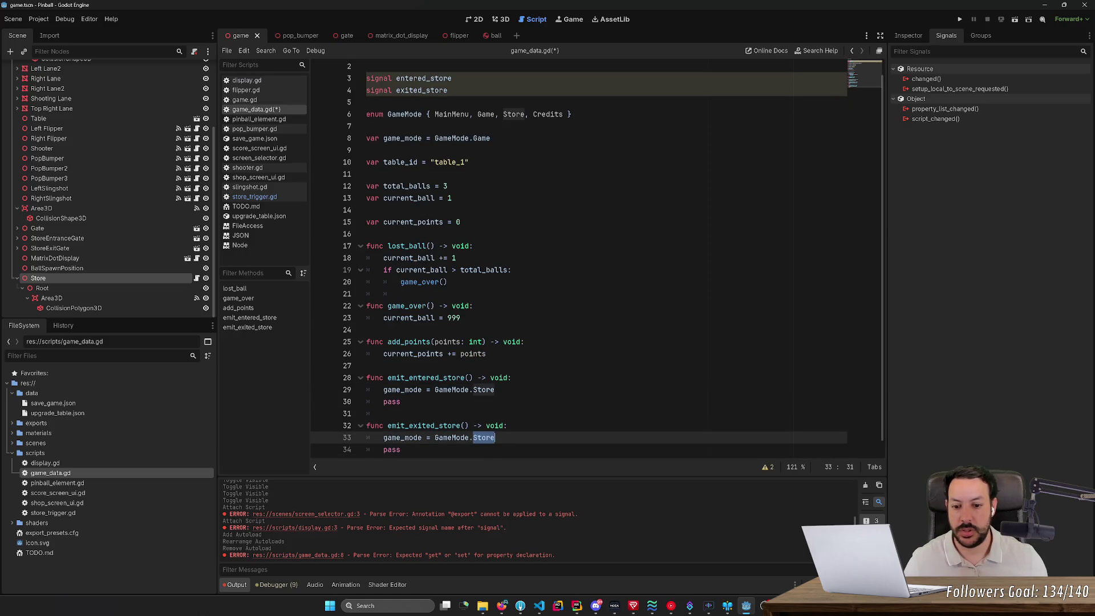
{"action": "type", "text": "Game"}
{"action": "left_click", "coordinate": [399, 365]}
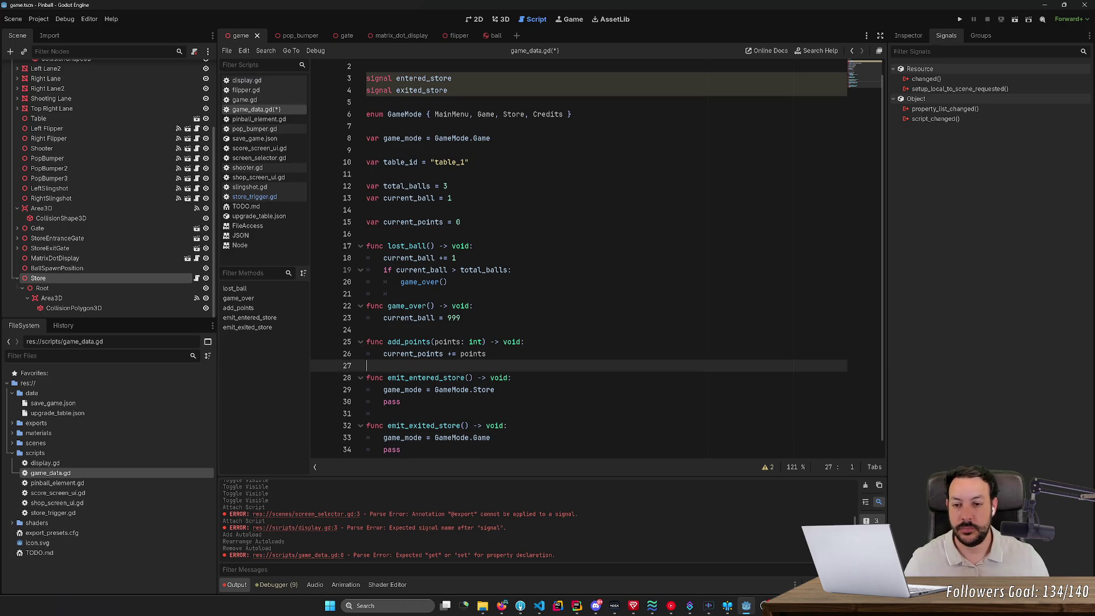
{"action": "key", "text": "alt+Tab"}
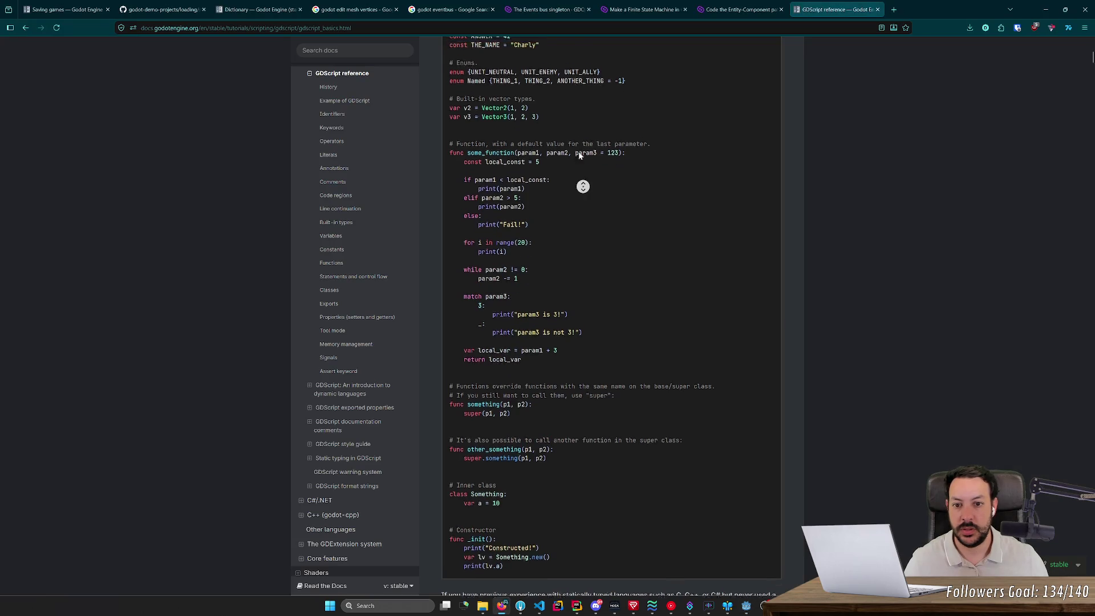
{"action": "scroll", "coordinate": [604, 152], "scroll_direction": "up", "scroll_amount": 5}
{"action": "left_click", "coordinate": [388, 52]}
{"action": "type", "text": "read"}
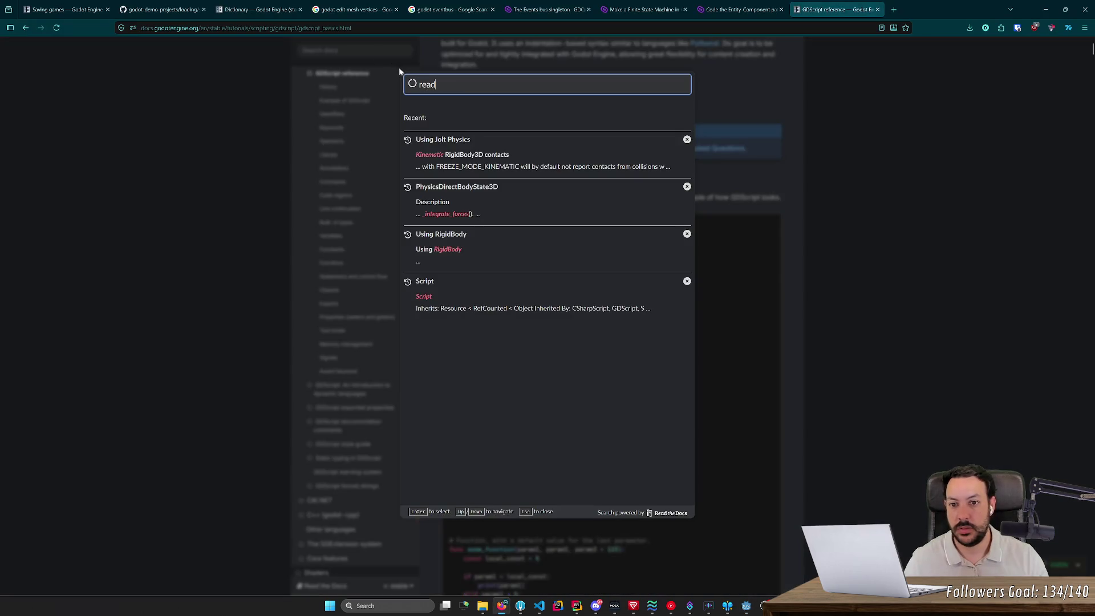
{"action": "type", "text": "onlu"}
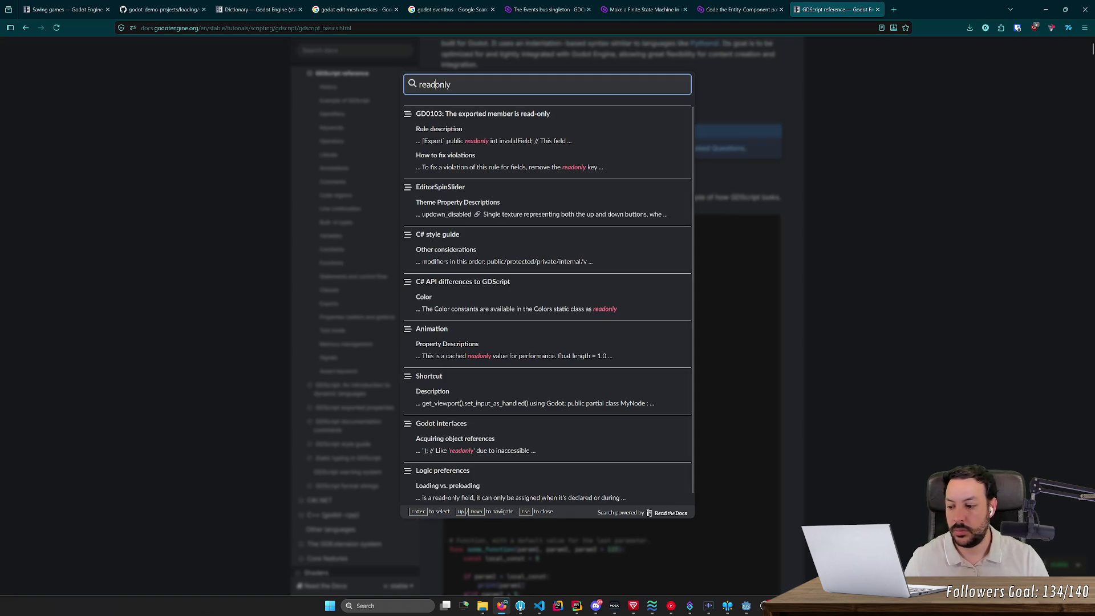
{"action": "type", "text": "-"}
{"action": "key", "text": "BackSpace"}
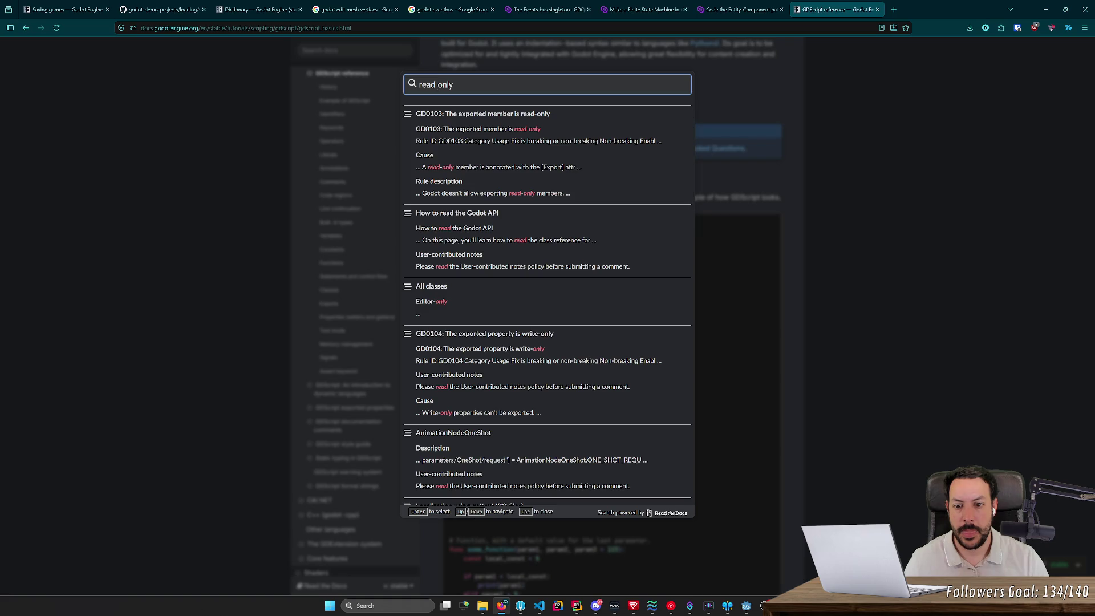
{"action": "left_click", "coordinate": [503, 131]}
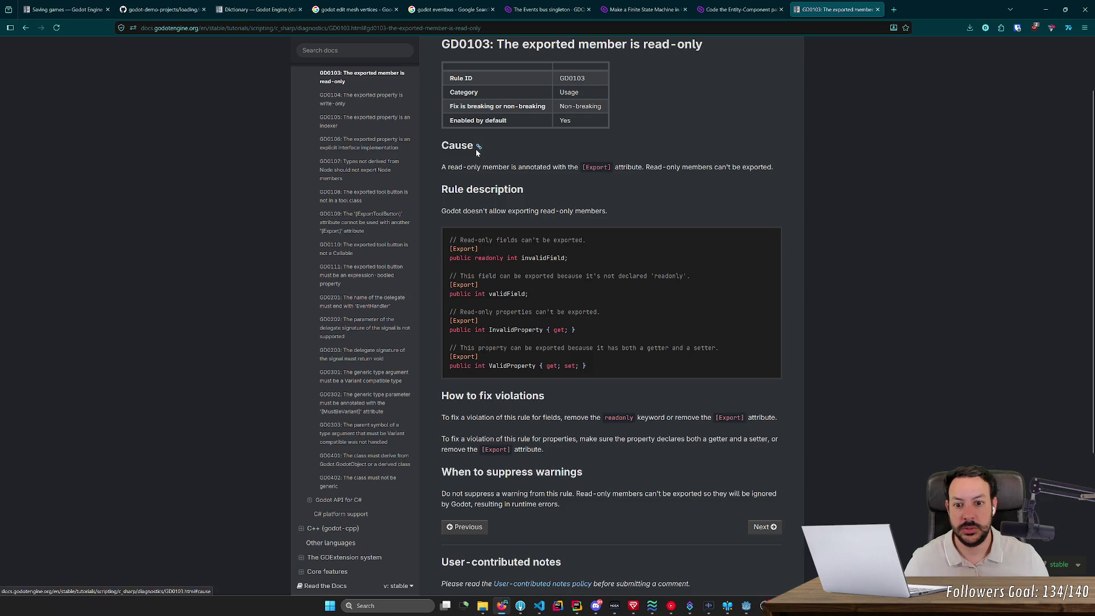
{"action": "scroll", "coordinate": [495, 162], "scroll_direction": "up", "scroll_amount": 2}
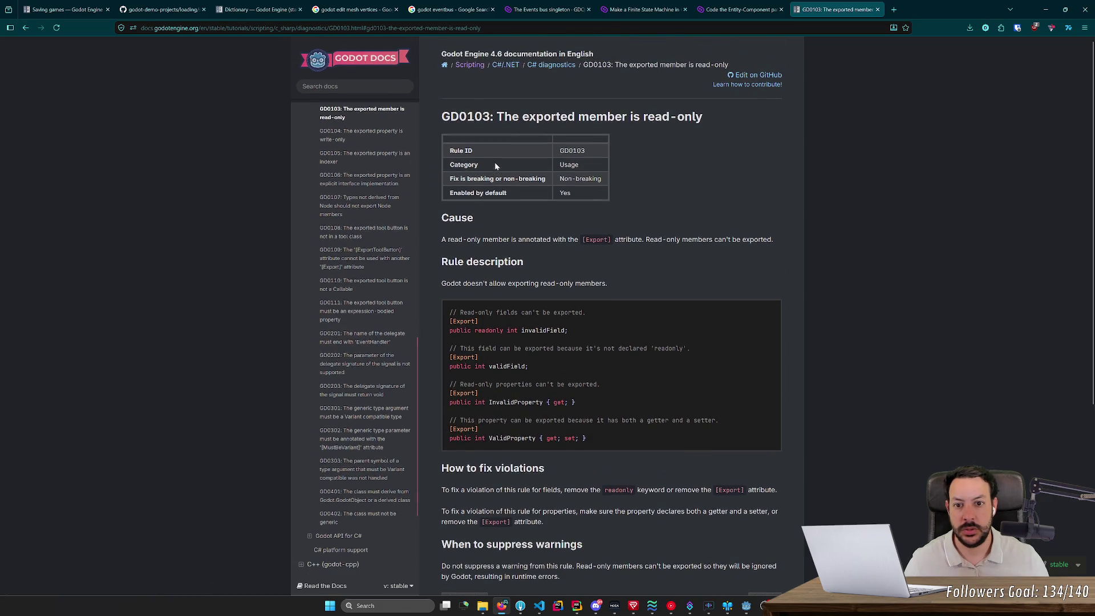
{"action": "key", "text": "alt+Tab"}
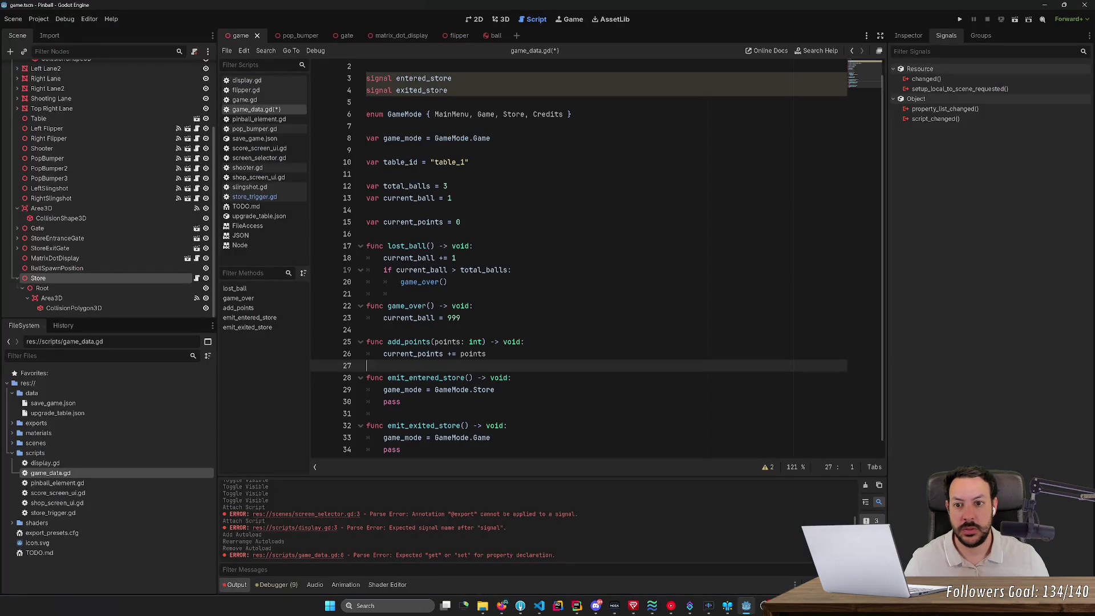
{"action": "key", "text": "alt+Tab"}
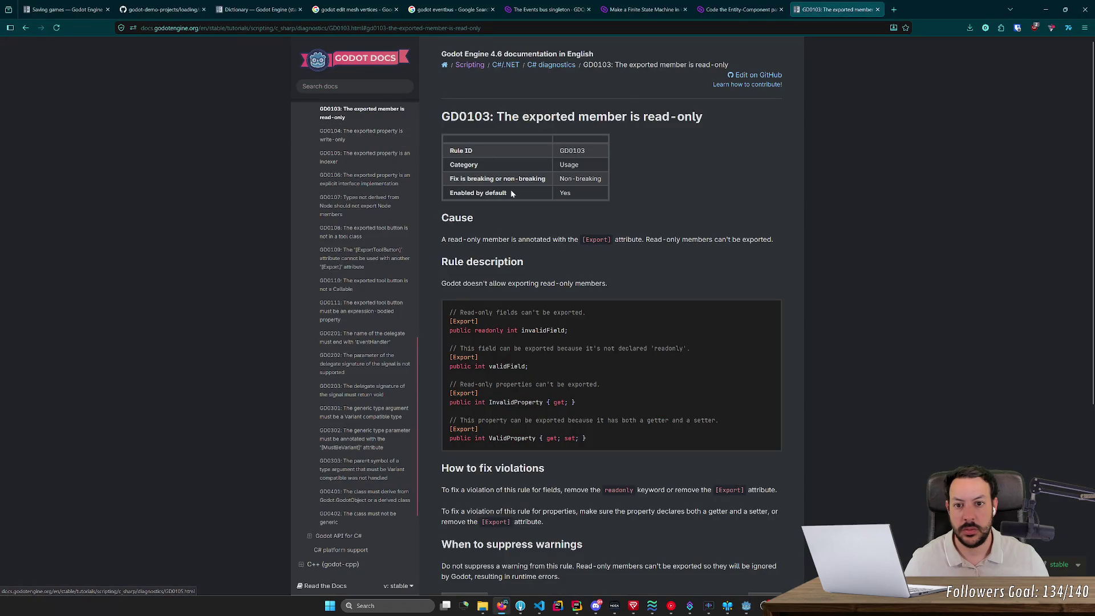
{"action": "key", "text": "alt+Tab"}
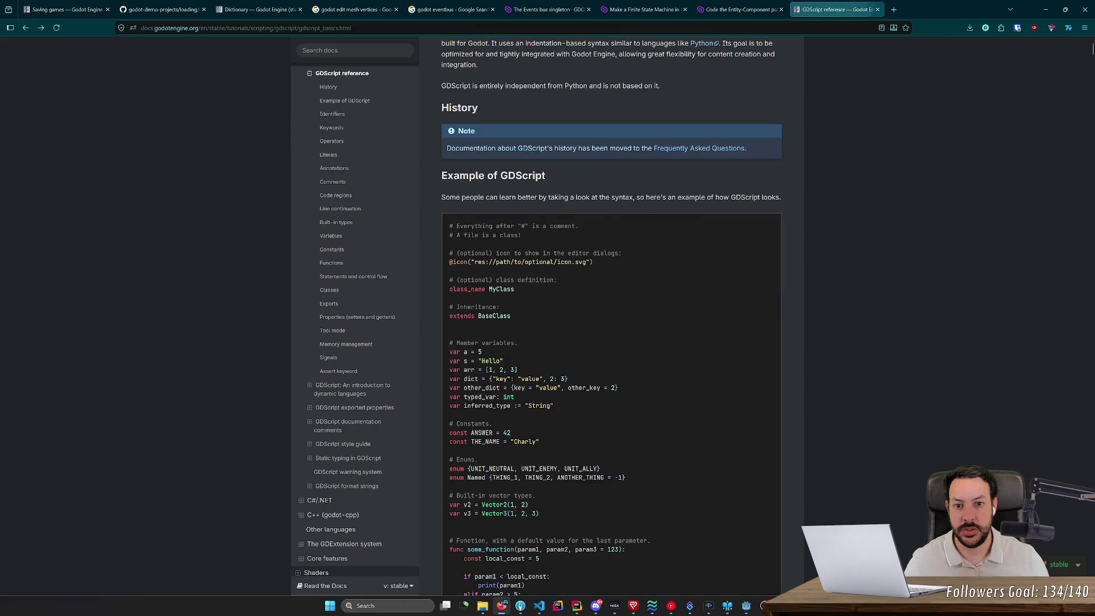
- Search the docs for 'read-only', then open 'GDScript: An introduction to dynamic languages'
{"action": "key", "text": "alt+Tab"}
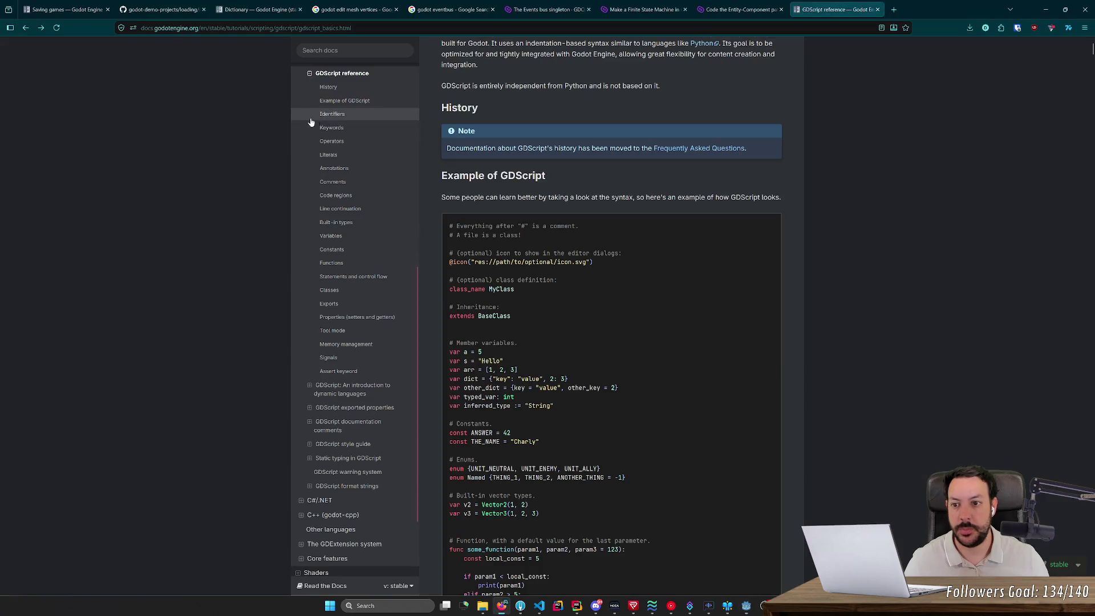
{"action": "type", "text": "/read"}
{"action": "key", "text": "BackSpace"}
{"action": "key", "text": "BackSpace"}
{"action": "key", "text": "BackSpace"}
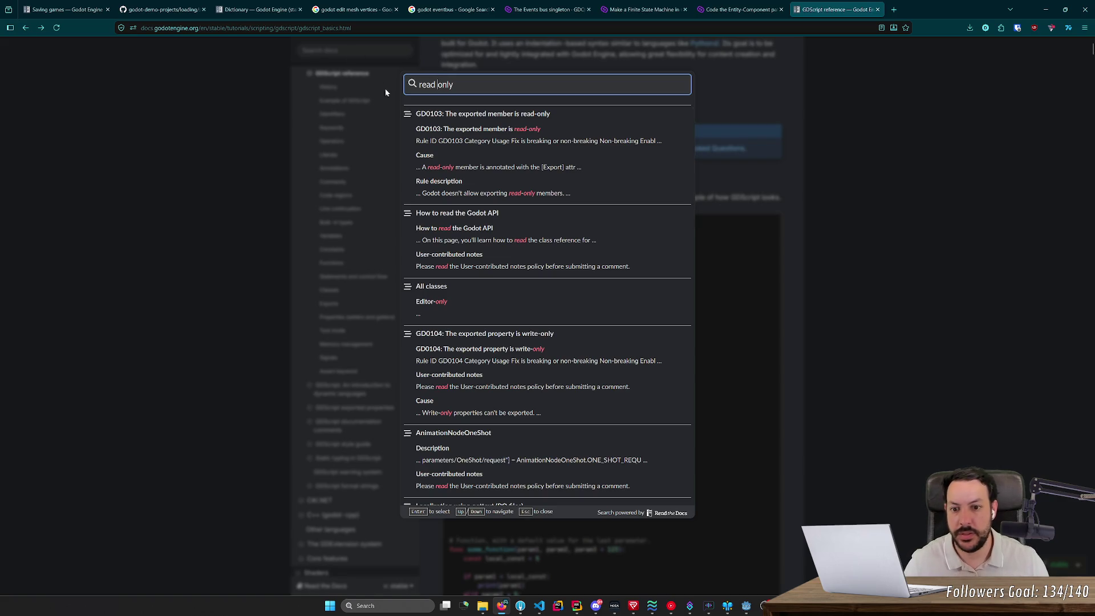
{"action": "scroll", "coordinate": [497, 224], "scroll_direction": "down", "scroll_amount": 4}
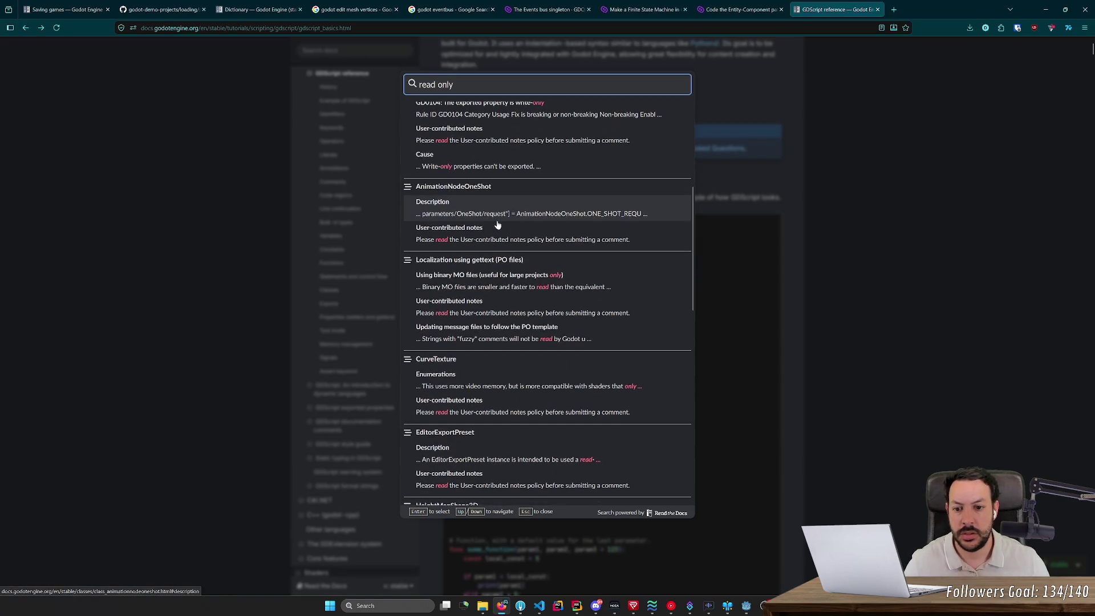
{"action": "scroll", "coordinate": [497, 222], "scroll_direction": "up", "scroll_amount": 4}
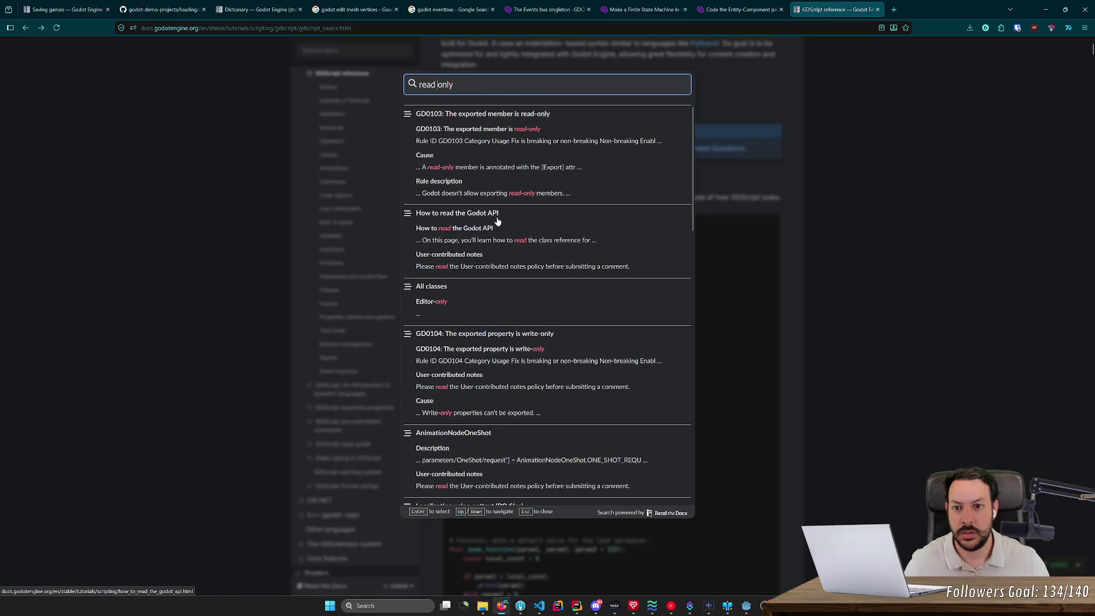
{"action": "key", "text": "BackSpace"}
{"action": "type", "text": "-"}
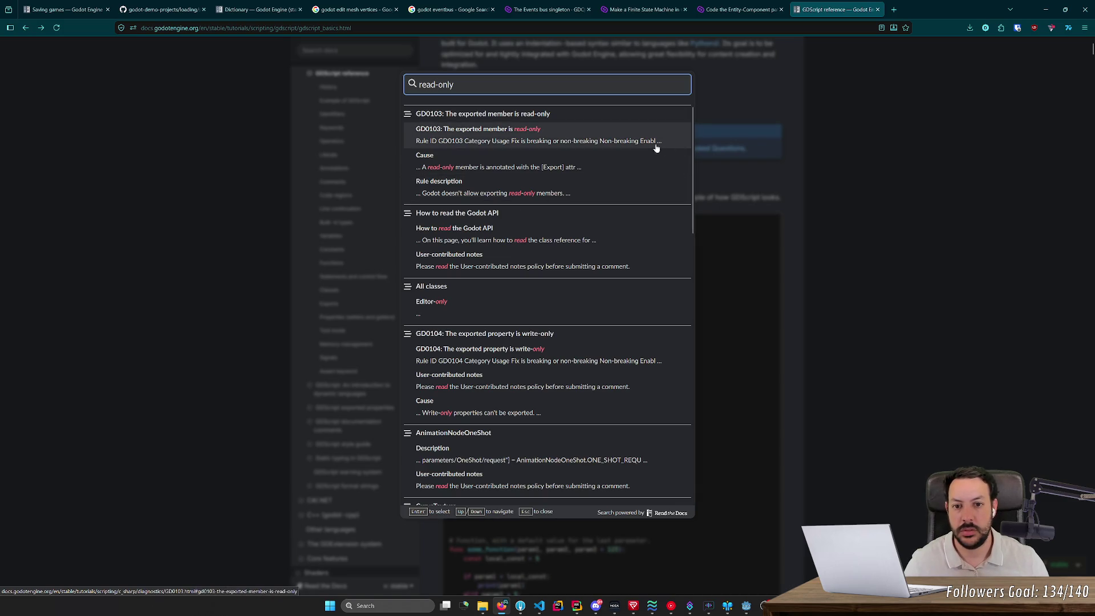
{"action": "left_click", "coordinate": [307, 164]}
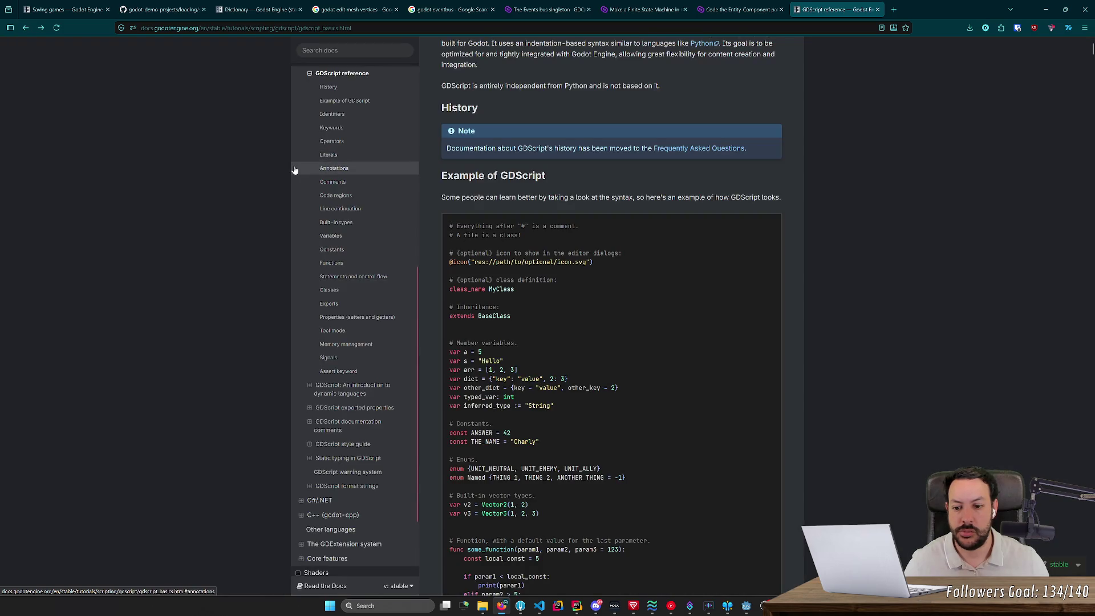
{"action": "left_click", "coordinate": [327, 393]}
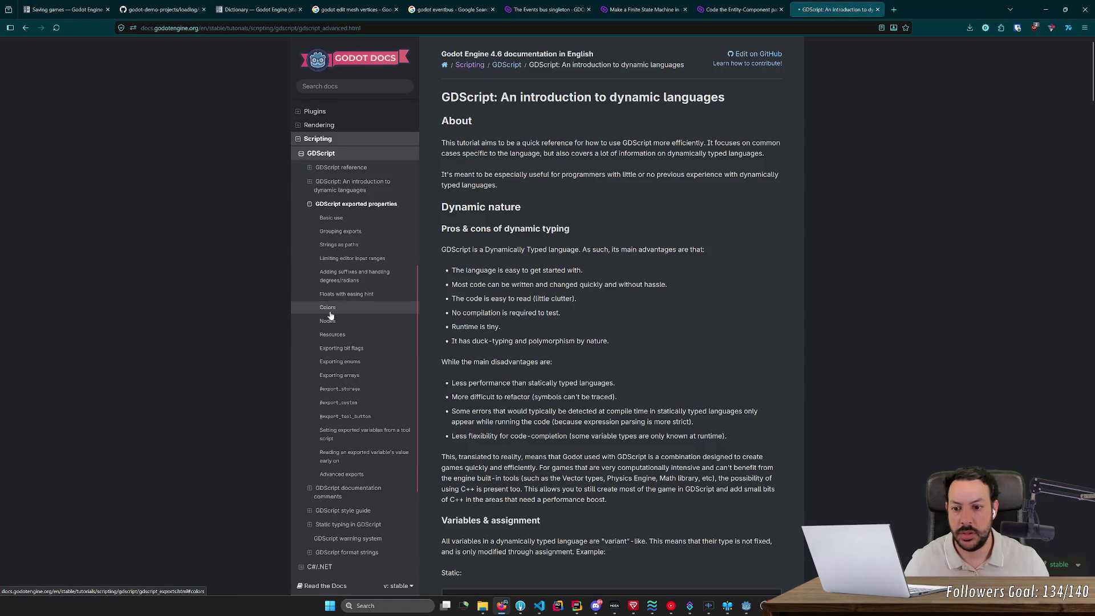
- Look over the Basic use section of the GDScript exported properties page
{"action": "left_click", "coordinate": [325, 313]}
{"action": "left_click", "coordinate": [331, 123]}
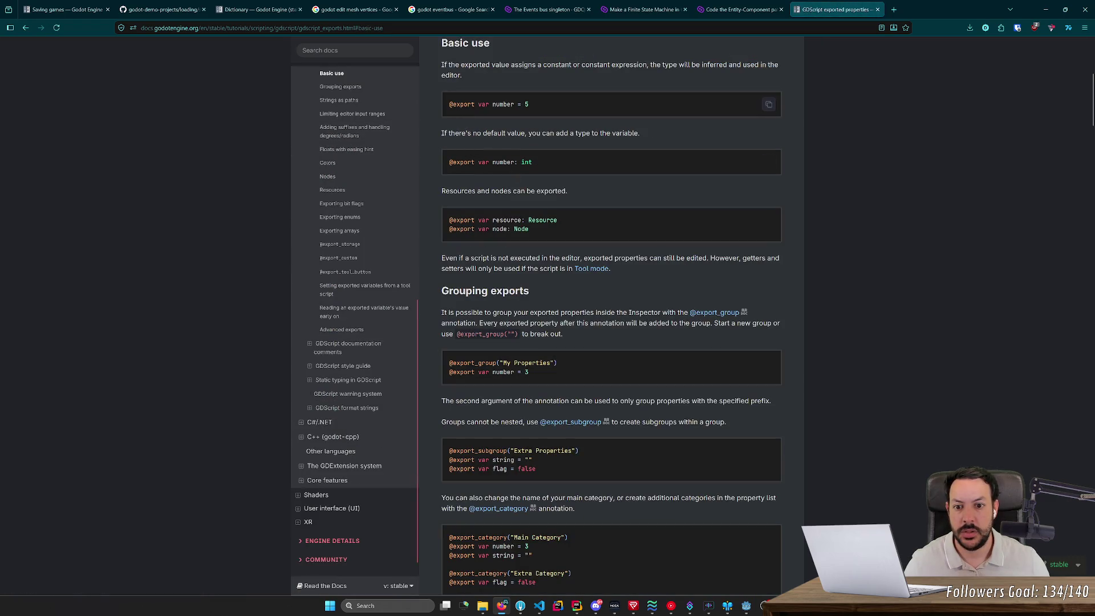
{"action": "middle_click", "coordinate": [470, 136]}
{"action": "scroll", "coordinate": [470, 136], "scroll_direction": "up", "scroll_amount": 1}
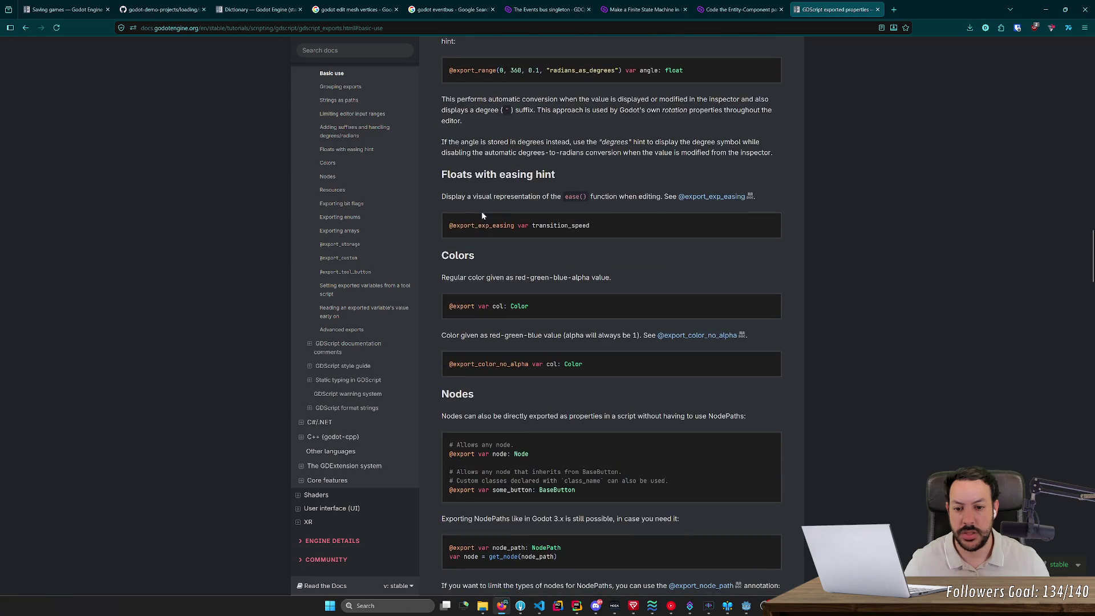
{"action": "scroll", "coordinate": [367, 210], "scroll_direction": "up", "scroll_amount": 4}
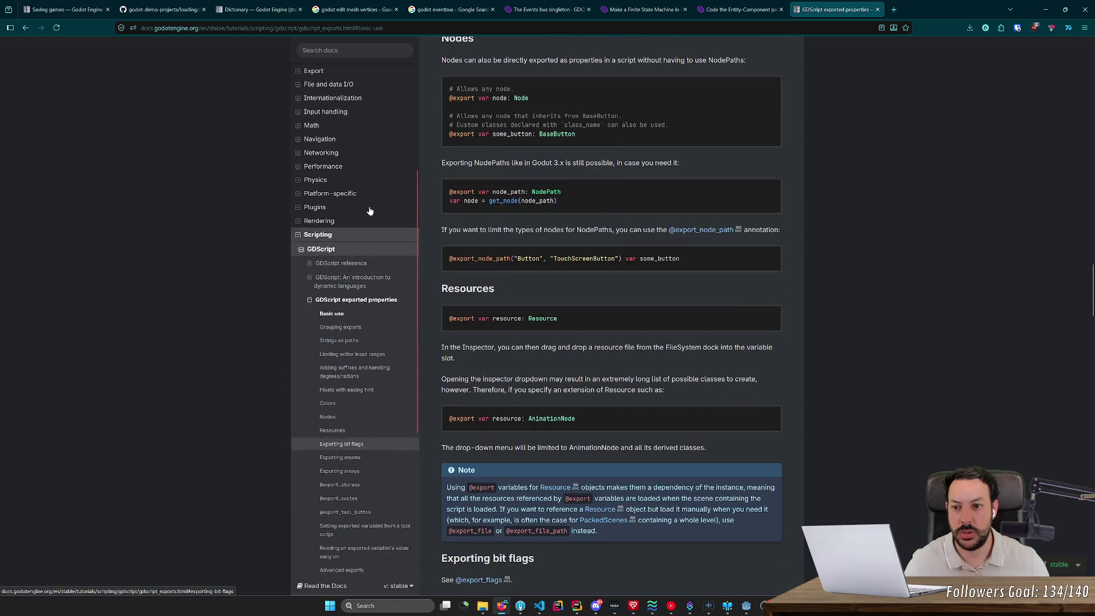
- Collapse exported properties and jump to the dynamic languages introduction's Duck typing section
{"action": "left_click", "coordinate": [309, 309]}
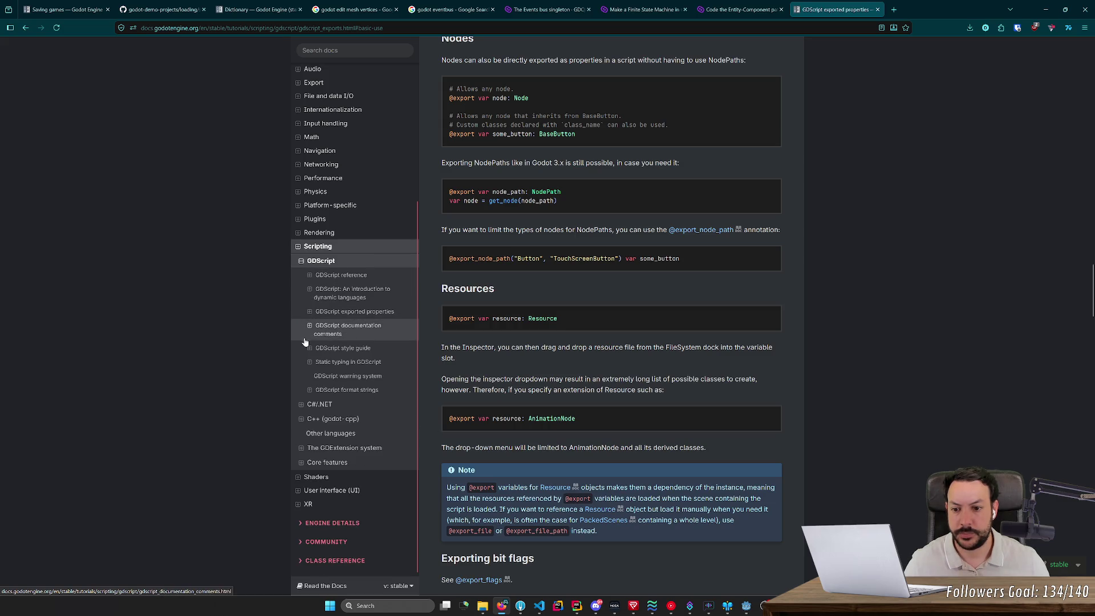
{"action": "left_click", "coordinate": [309, 290]}
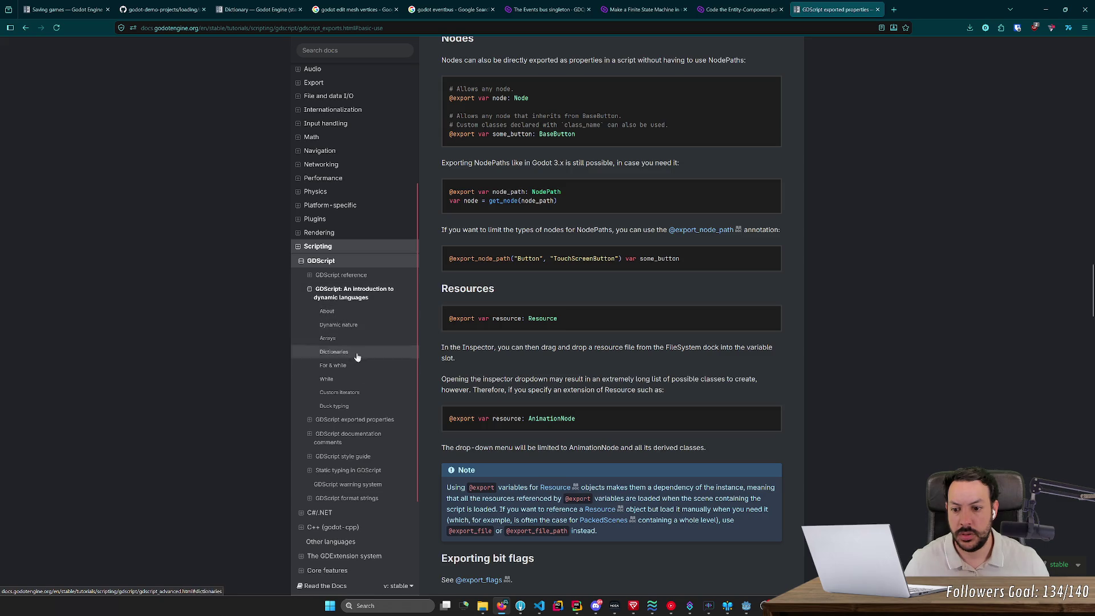
{"action": "left_click", "coordinate": [361, 408]}
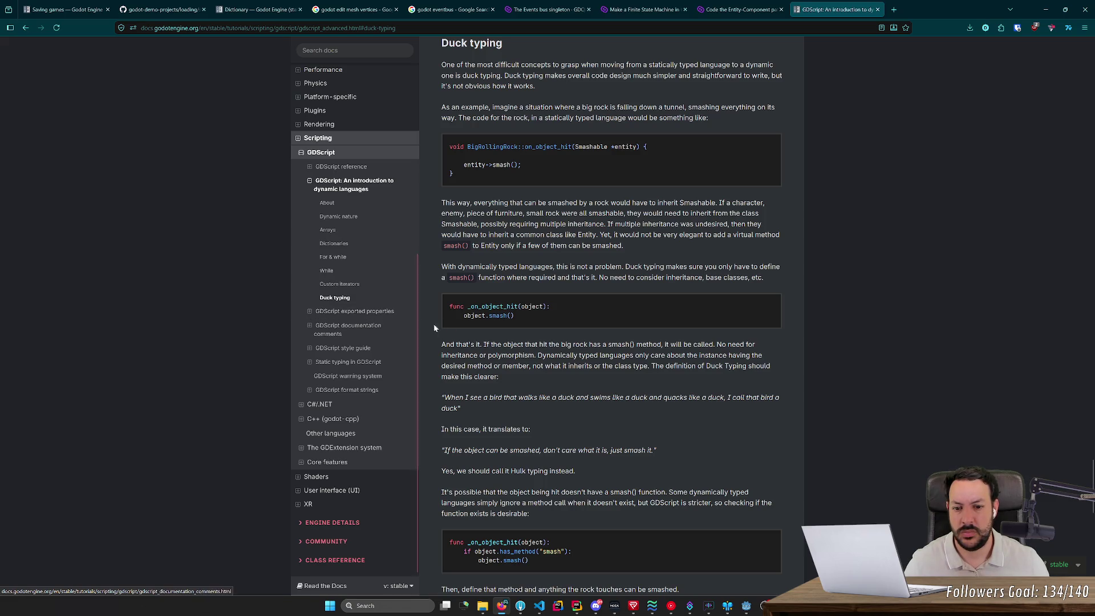
- Browse the introduction's About, Dynamic nature and Arrays sections
{"action": "scroll", "coordinate": [611, 319], "scroll_direction": "down", "scroll_amount": 4}
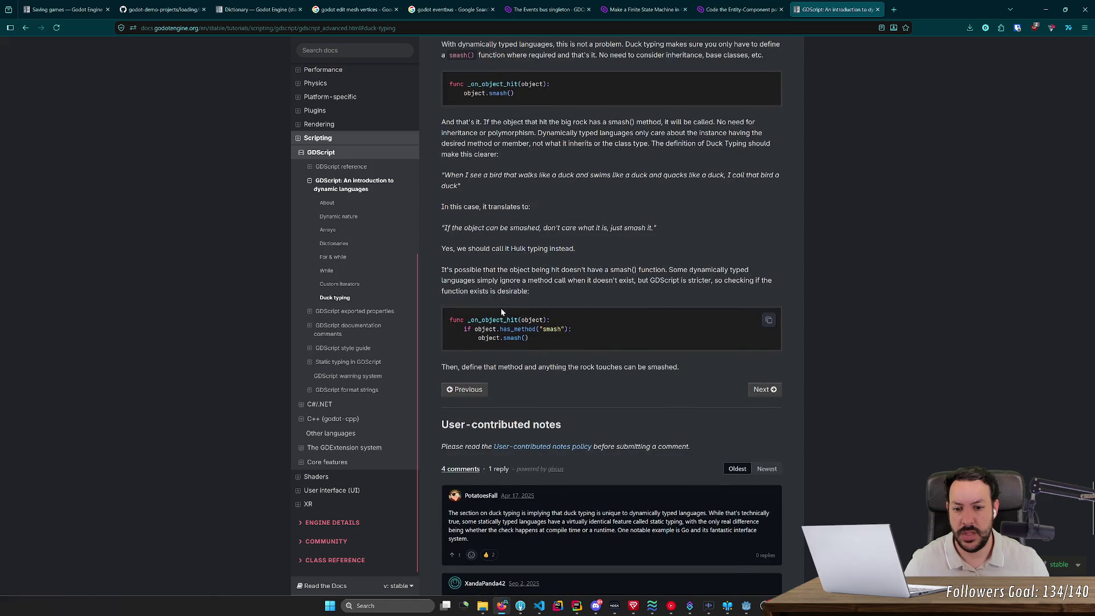
{"action": "scroll", "coordinate": [362, 306], "scroll_direction": "up", "scroll_amount": 2}
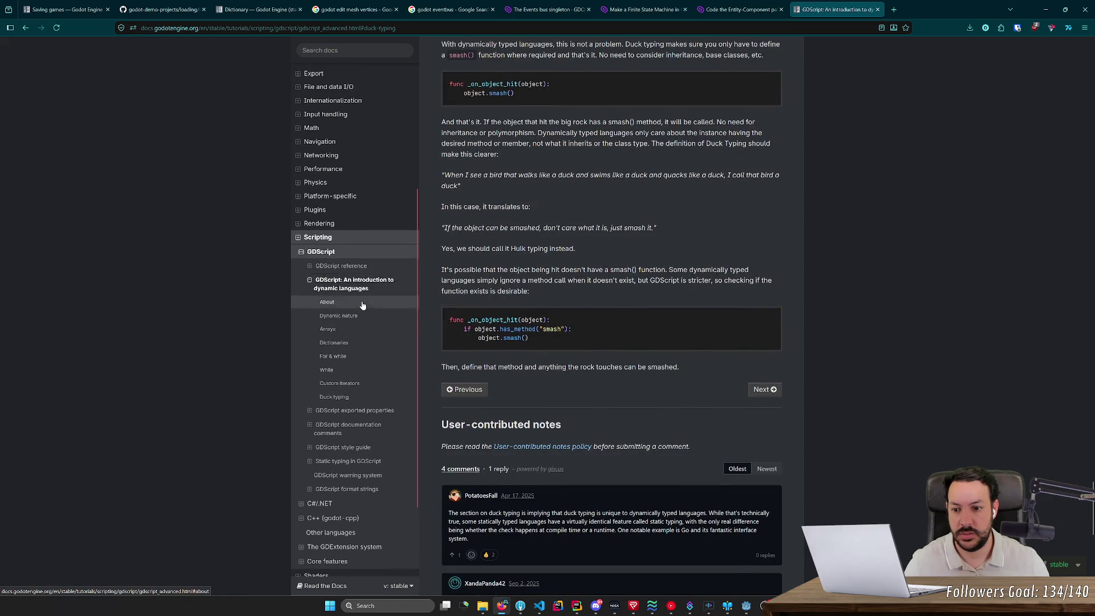
{"action": "left_click", "coordinate": [362, 306]}
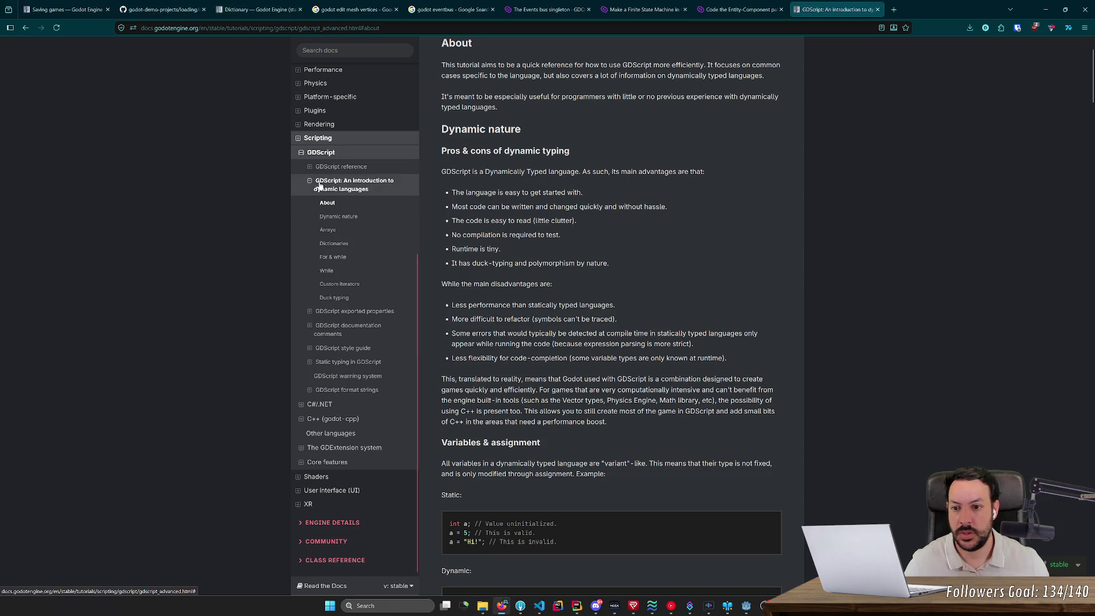
{"action": "scroll", "coordinate": [493, 197], "scroll_direction": "down", "scroll_amount": 3}
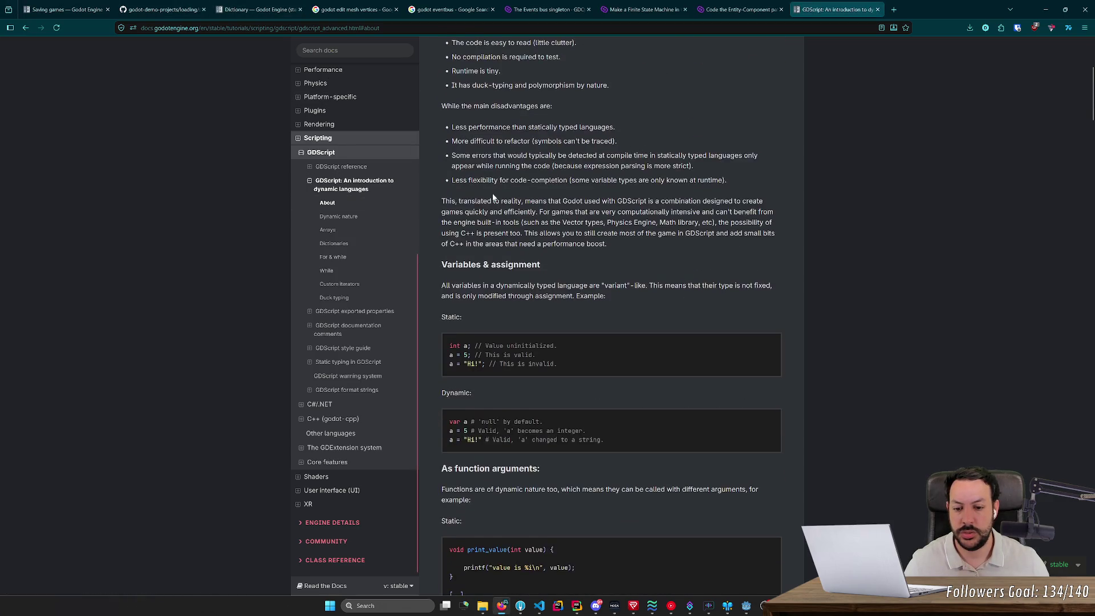
{"action": "scroll", "coordinate": [494, 197], "scroll_direction": "down", "scroll_amount": 3}
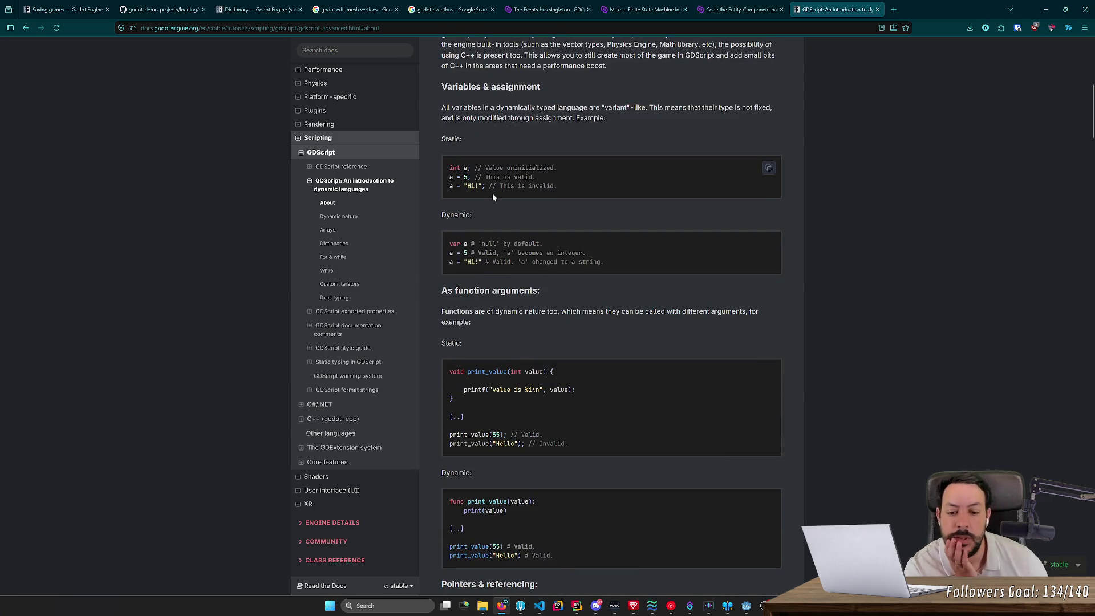
{"action": "scroll", "coordinate": [494, 197], "scroll_direction": "down", "scroll_amount": 3}
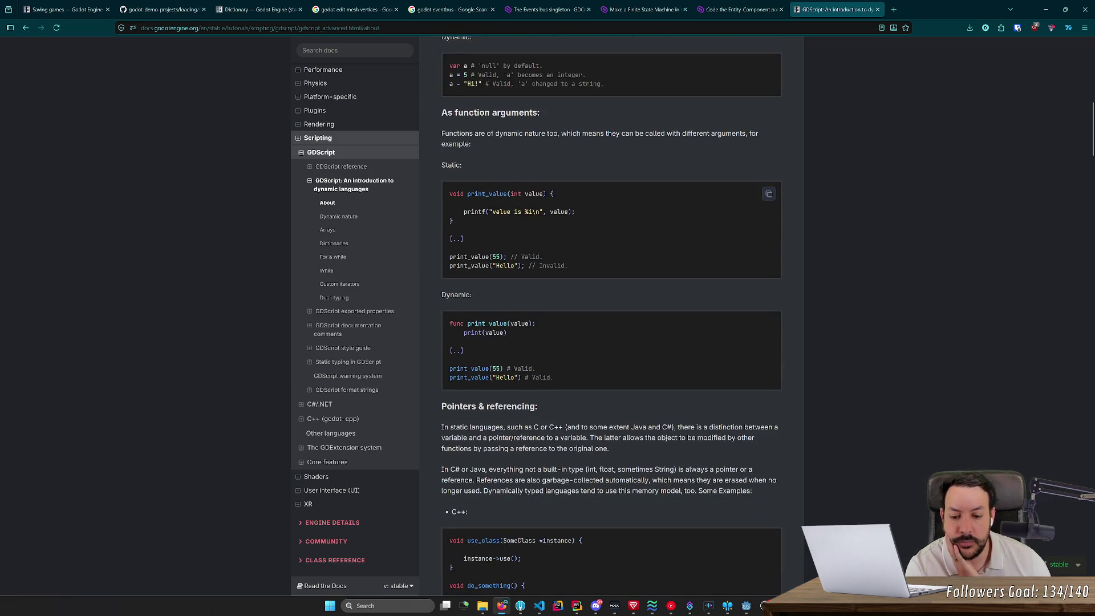
{"action": "scroll", "coordinate": [494, 196], "scroll_direction": "up", "scroll_amount": 9}
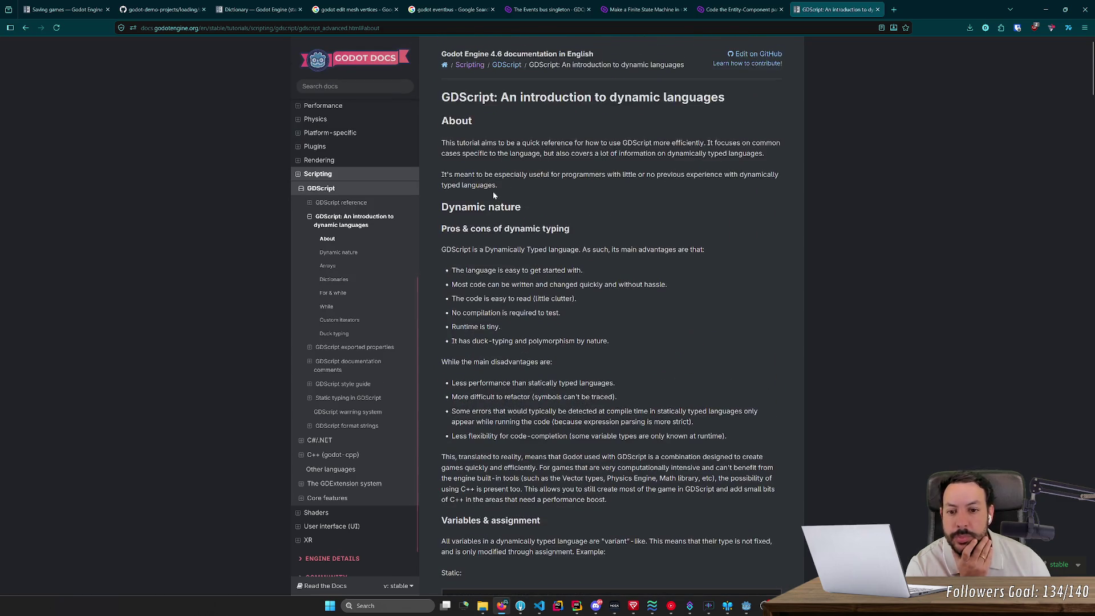
{"action": "left_click", "coordinate": [342, 250]}
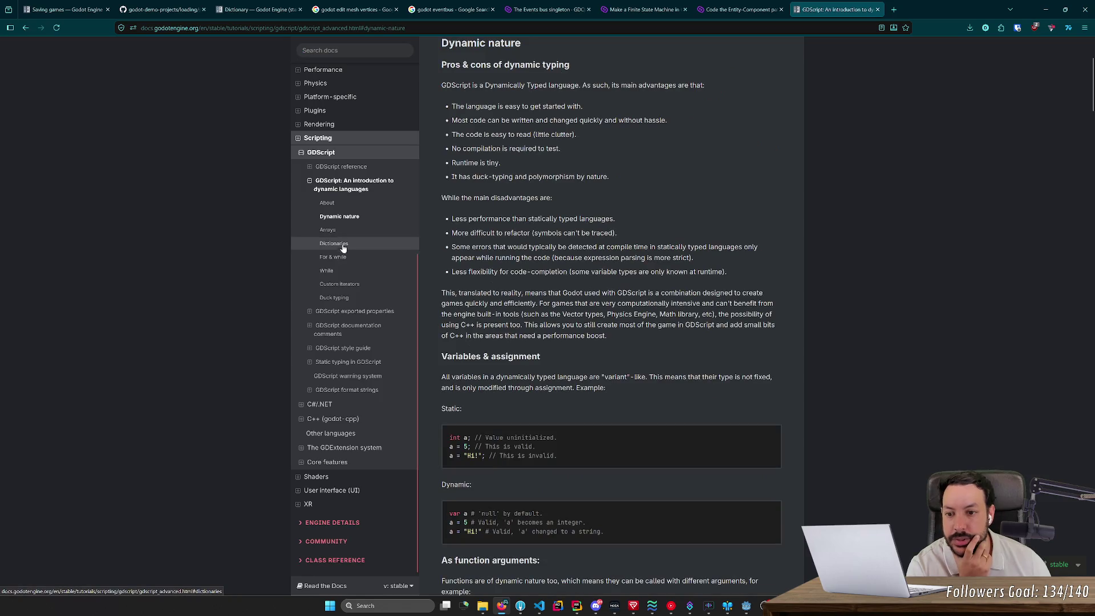
{"action": "left_click", "coordinate": [365, 230]}
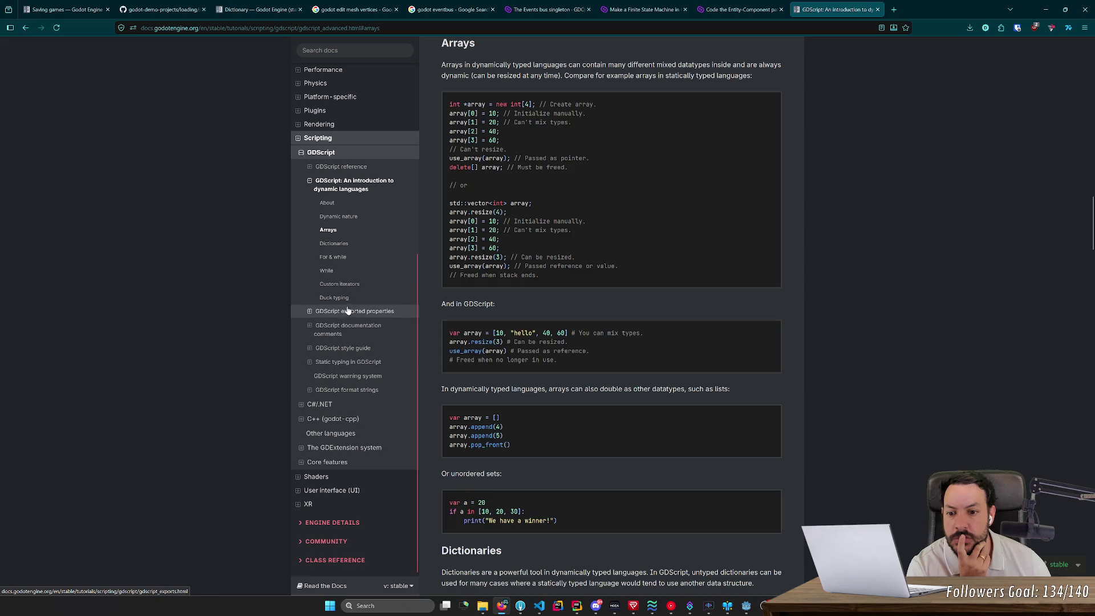
- Read through the GDScript style guide page
{"action": "left_click", "coordinate": [324, 348]}
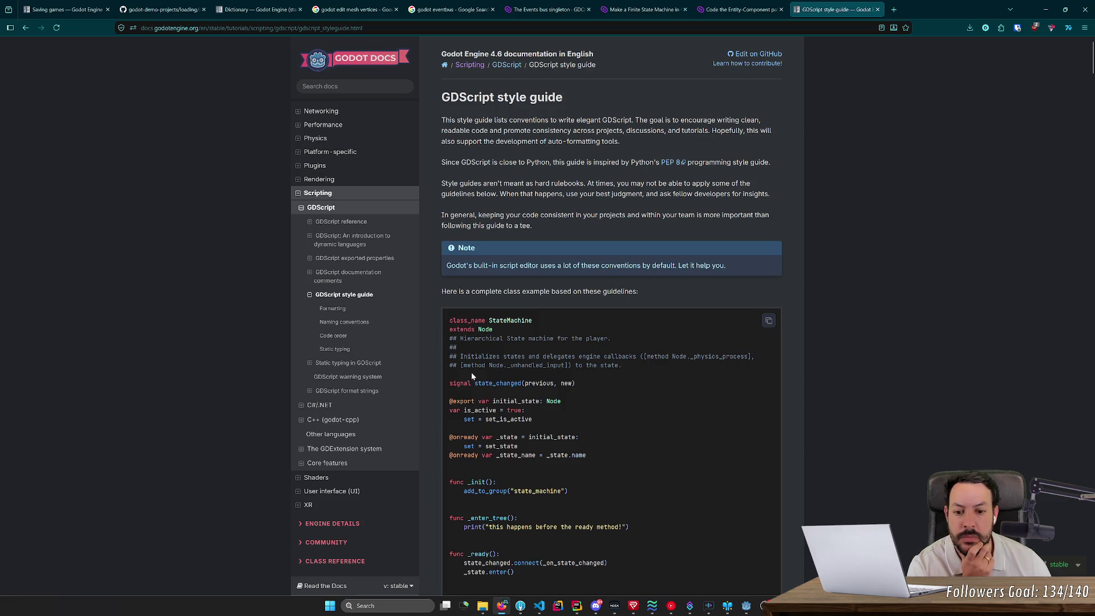
{"action": "scroll", "coordinate": [474, 365], "scroll_direction": "down", "scroll_amount": 2}
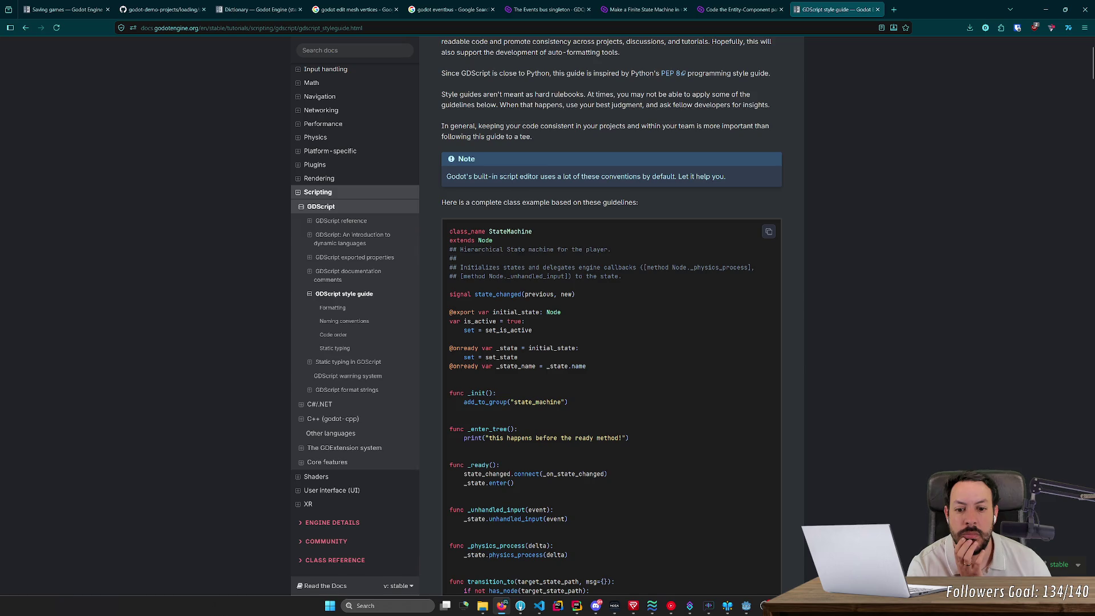
{"action": "scroll", "coordinate": [496, 340], "scroll_direction": "down", "scroll_amount": 4}
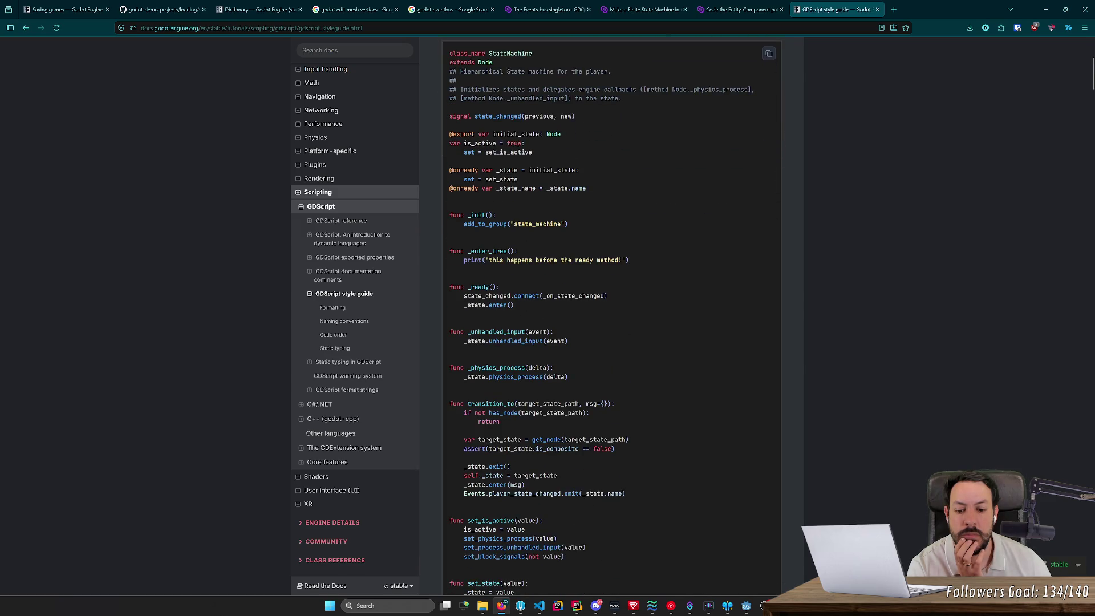
{"action": "scroll", "coordinate": [505, 350], "scroll_direction": "down", "scroll_amount": 4}
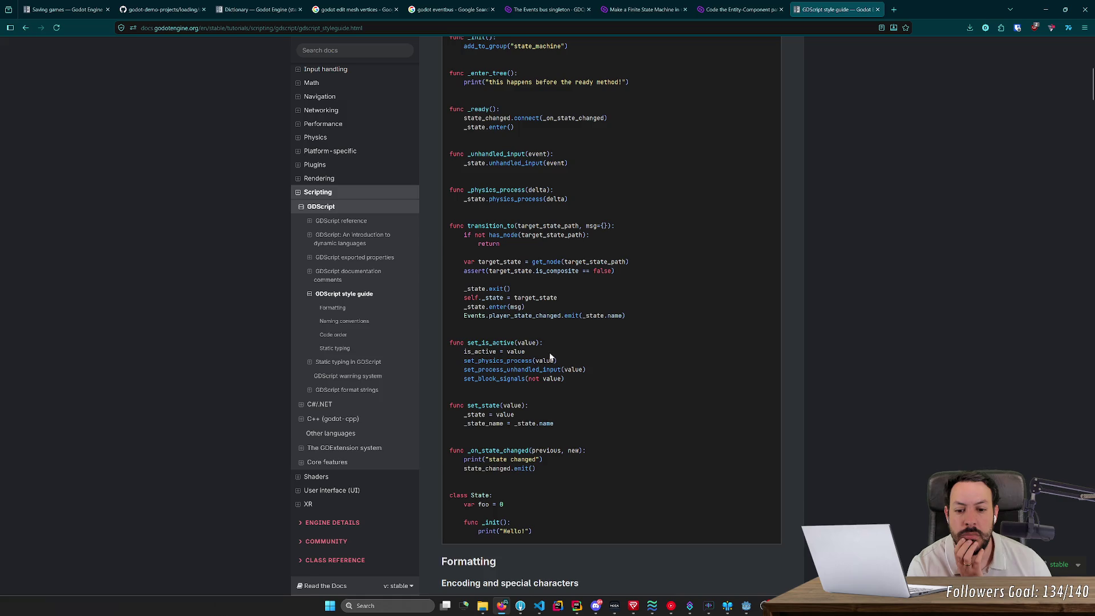
{"action": "scroll", "coordinate": [518, 350], "scroll_direction": "up", "scroll_amount": 7}
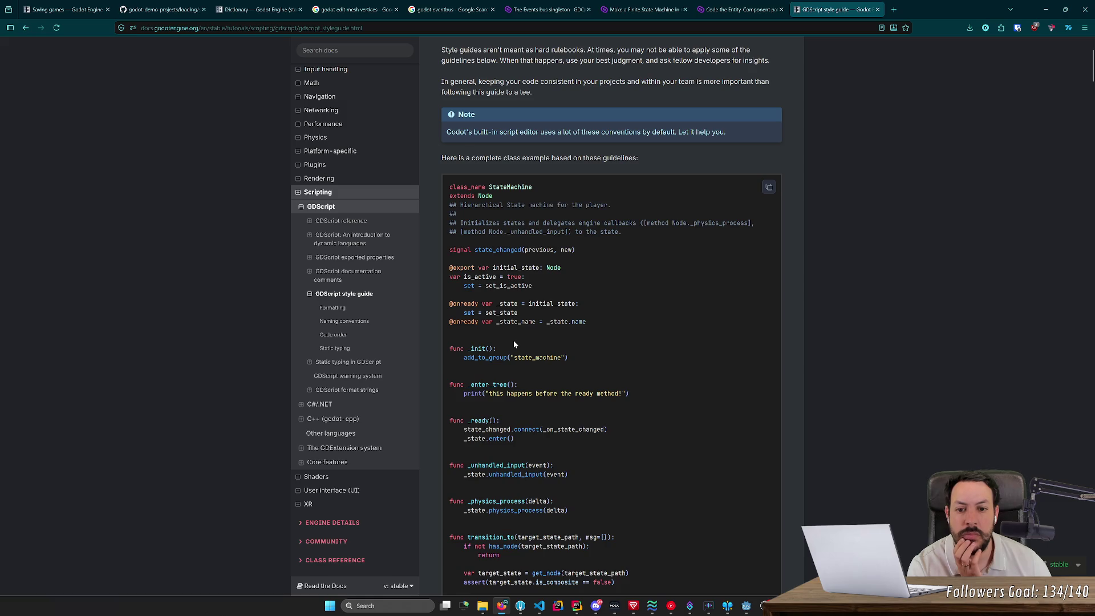
{"action": "scroll", "coordinate": [513, 345], "scroll_direction": "up", "scroll_amount": 3}
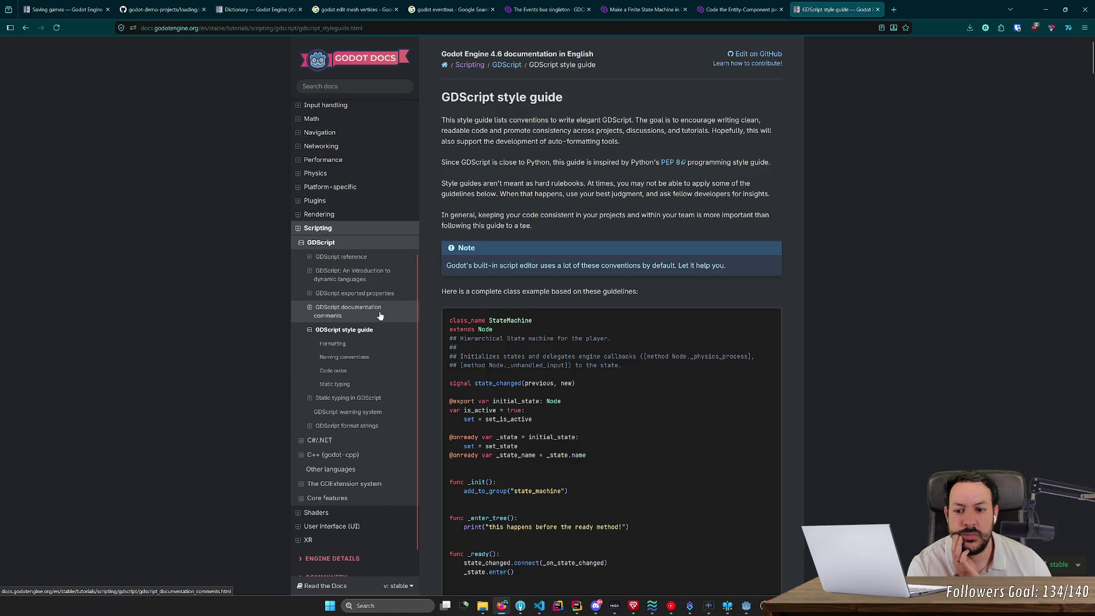
- Visit Static typing in GDScript, then open the GDScript reference page
{"action": "left_click", "coordinate": [351, 398]}
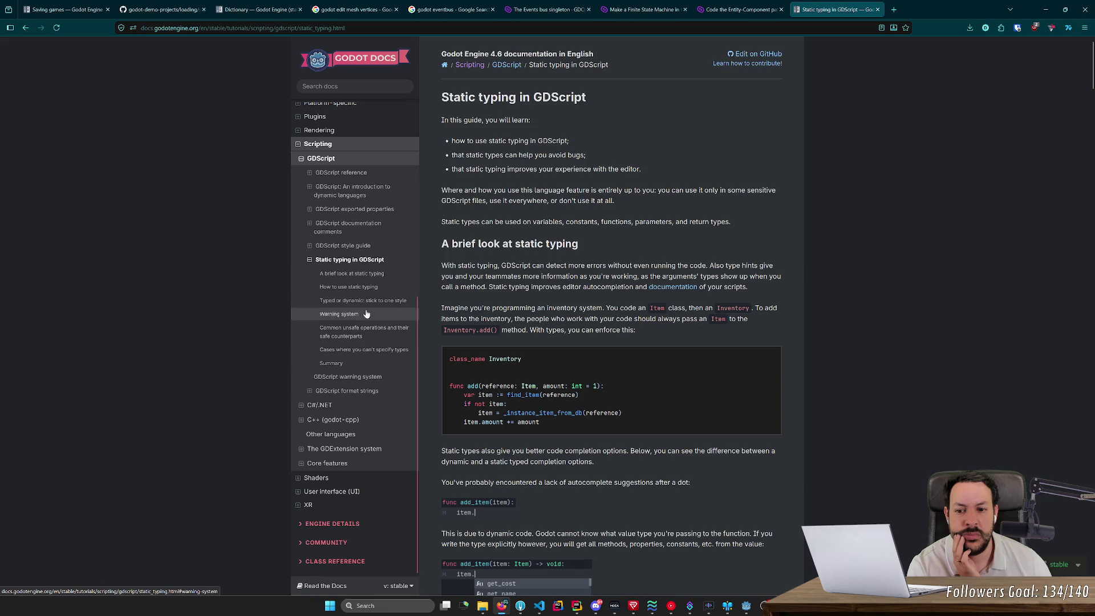
{"action": "left_click", "coordinate": [354, 195]}
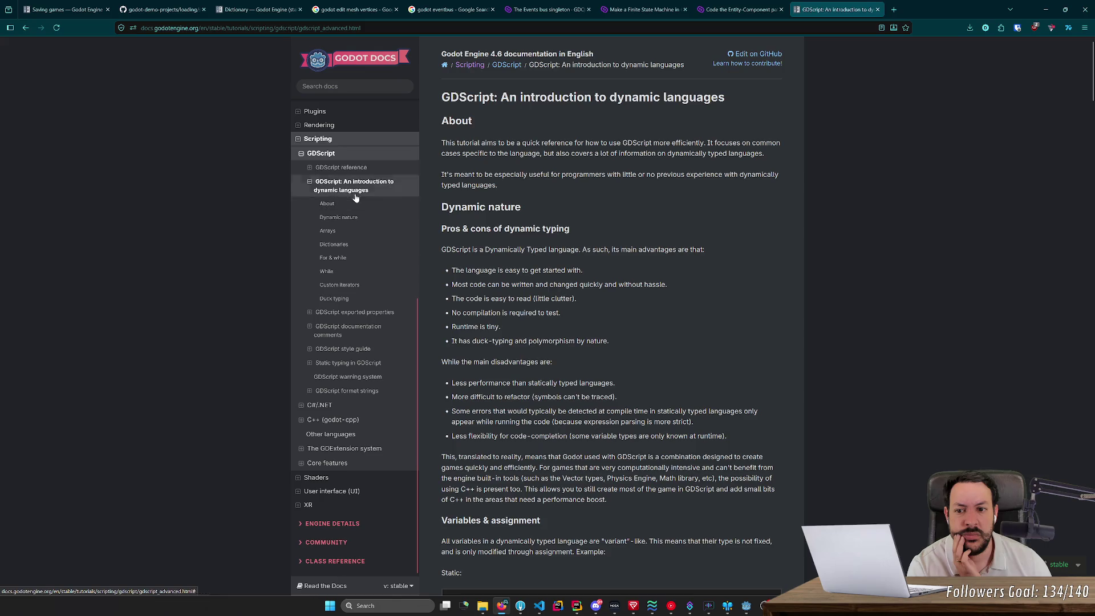
{"action": "left_click", "coordinate": [341, 168]}
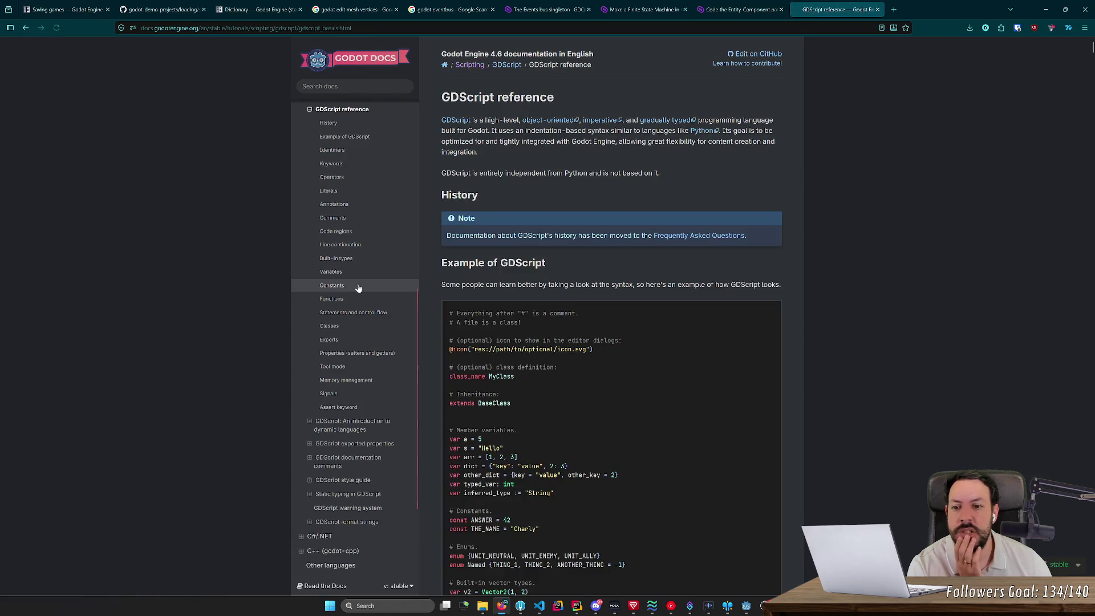
- Jump to the Variables section of the GDScript reference
{"action": "scroll", "coordinate": [356, 290], "scroll_direction": "up", "scroll_amount": 3}
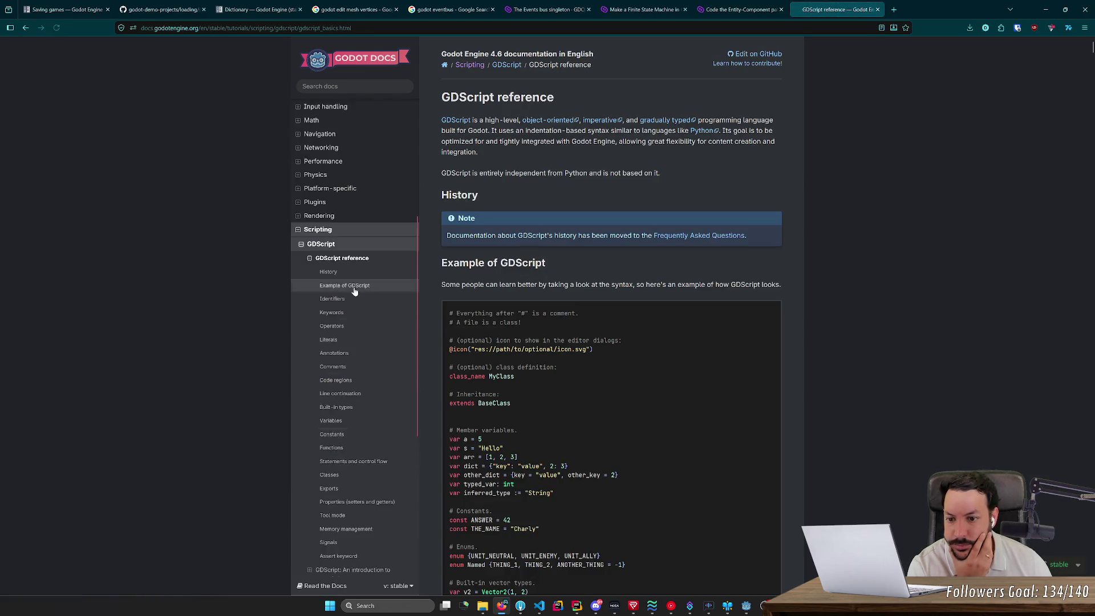
{"action": "scroll", "coordinate": [353, 291], "scroll_direction": "up", "scroll_amount": 1}
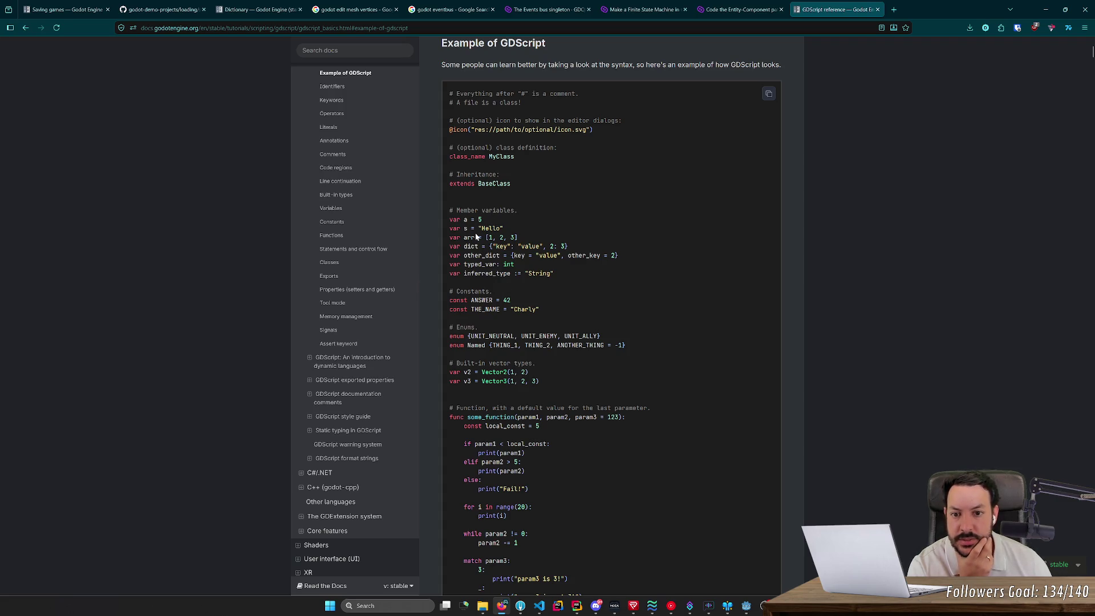
{"action": "scroll", "coordinate": [476, 236], "scroll_direction": "down", "scroll_amount": 6}
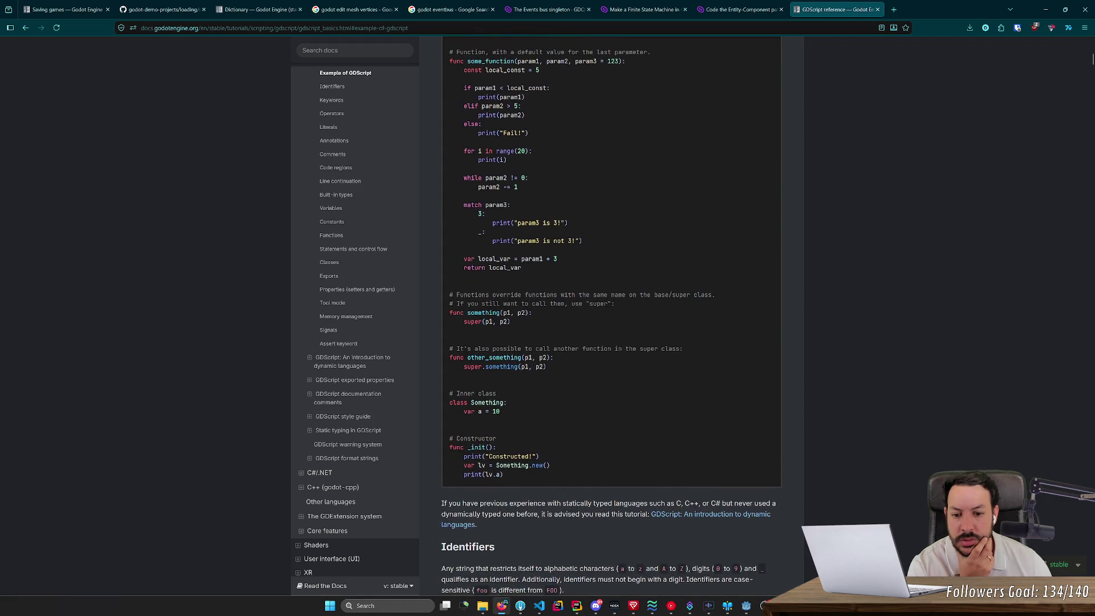
{"action": "scroll", "coordinate": [479, 270], "scroll_direction": "up", "scroll_amount": 9}
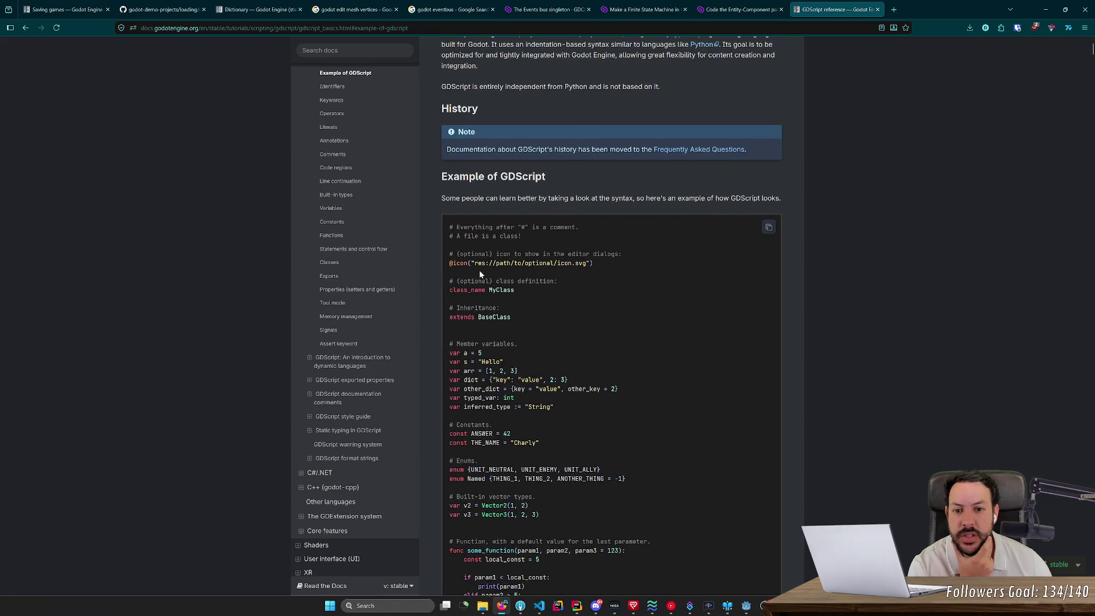
{"action": "scroll", "coordinate": [479, 269], "scroll_direction": "up", "scroll_amount": 2}
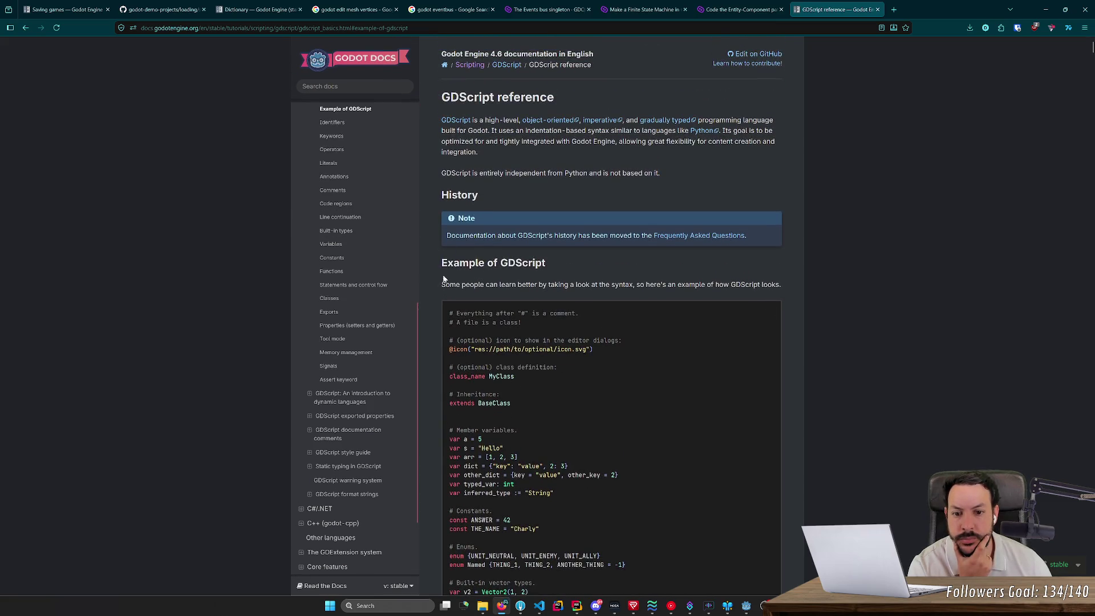
{"action": "scroll", "coordinate": [408, 276], "scroll_direction": "down", "scroll_amount": 1}
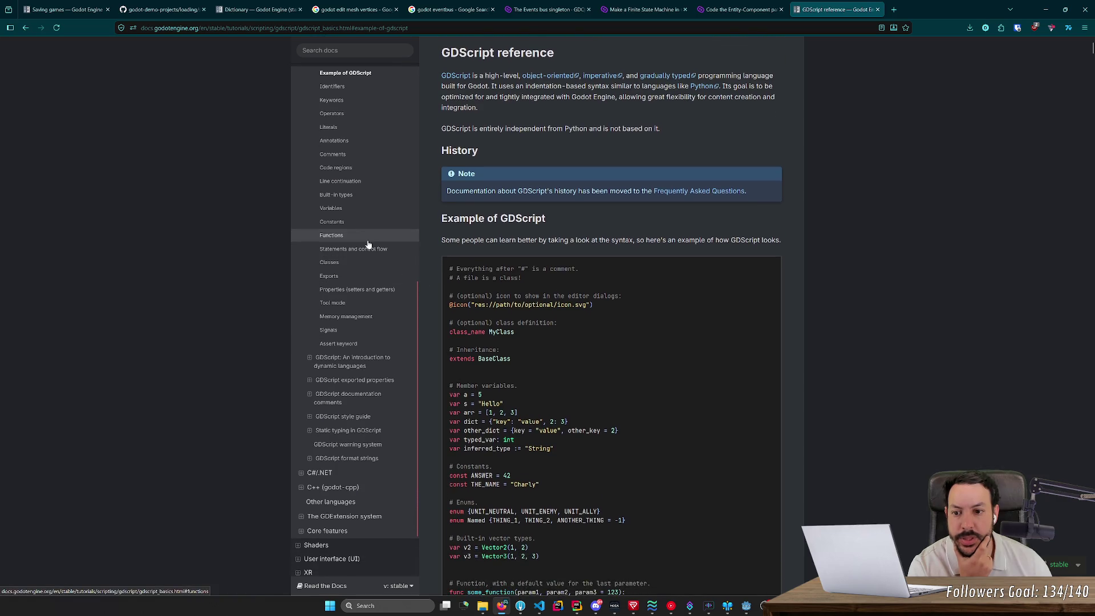
{"action": "left_click", "coordinate": [357, 212]}
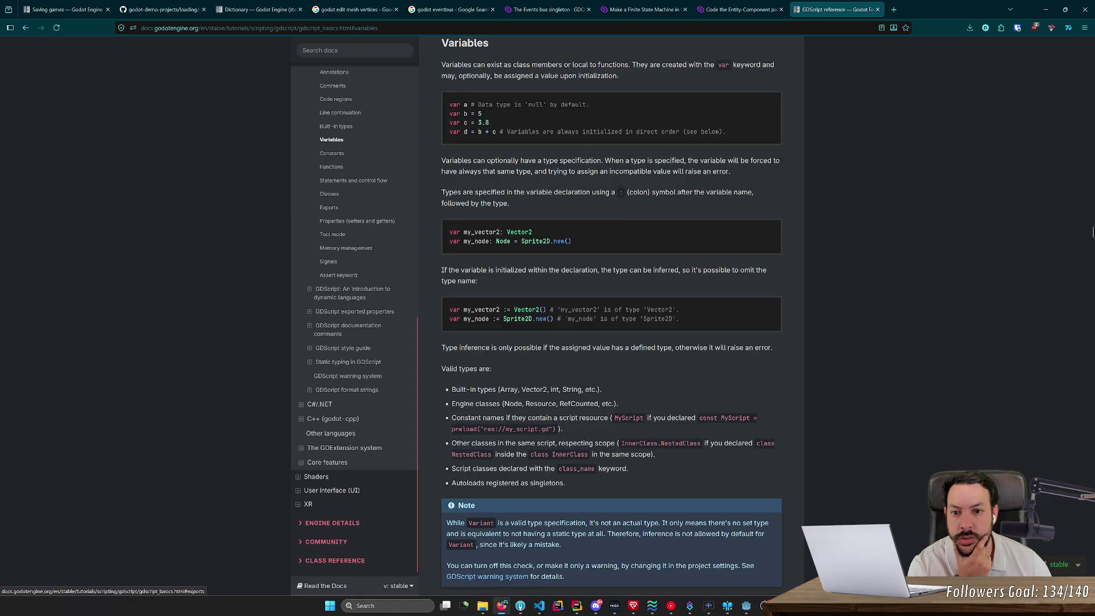
{"action": "scroll", "coordinate": [468, 204], "scroll_direction": "down", "scroll_amount": 5}
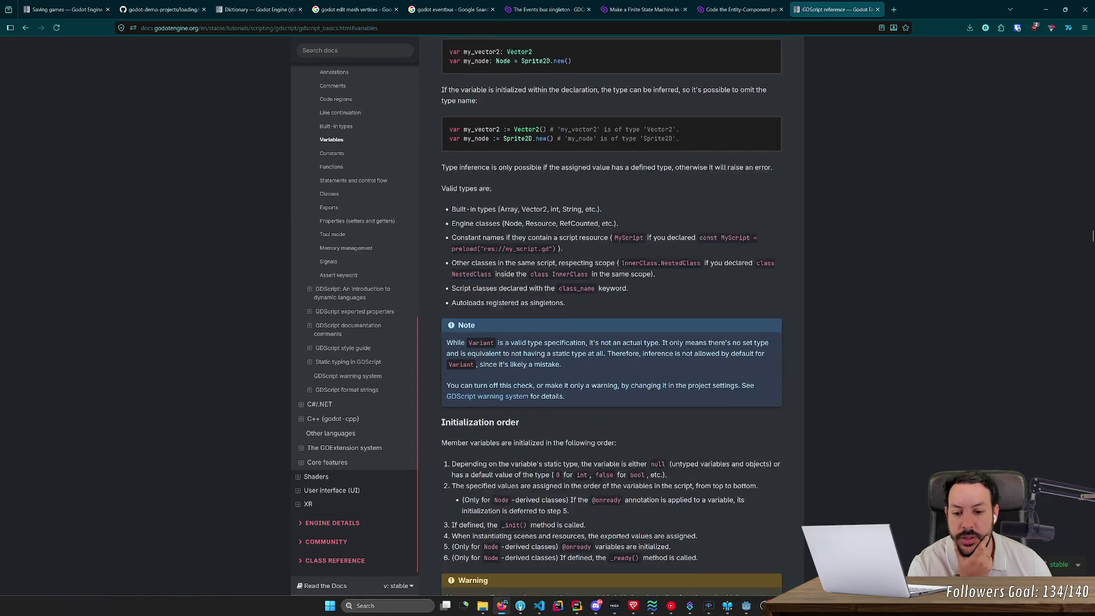
{"action": "scroll", "coordinate": [468, 203], "scroll_direction": "down", "scroll_amount": 6}
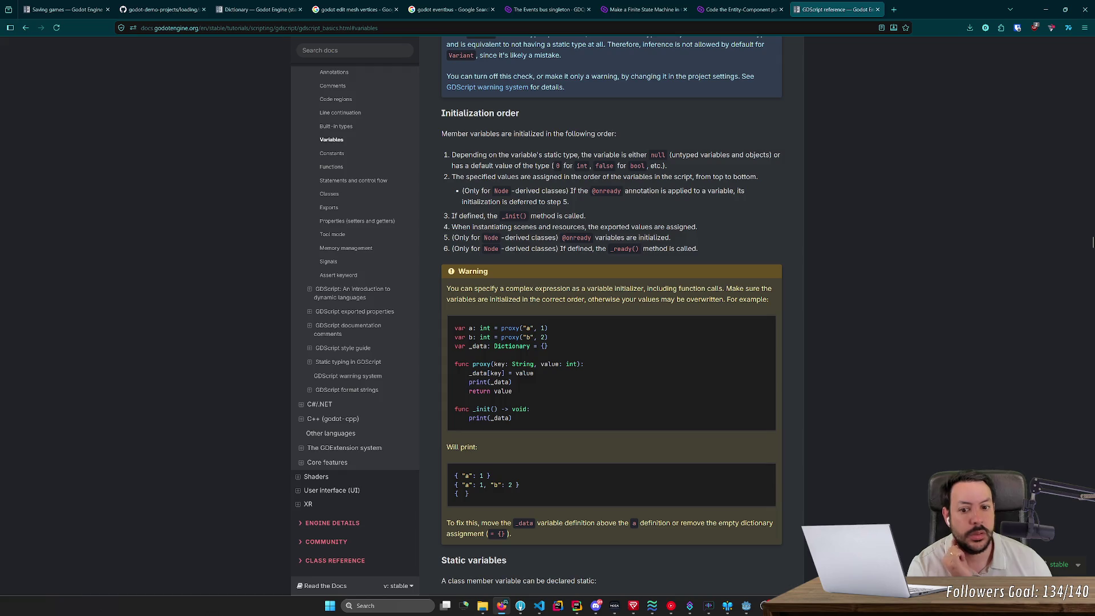
- Read the static variables code examples, then return to the Godot editor
{"action": "left_click_drag", "start_coordinate": [456, 328], "coordinate": [534, 328]}
{"action": "left_click", "coordinate": [548, 318]}
{"action": "left_click_drag", "start_coordinate": [473, 346], "coordinate": [494, 346]}
{"action": "scroll", "coordinate": [502, 351], "scroll_direction": "down", "scroll_amount": 6}
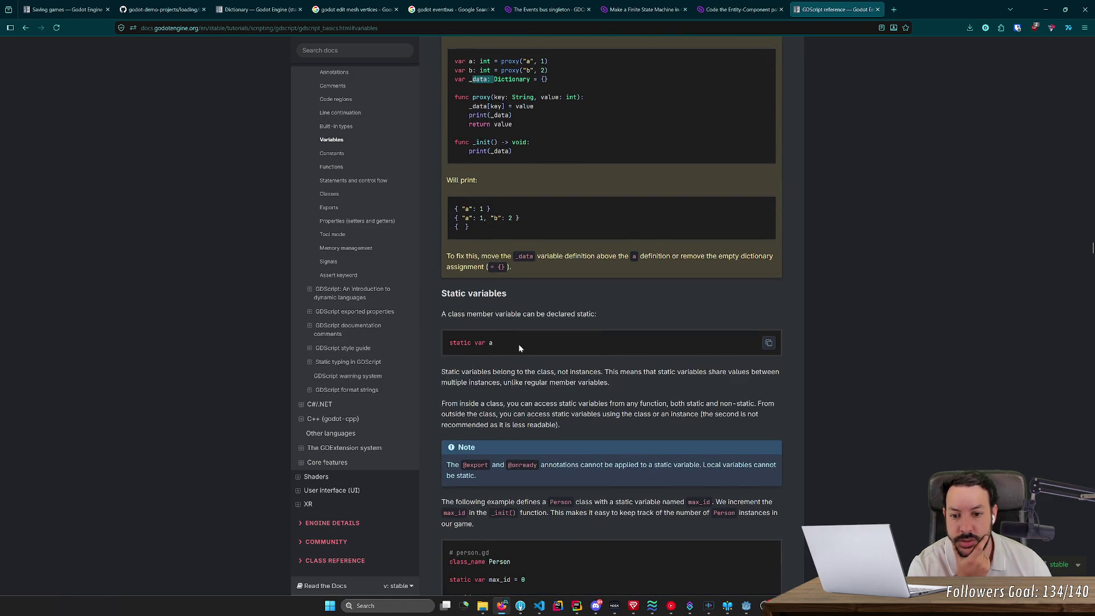
{"action": "scroll", "coordinate": [519, 347], "scroll_direction": "down", "scroll_amount": 4}
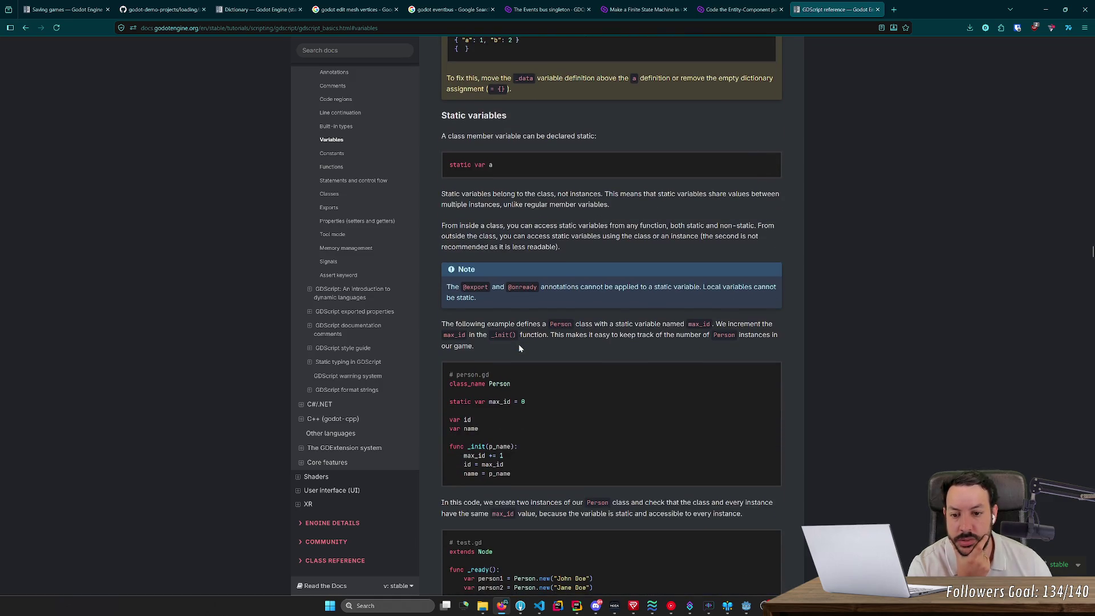
{"action": "scroll", "coordinate": [519, 347], "scroll_direction": "down", "scroll_amount": 4}
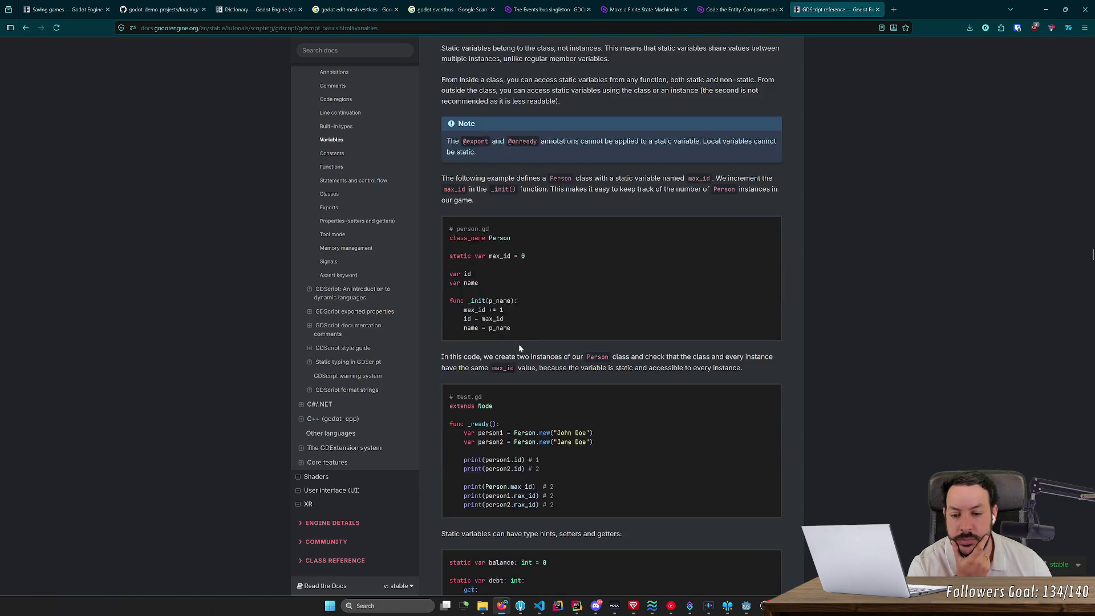
{"action": "scroll", "coordinate": [518, 344], "scroll_direction": "down", "scroll_amount": 5}
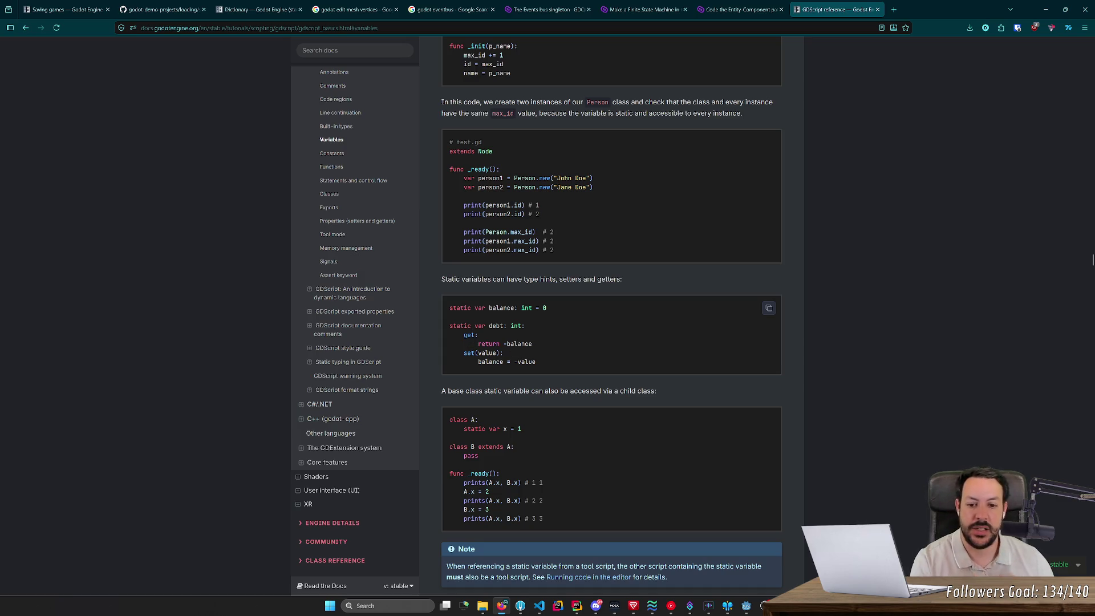
{"action": "key", "text": "alt+Tab"}
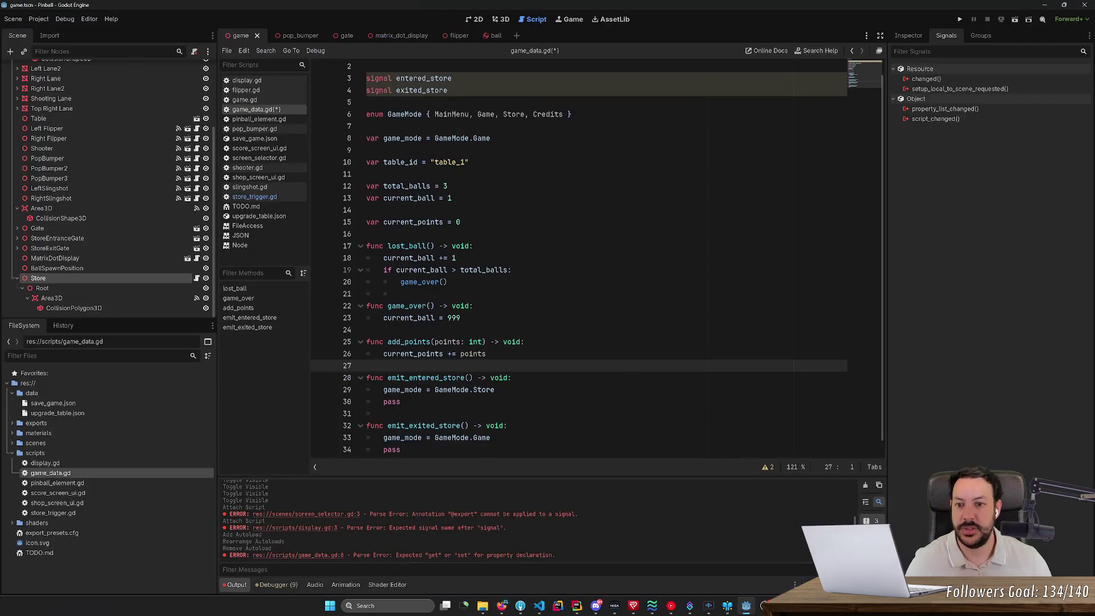
- Add entered_store.emit() below the GameMode.Store assignment in emit_entered_store
{"action": "scroll", "coordinate": [597, 258], "scroll_direction": "down", "scroll_amount": 1}
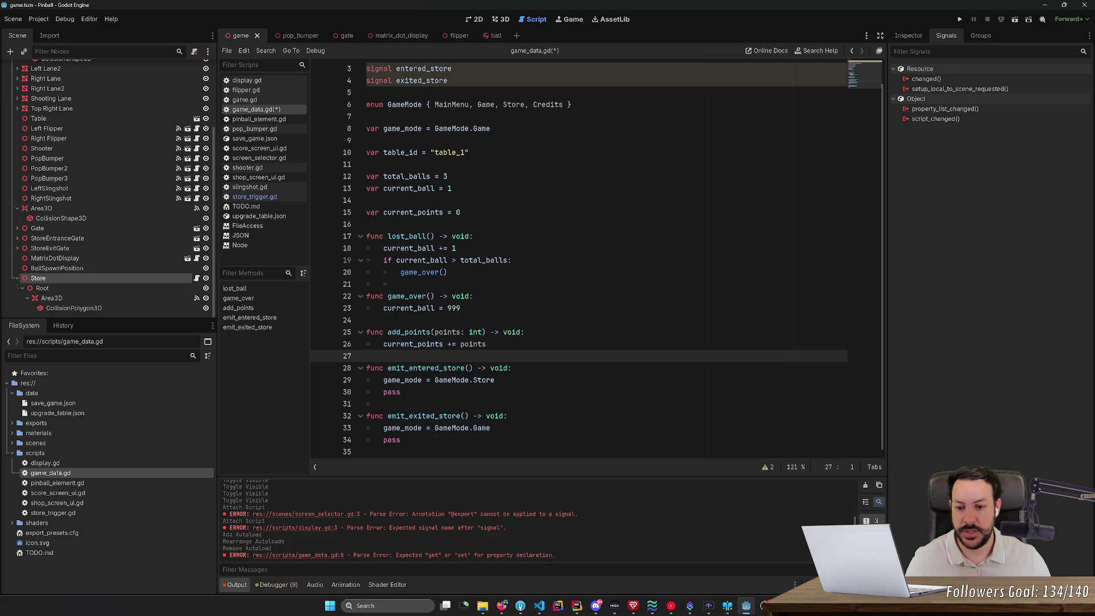
{"action": "left_click", "coordinate": [495, 380]}
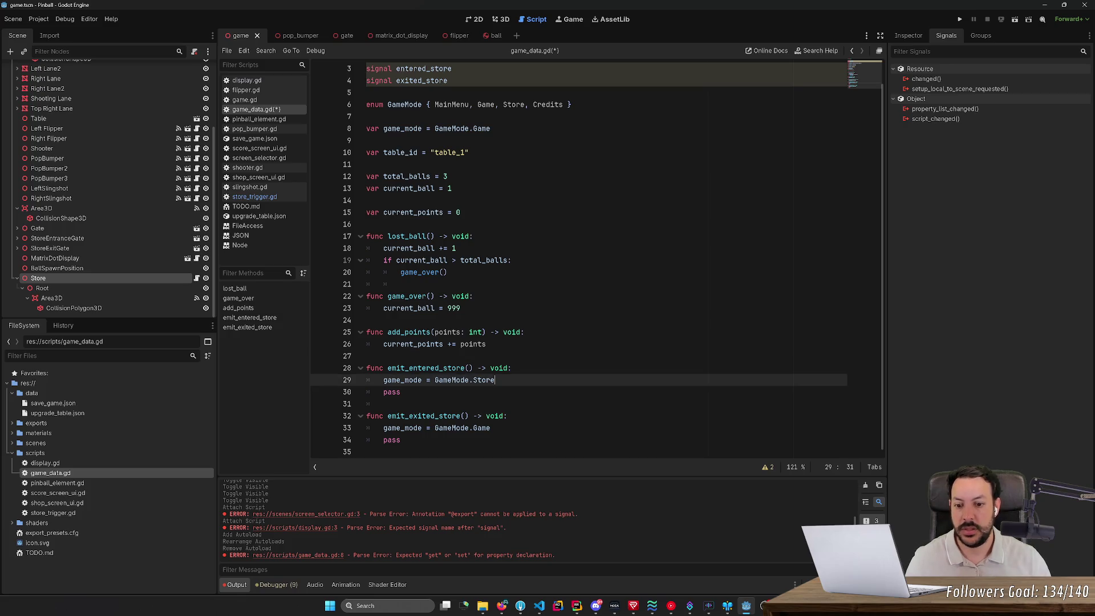
{"action": "key", "text": "Return"}
{"action": "key", "text": "Tab"}
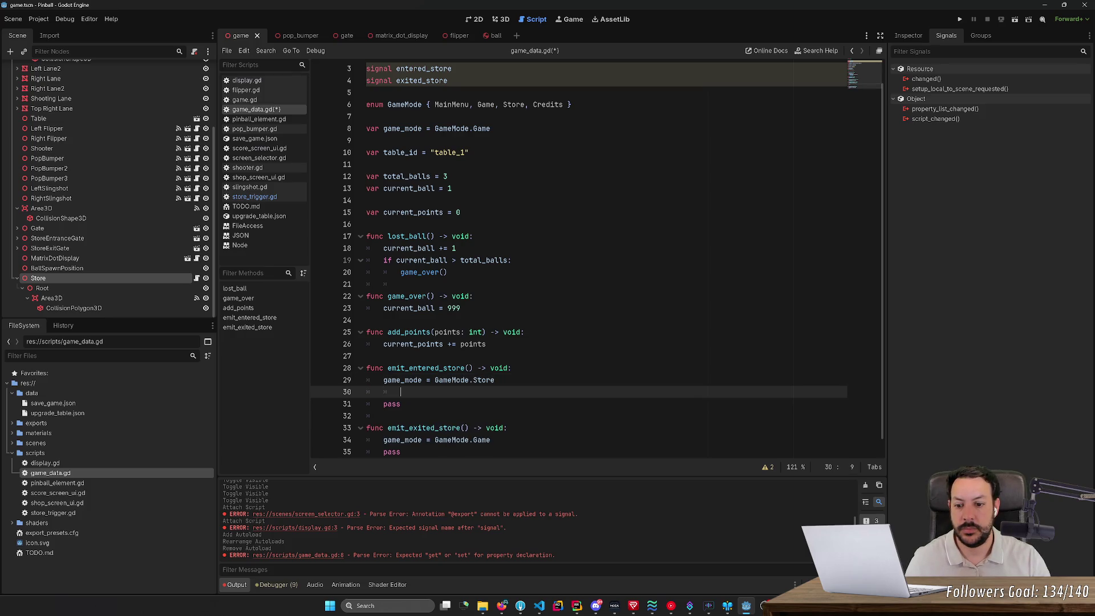
{"action": "key", "text": "BackSpace"}
{"action": "type", "text": "nte"}
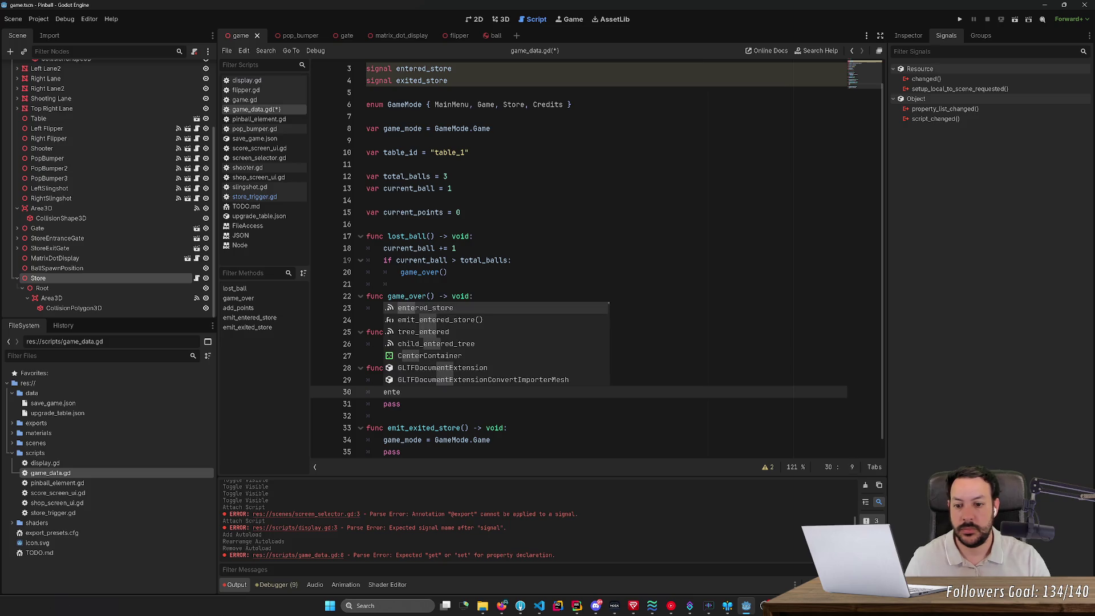
{"action": "key", "text": "Return"}
{"action": "type", "text": "."}
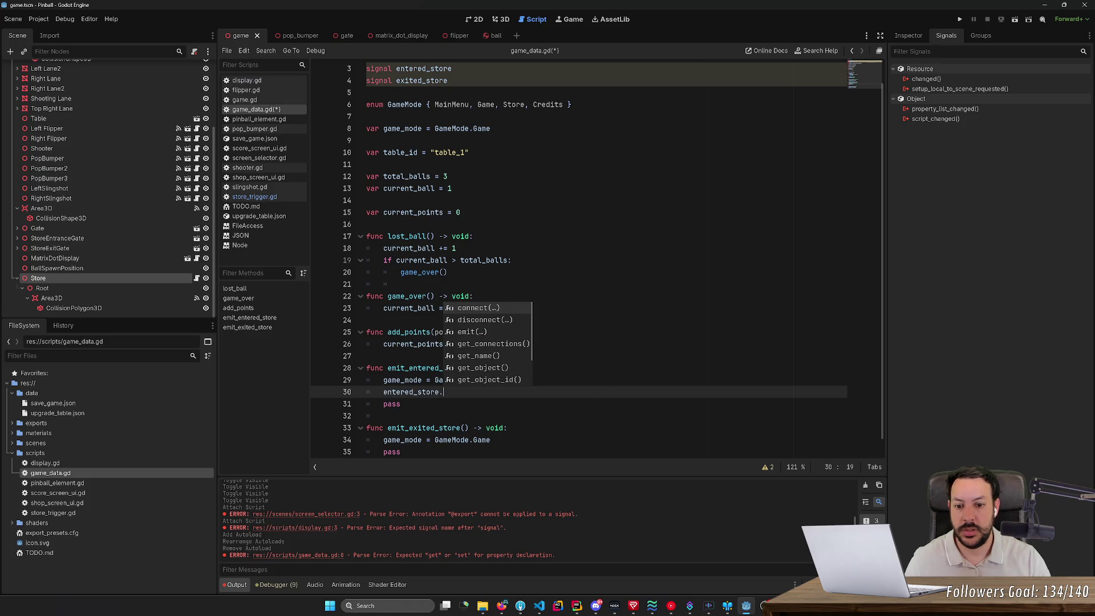
{"action": "key", "text": "Down"}
{"action": "key", "text": "Down"}
{"action": "key", "text": "Return"}
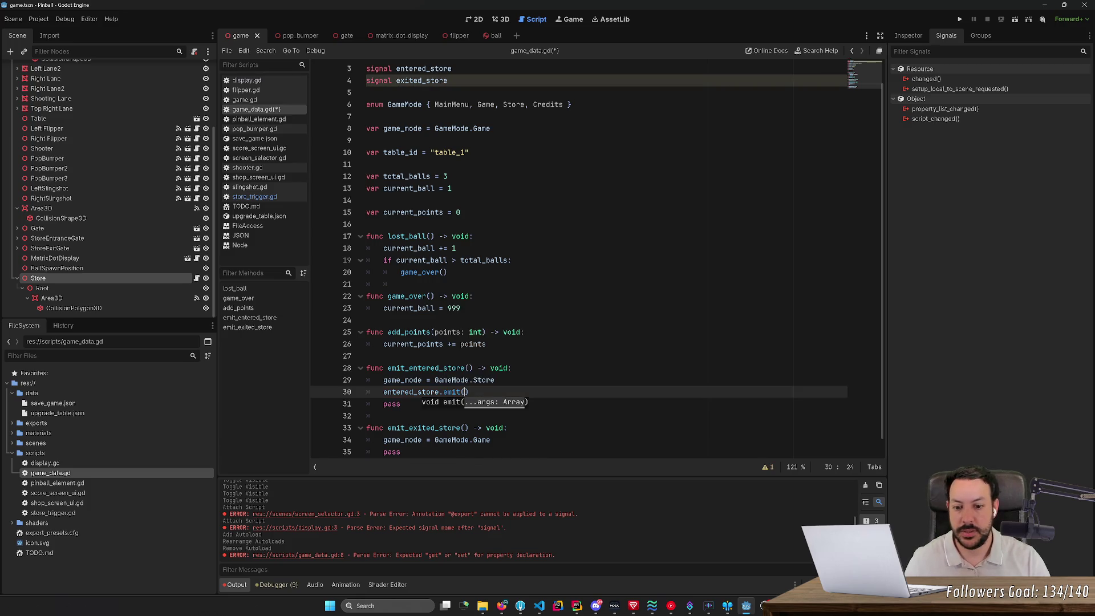
- Add exited_store.emit() to emit_exited_store and save game_data.gd
{"action": "scroll", "coordinate": [570, 256], "scroll_direction": "down", "scroll_amount": 1}
{"action": "left_click_drag", "start_coordinate": [469, 380], "coordinate": [498, 368]}
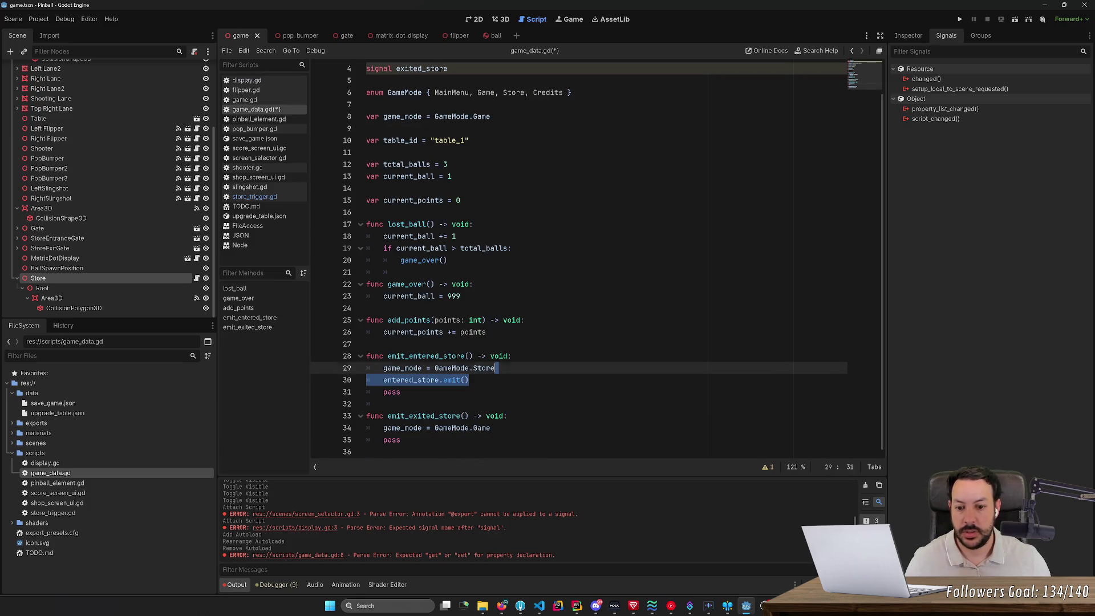
{"action": "key", "text": "ctrl+c"}
{"action": "left_click", "coordinate": [493, 428]}
{"action": "key", "text": "Return"}
{"action": "key", "text": "ctrl+v"}
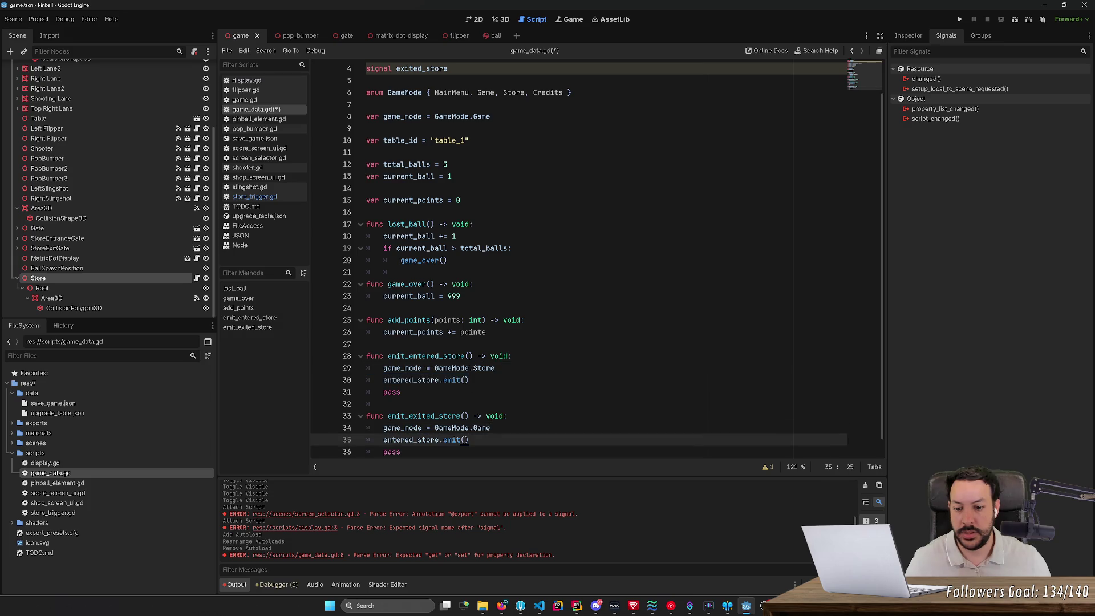
{"action": "key", "text": "ctrl+BackSpace"}
{"action": "type", "text": "exited"}
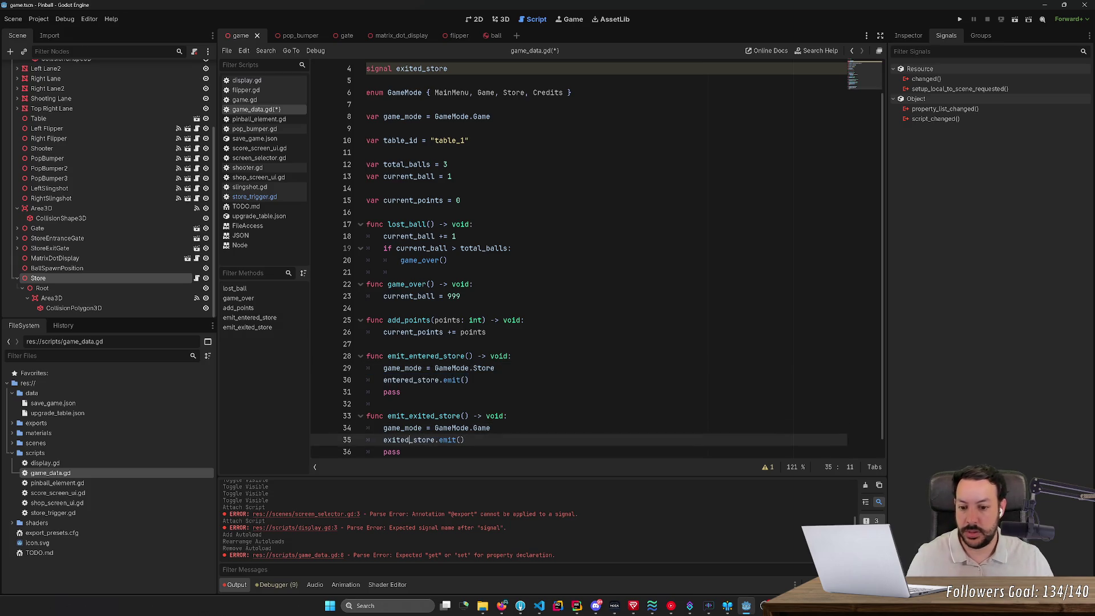
{"action": "left_click", "coordinate": [473, 320]}
{"action": "key", "text": "ctrl+s"}
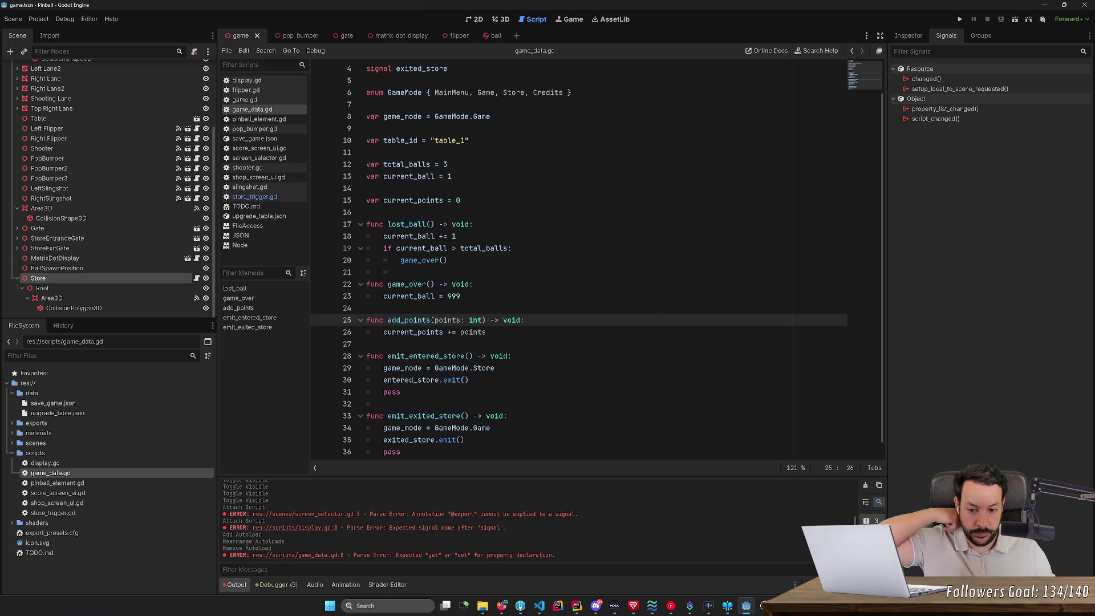
{"action": "scroll", "coordinate": [471, 308], "scroll_direction": "down", "scroll_amount": 1}
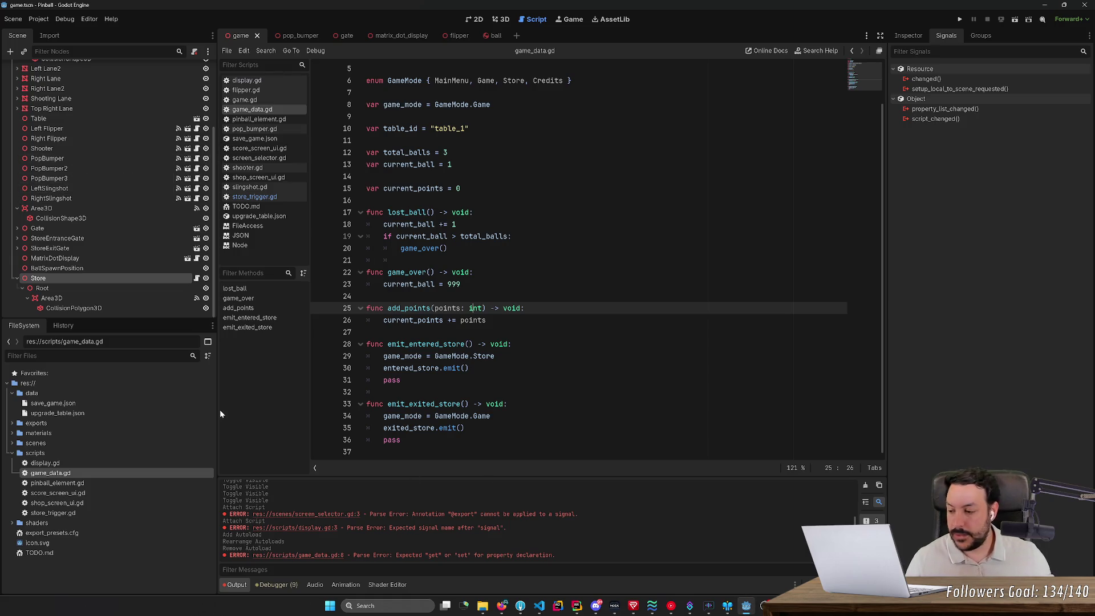
{"action": "left_click", "coordinate": [36, 579]}
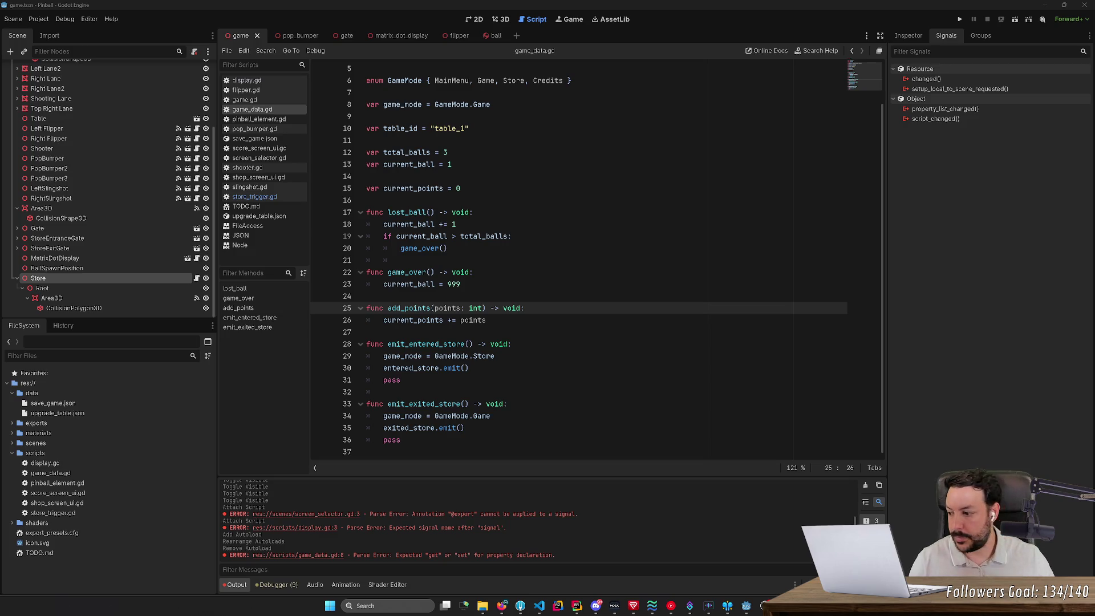
{"action": "key", "text": "alt+Tab"}
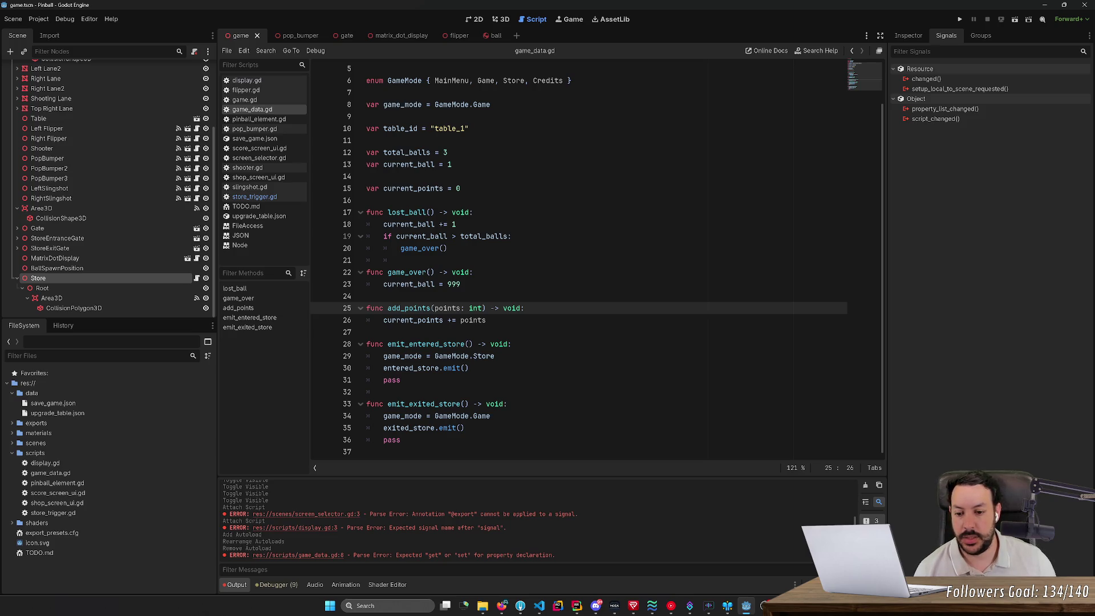
{"action": "left_click_drag", "start_coordinate": [465, 428], "coordinate": [384, 428]}
- Restore the exited_store emit line, check store_trigger.gd, then open display.gd
{"action": "scroll", "coordinate": [570, 256], "scroll_direction": "up", "scroll_amount": 2}
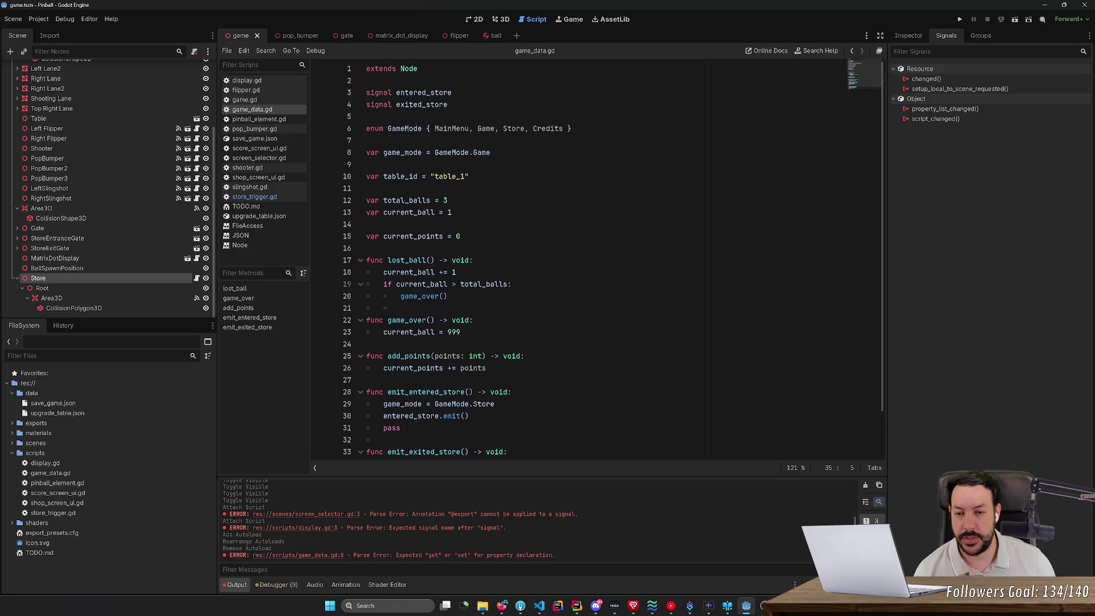
{"action": "scroll", "coordinate": [570, 256], "scroll_direction": "down", "scroll_amount": 2}
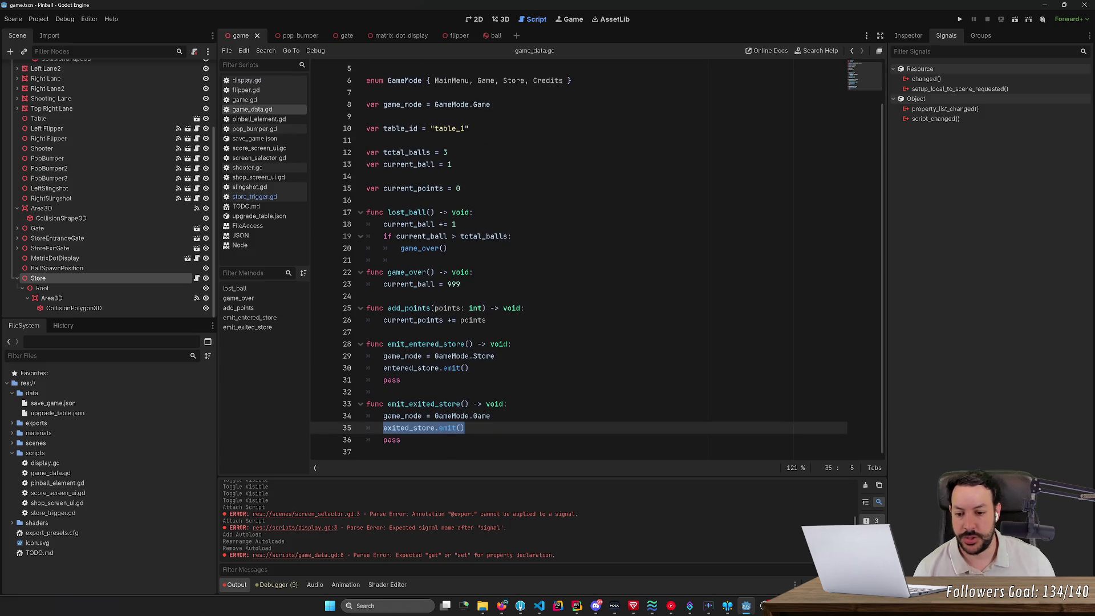
{"action": "scroll", "coordinate": [571, 257], "scroll_direction": "up", "scroll_amount": 2}
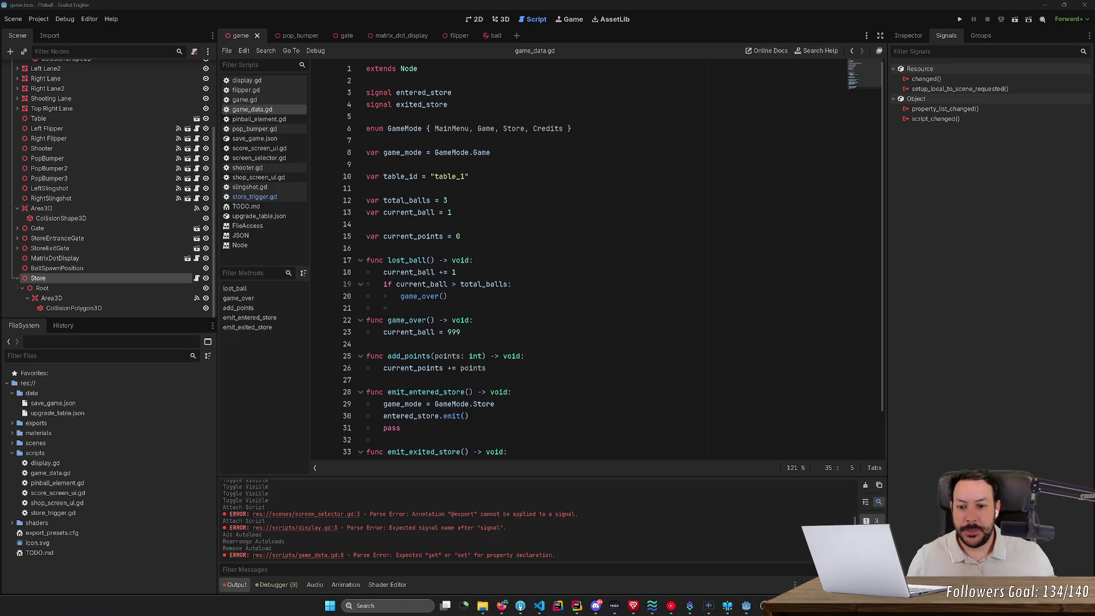
{"action": "key", "text": "ctrl+z"}
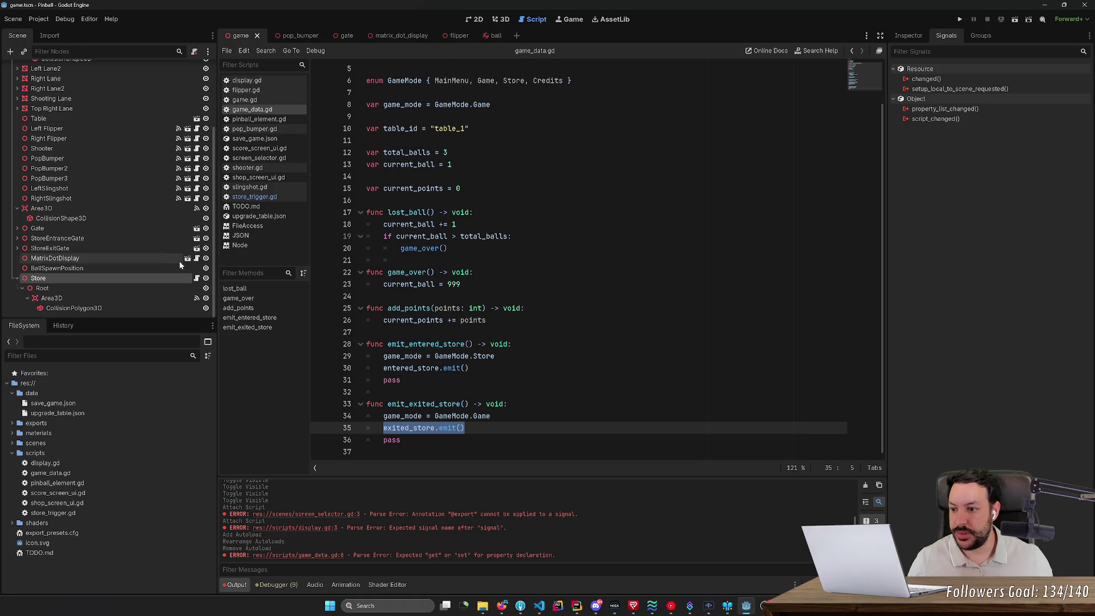
{"action": "left_click", "coordinate": [197, 278]}
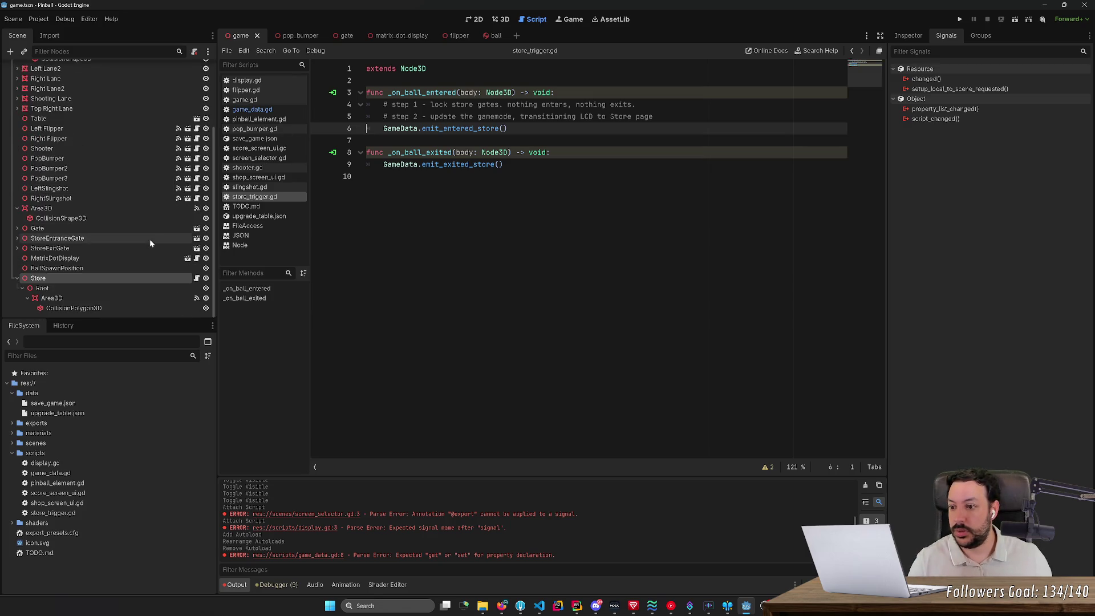
{"action": "left_click", "coordinate": [197, 259]}
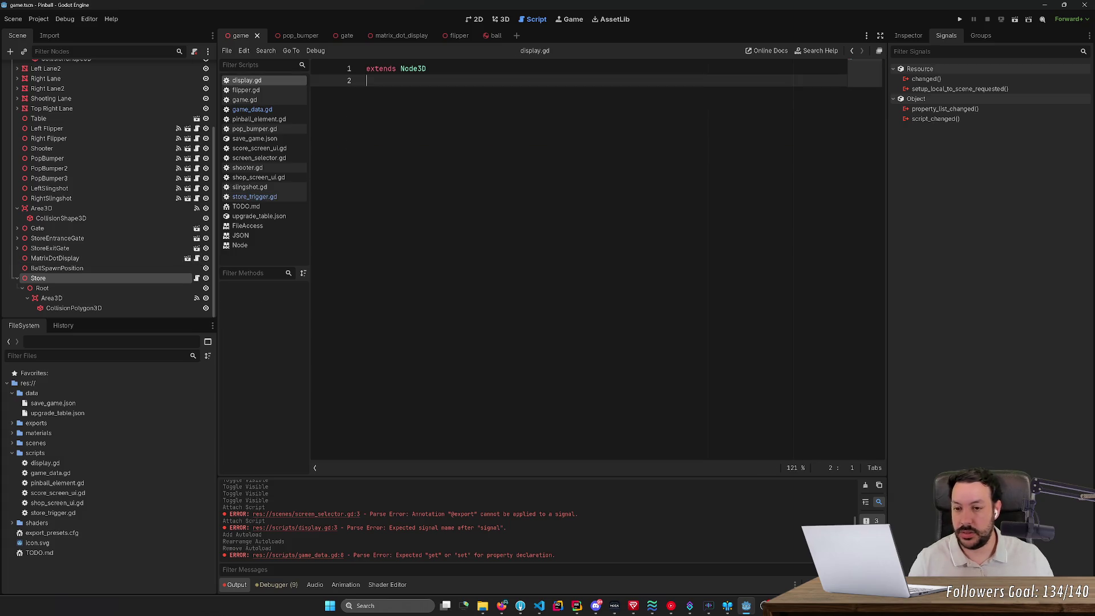
- Add a _ready() function in display.gd calling GameData.entered_store.connect(), with blank lines below
{"action": "key", "text": "Return"}
{"action": "type", "text": "func _read"}
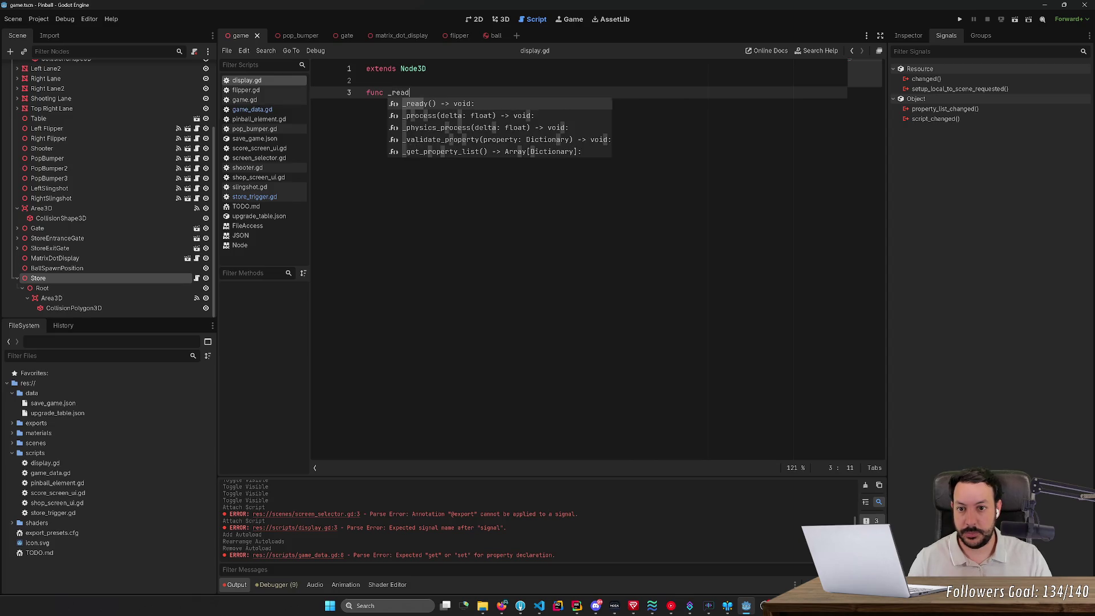
{"action": "key", "text": "Return"}
{"action": "key", "text": "Return"}
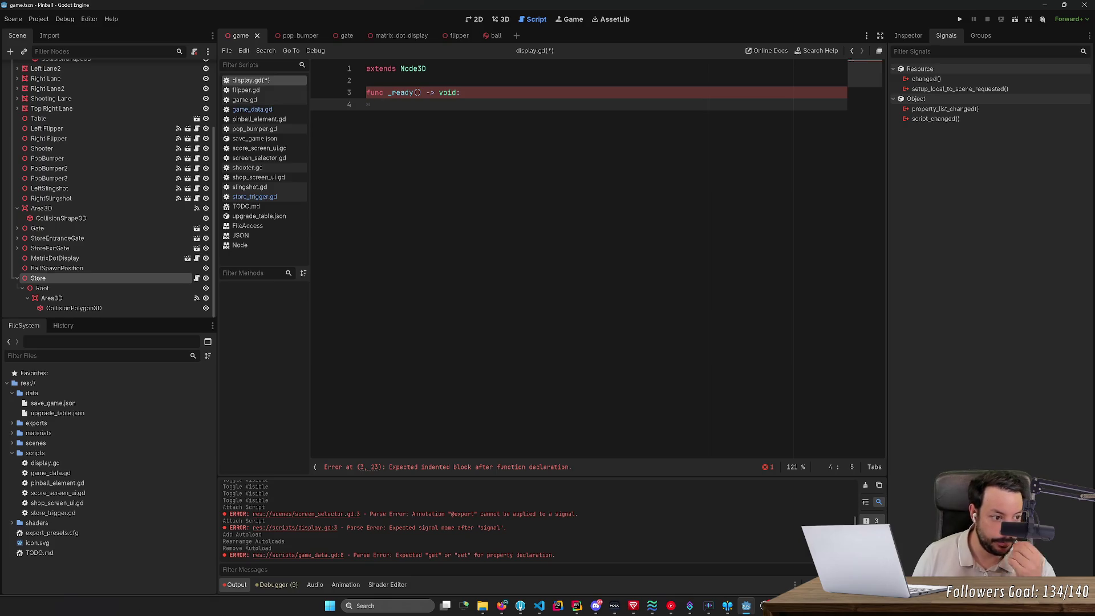
{"action": "type", "text": "GameData."}
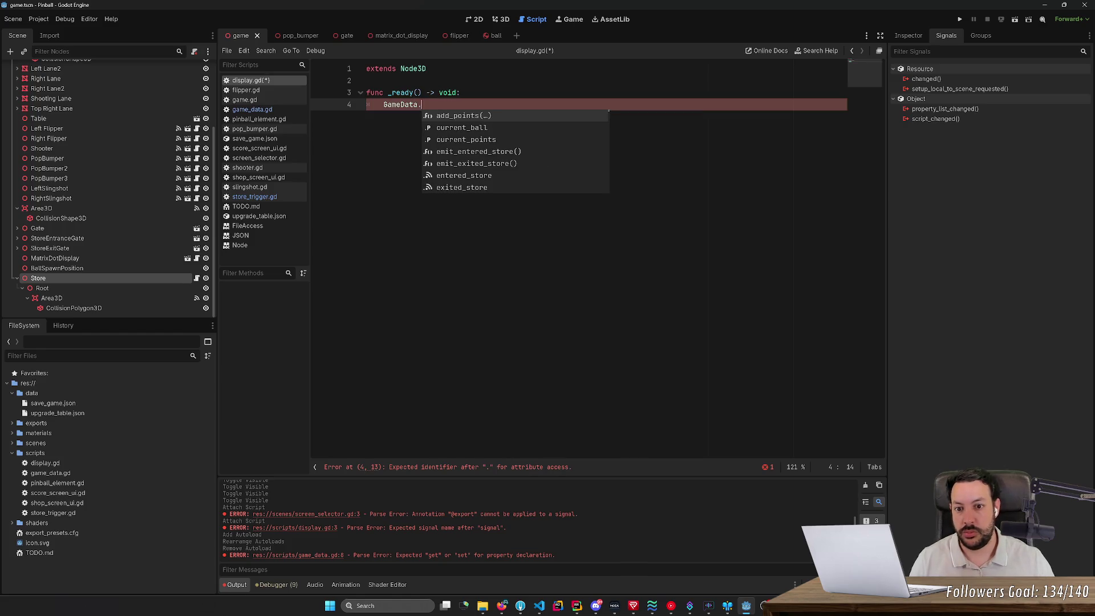
{"action": "key", "text": "Down"}
{"action": "key", "text": "Down"}
{"action": "key", "text": "Down"}
{"action": "key", "text": "Return"}
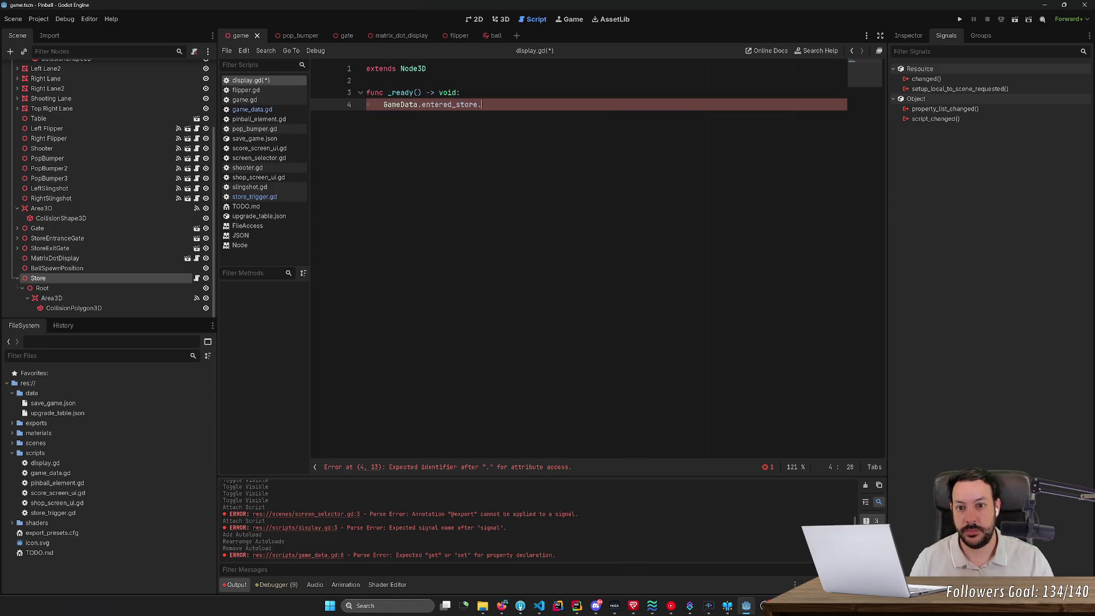
{"action": "type", "text": "."}
{"action": "key", "text": "Return"}
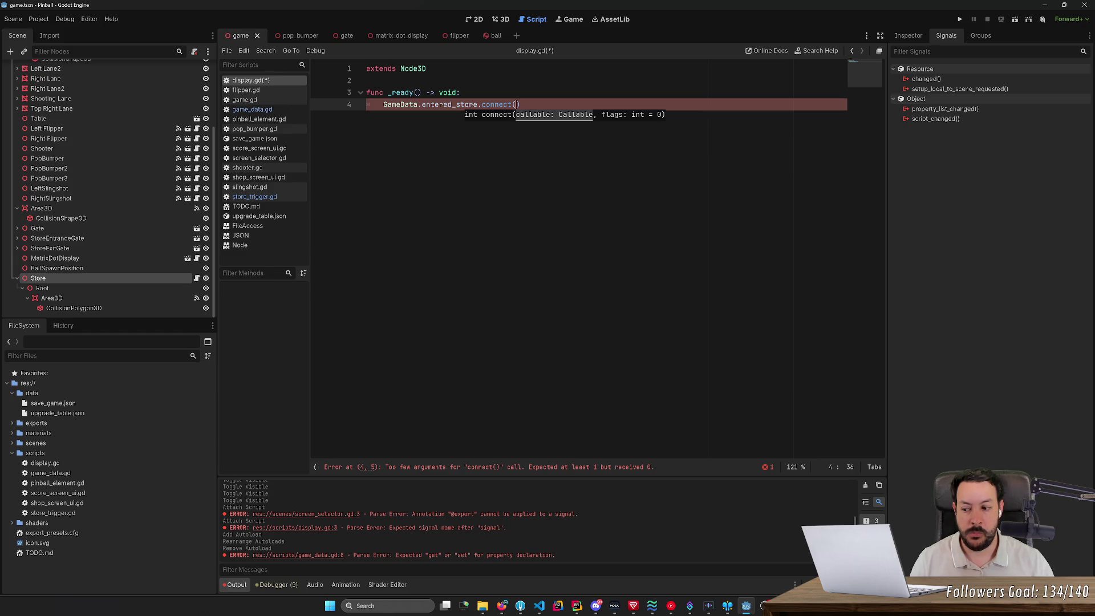
{"action": "left_click", "coordinate": [520, 105]}
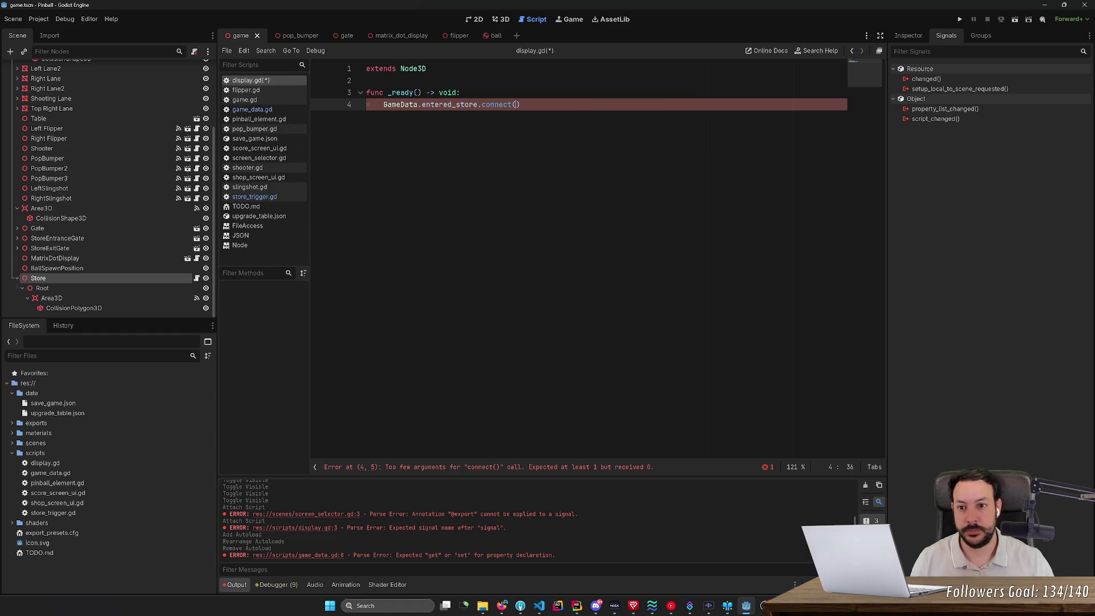
{"action": "key", "text": "Return"}
{"action": "key", "text": "Return"}
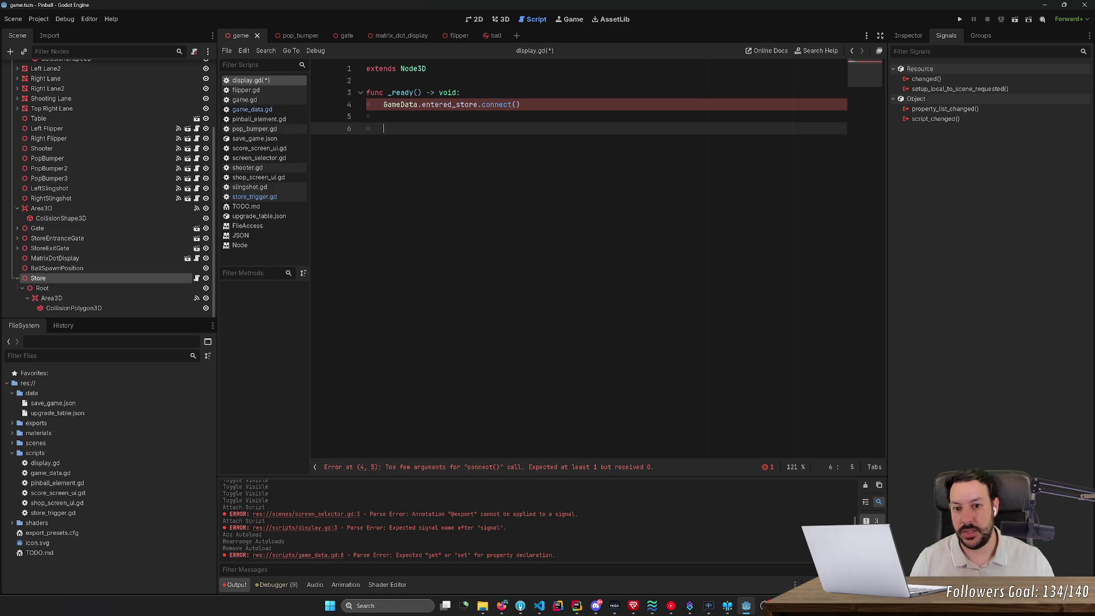
{"action": "key", "text": "alt+Tab"}
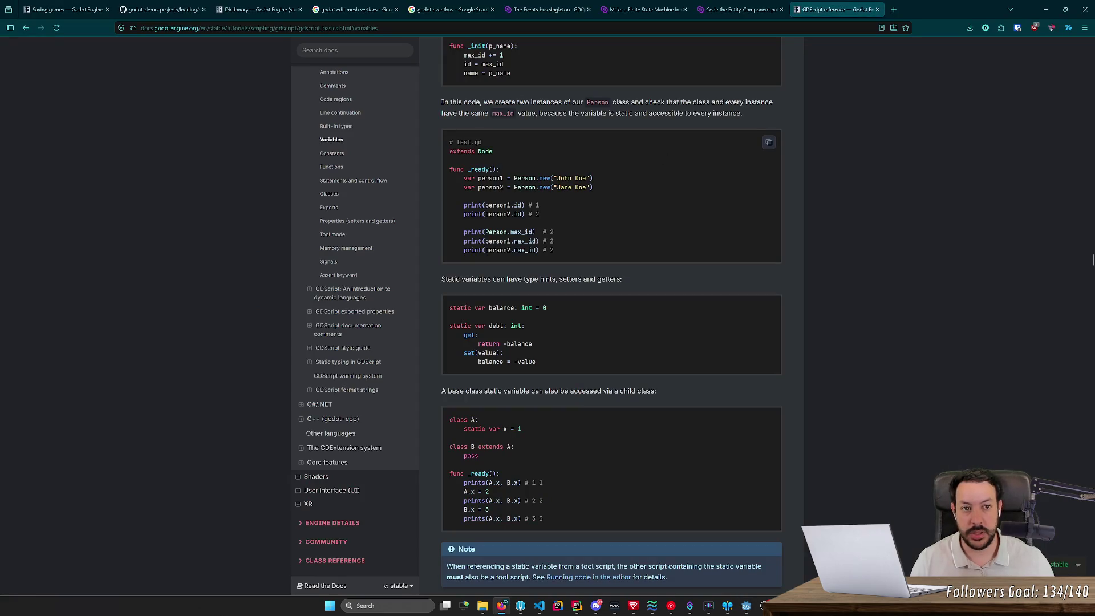
- Close the GDScript reference, Entity-Component and Finite State Machine tabs
{"action": "left_click", "coordinate": [877, 9]}
{"action": "left_click", "coordinate": [780, 10]}
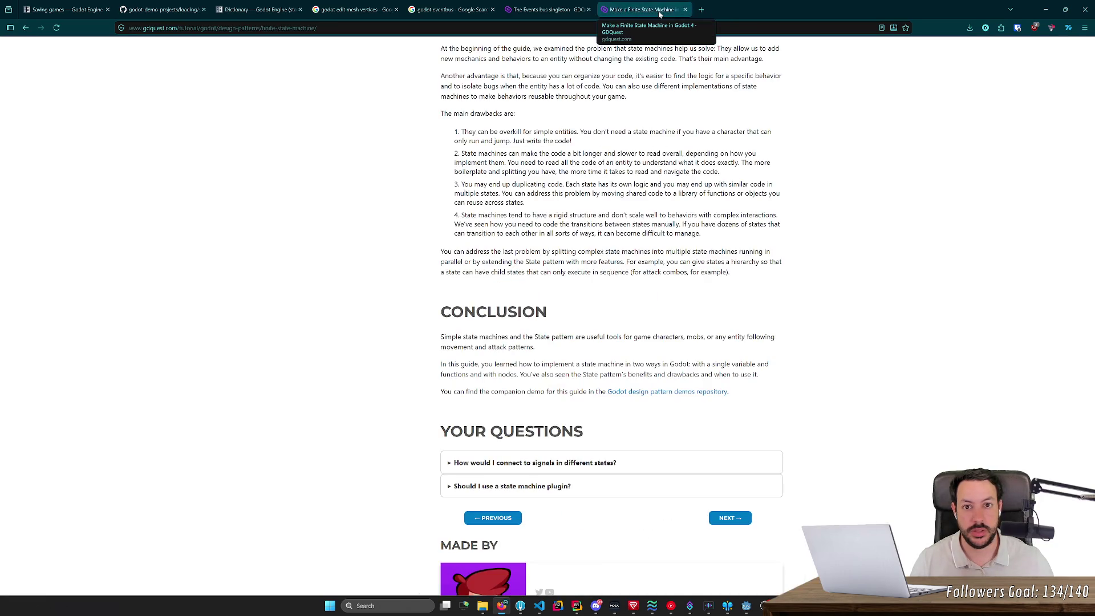
{"action": "middle_click", "coordinate": [659, 15]}
{"action": "scroll", "coordinate": [717, 196], "scroll_direction": "down", "scroll_amount": 5}
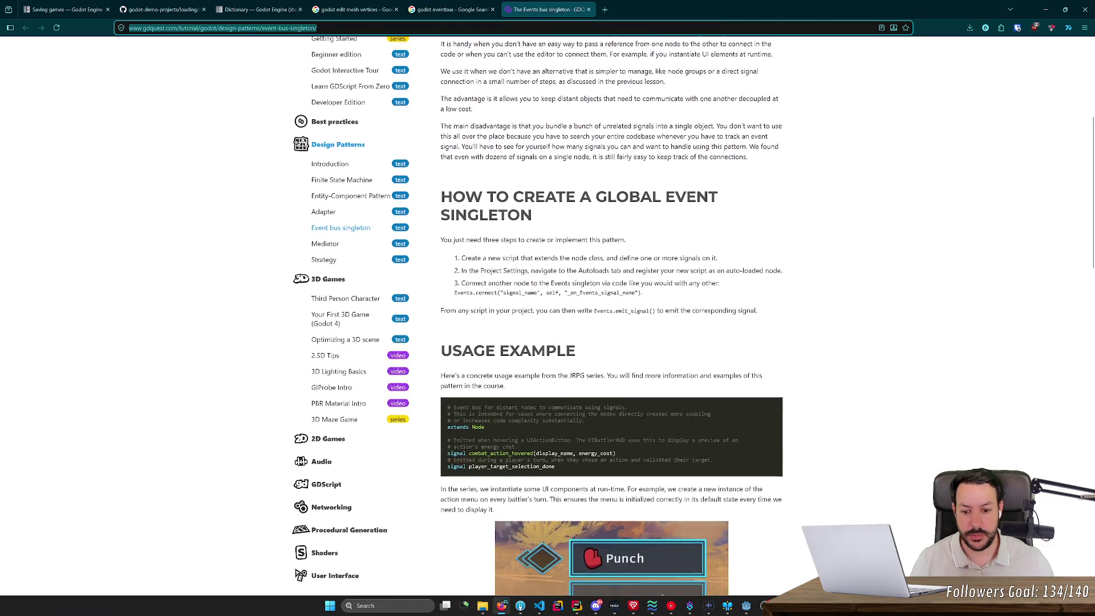
{"action": "scroll", "coordinate": [718, 197], "scroll_direction": "down", "scroll_amount": 5}
- Read the Events Bus Singleton article, then look up Signal connect() in Godot
{"action": "middle_click", "coordinate": [727, 204]}
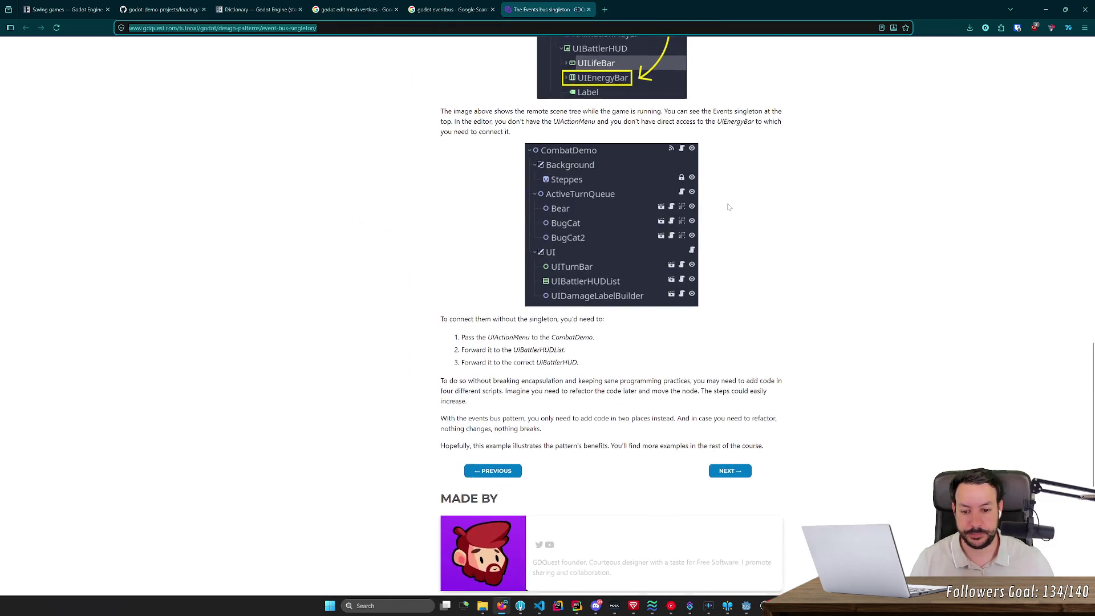
{"action": "scroll", "coordinate": [741, 182], "scroll_direction": "up", "scroll_amount": 10}
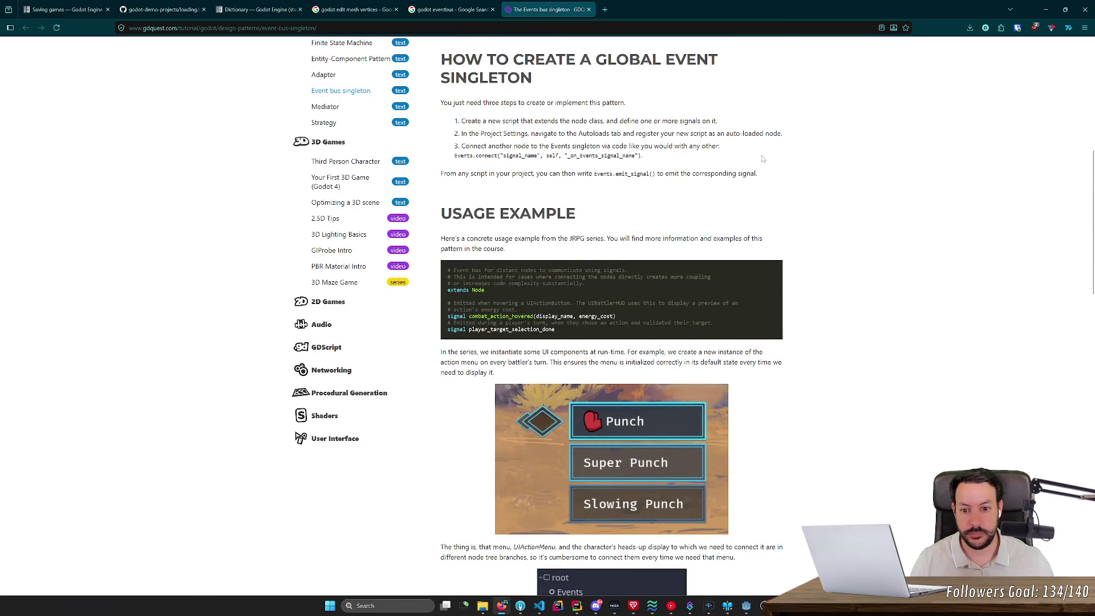
{"action": "scroll", "coordinate": [763, 158], "scroll_direction": "up", "scroll_amount": 7}
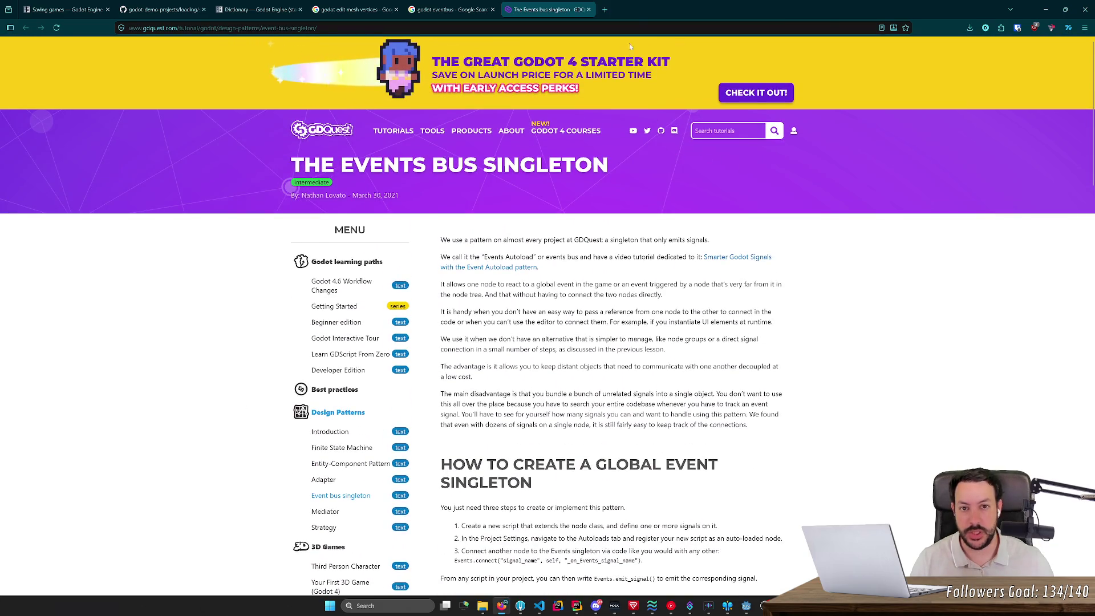
{"action": "scroll", "coordinate": [630, 46], "scroll_direction": "down", "scroll_amount": 5}
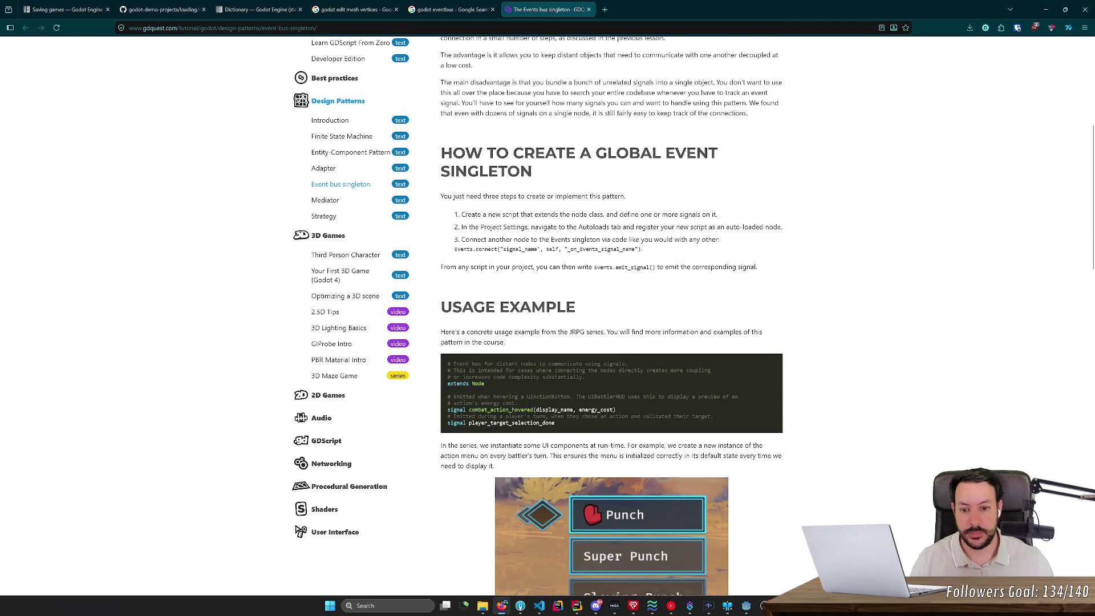
{"action": "scroll", "coordinate": [631, 150], "scroll_direction": "down", "scroll_amount": 14}
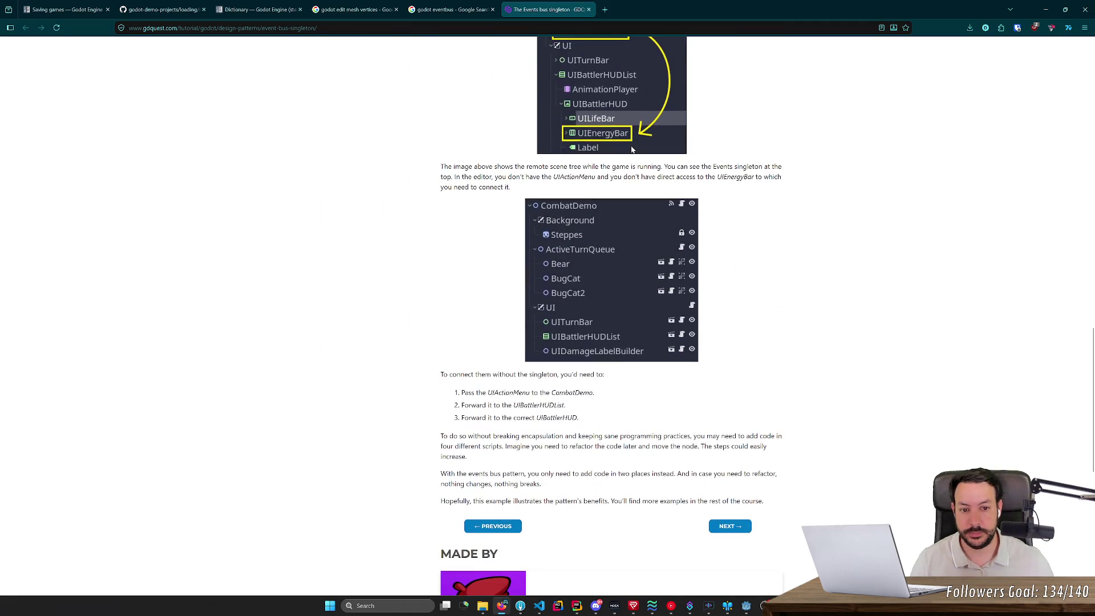
{"action": "key", "text": "alt+Tab"}
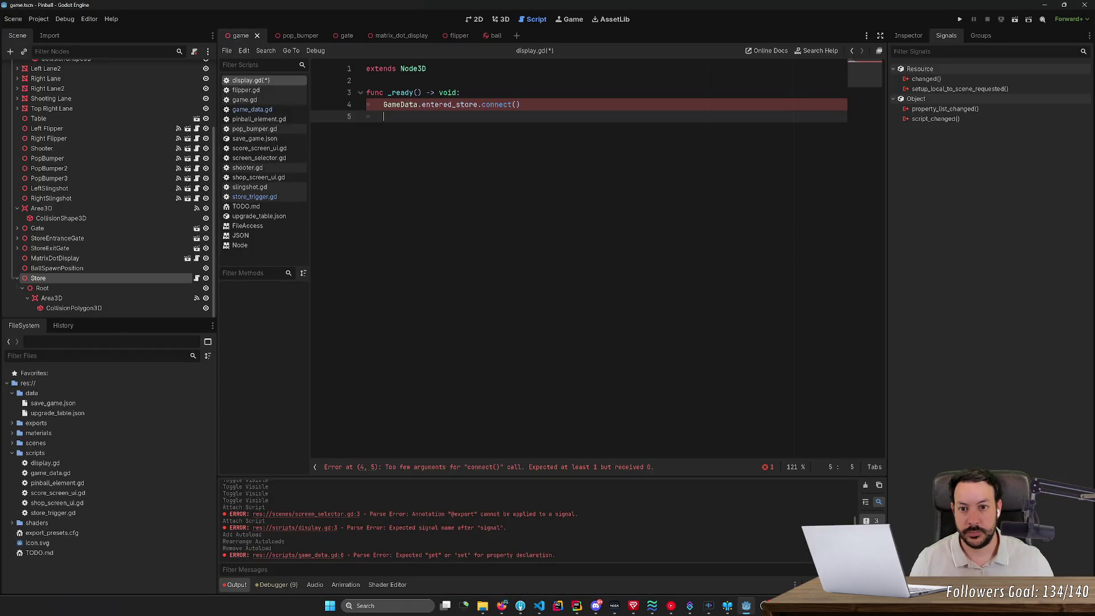
{"action": "left_click", "coordinate": [500, 106], "text": "ctrl"}
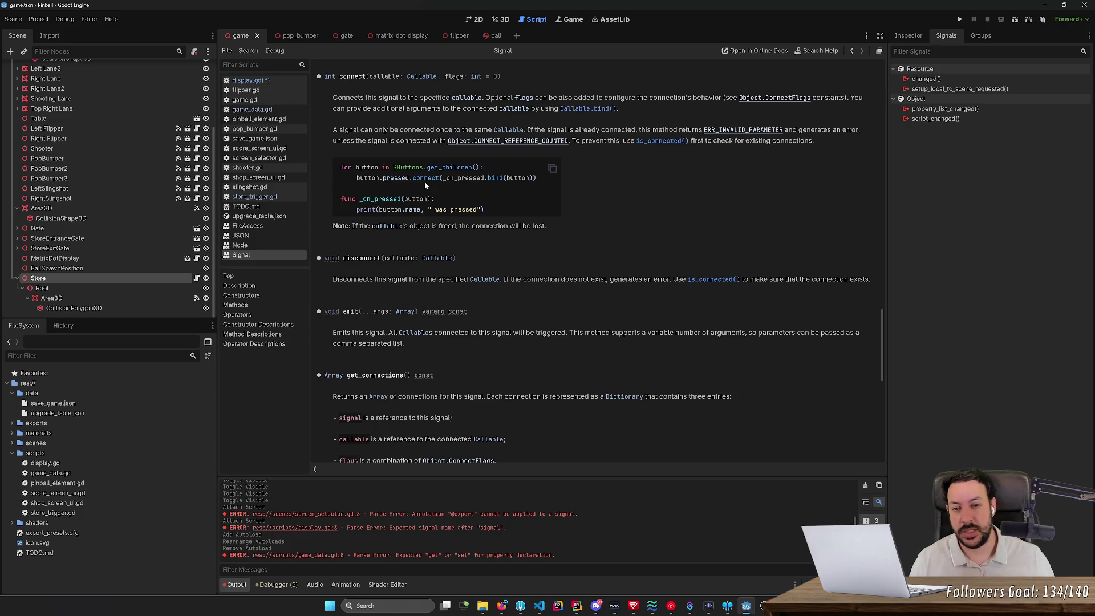
- Follow the Callable.bind() link, open the Callable class reference, then return to display.gd
{"action": "scroll", "coordinate": [508, 123], "scroll_direction": "up", "scroll_amount": 3}
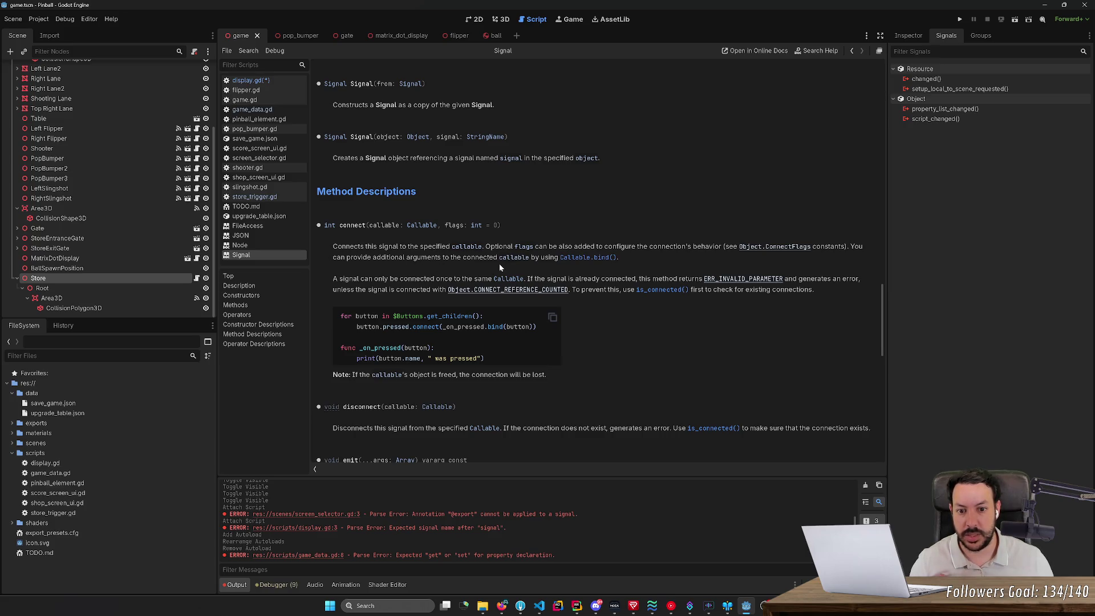
{"action": "left_click", "coordinate": [591, 261]}
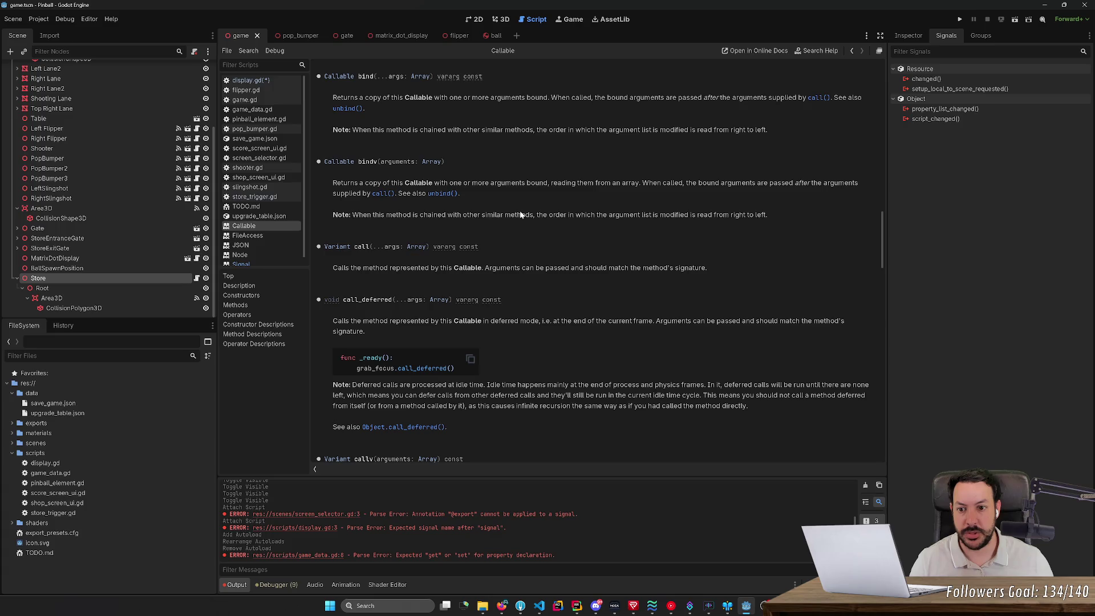
{"action": "key", "text": "alt+Left"}
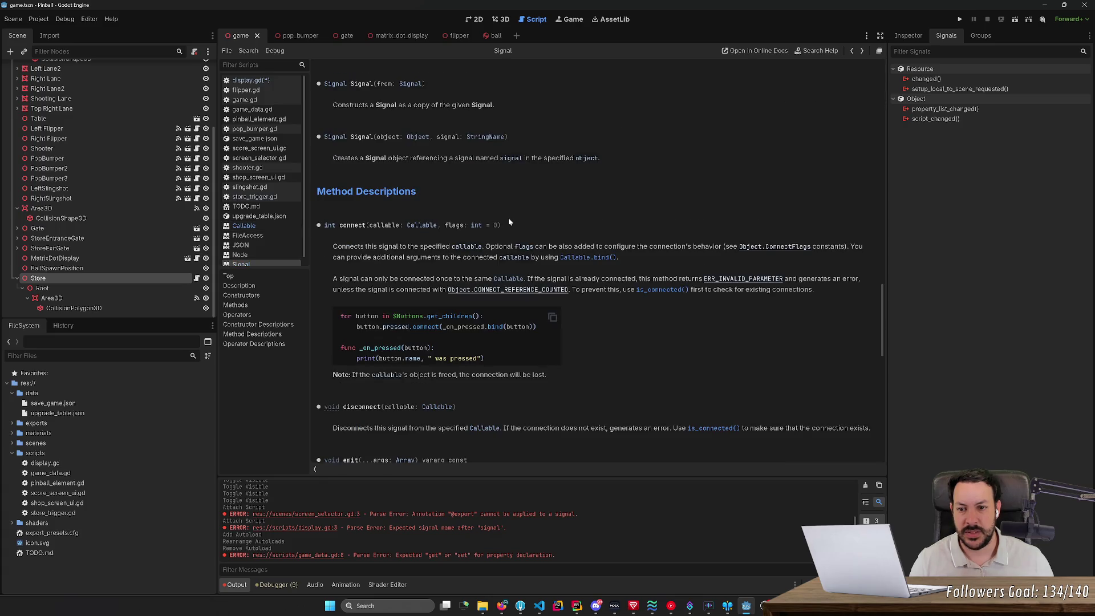
{"action": "left_click", "coordinate": [421, 226]}
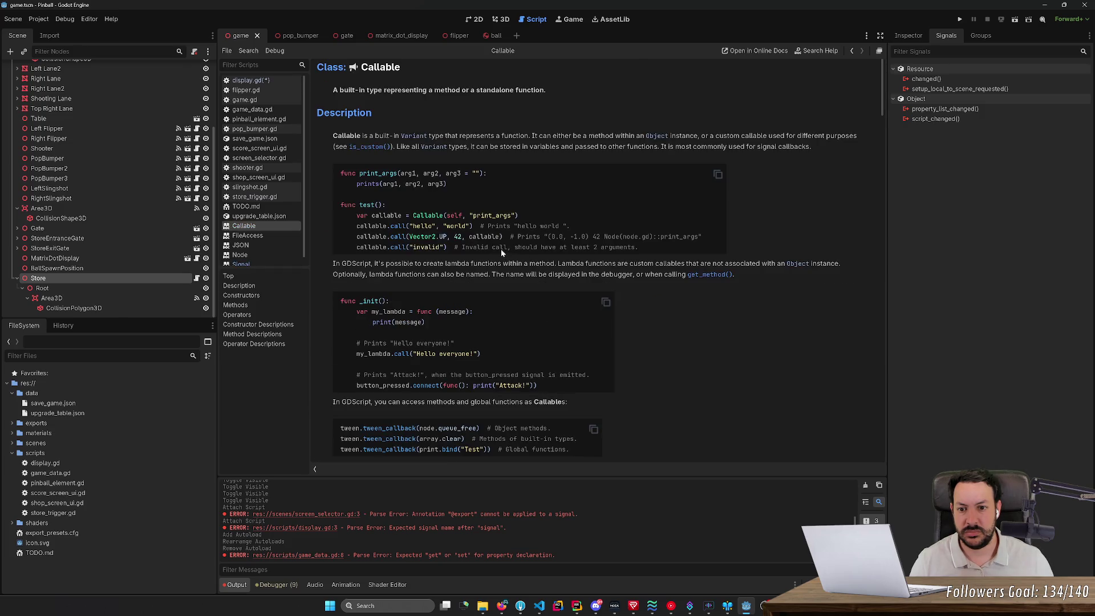
{"action": "key", "text": "alt+Tab"}
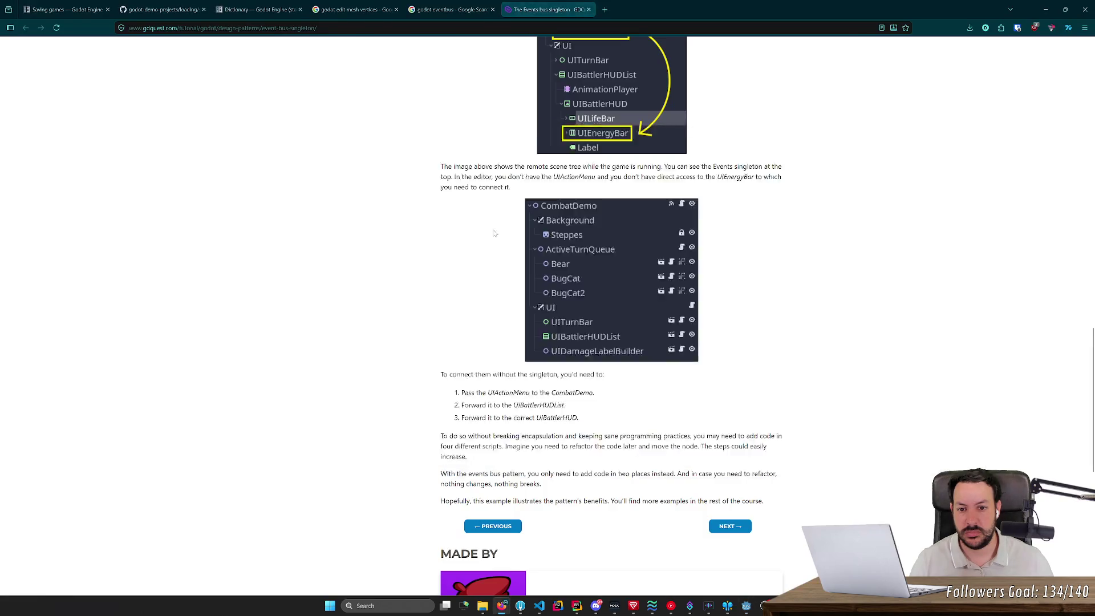
{"action": "key", "text": "alt+Tab"}
{"action": "key", "text": "alt+Tab"}
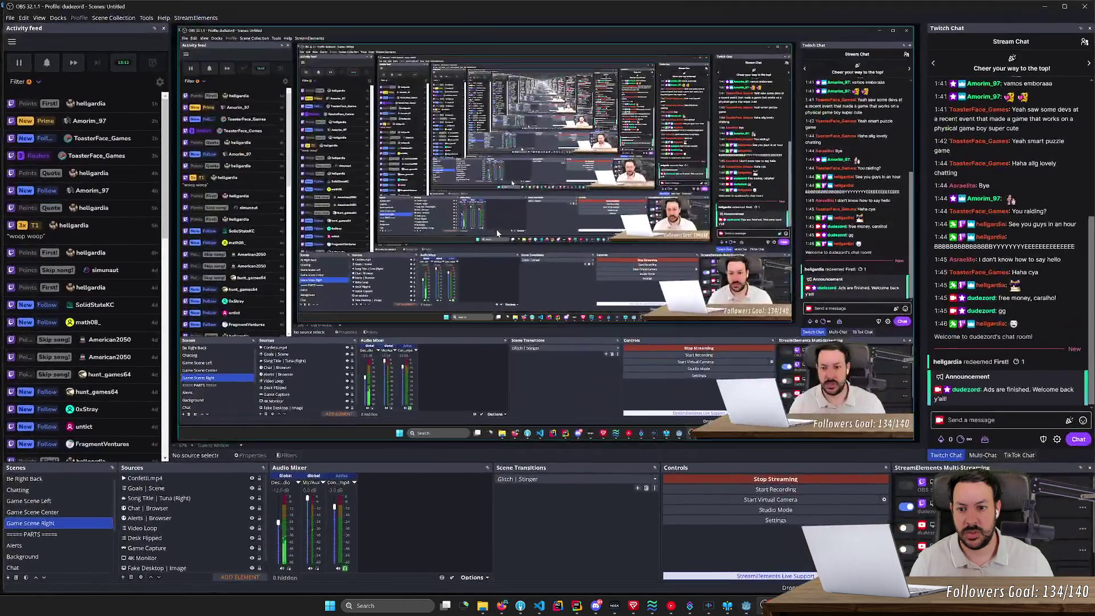
{"action": "key", "text": "alt+Tab"}
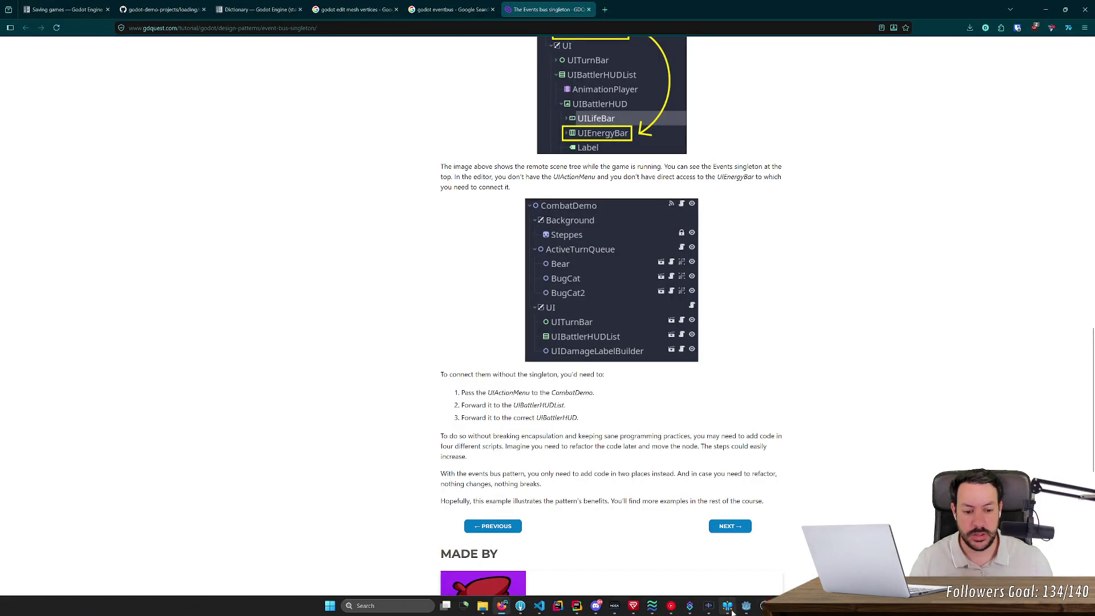
{"action": "left_click", "coordinate": [746, 605]}
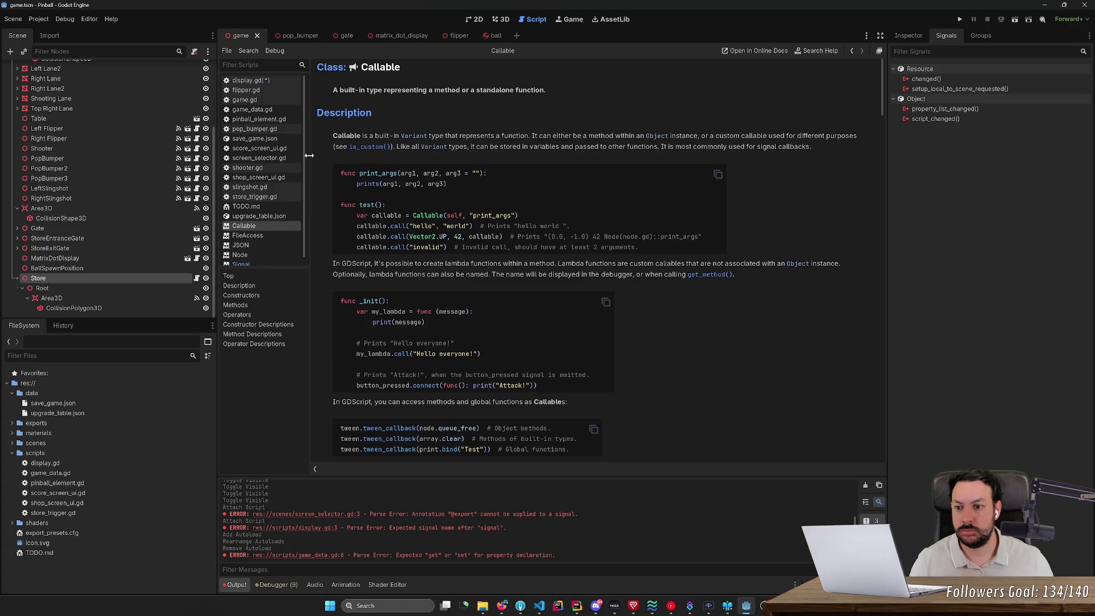
{"action": "left_click", "coordinate": [251, 80]}
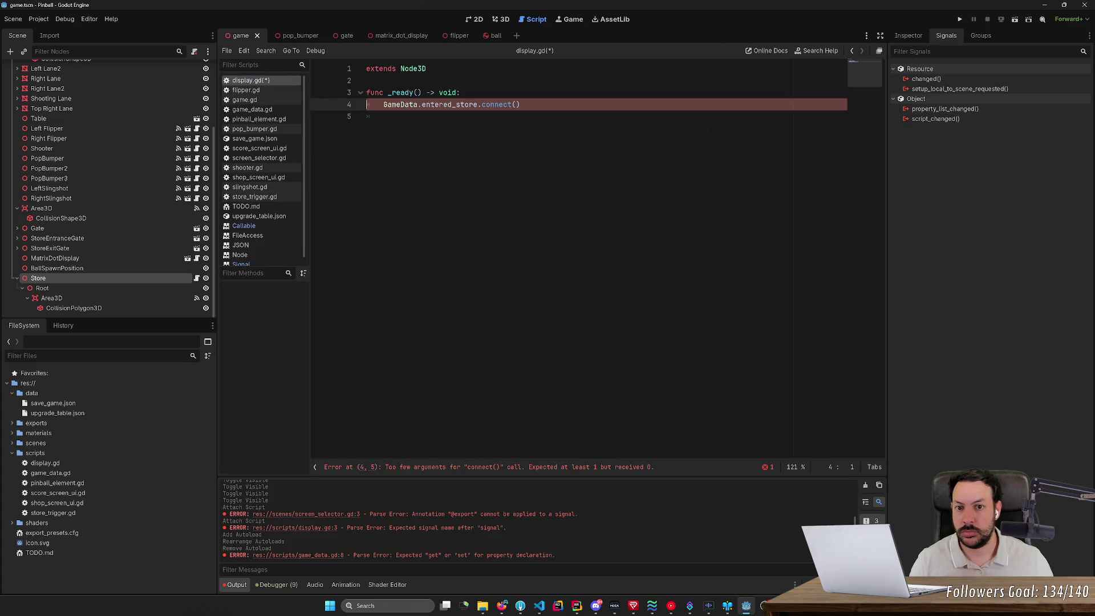
- Pass Callable() as the connect argument and inspect the matrix_dot_display scene's nodes
{"action": "left_click", "coordinate": [512, 105]}
{"action": "type", "text": "Callable"}
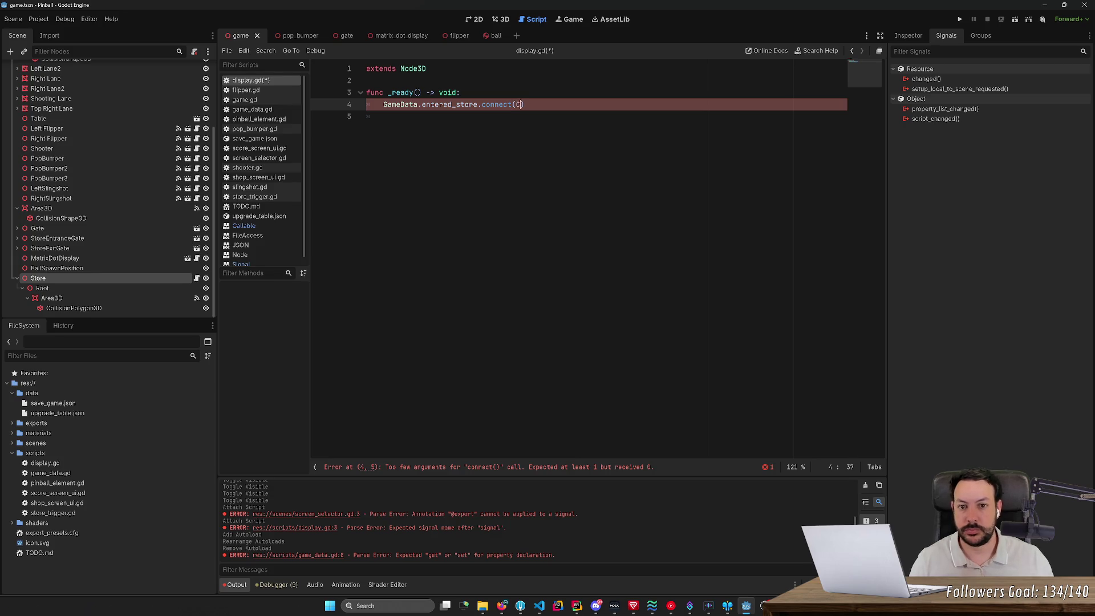
{"action": "type", "text": "("}
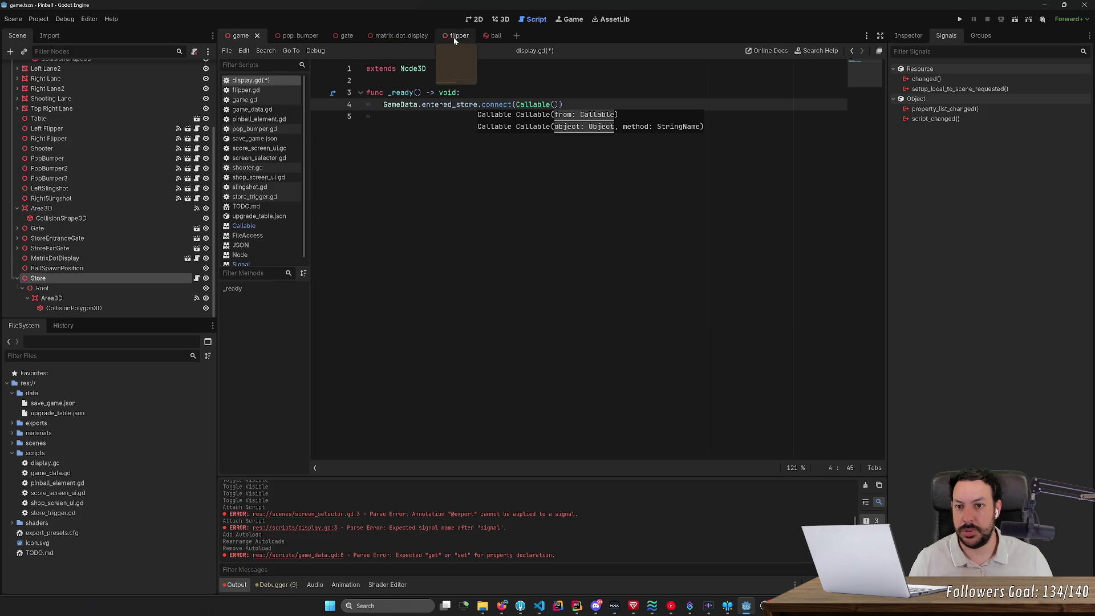
{"action": "left_click", "coordinate": [411, 37]}
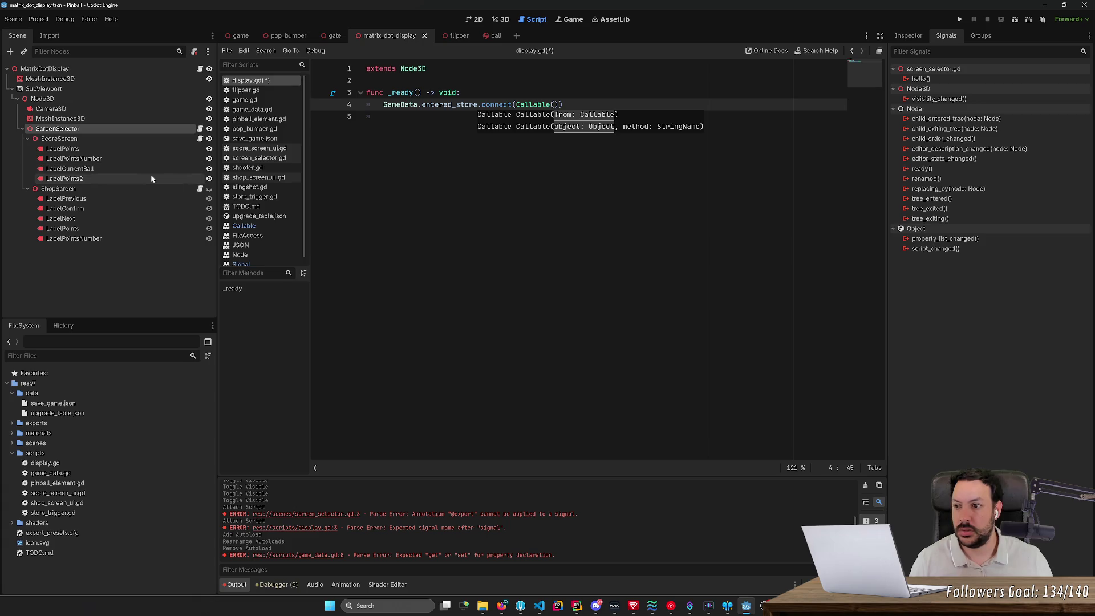
{"action": "left_click", "coordinate": [399, 80]}
{"action": "key", "text": "Return"}
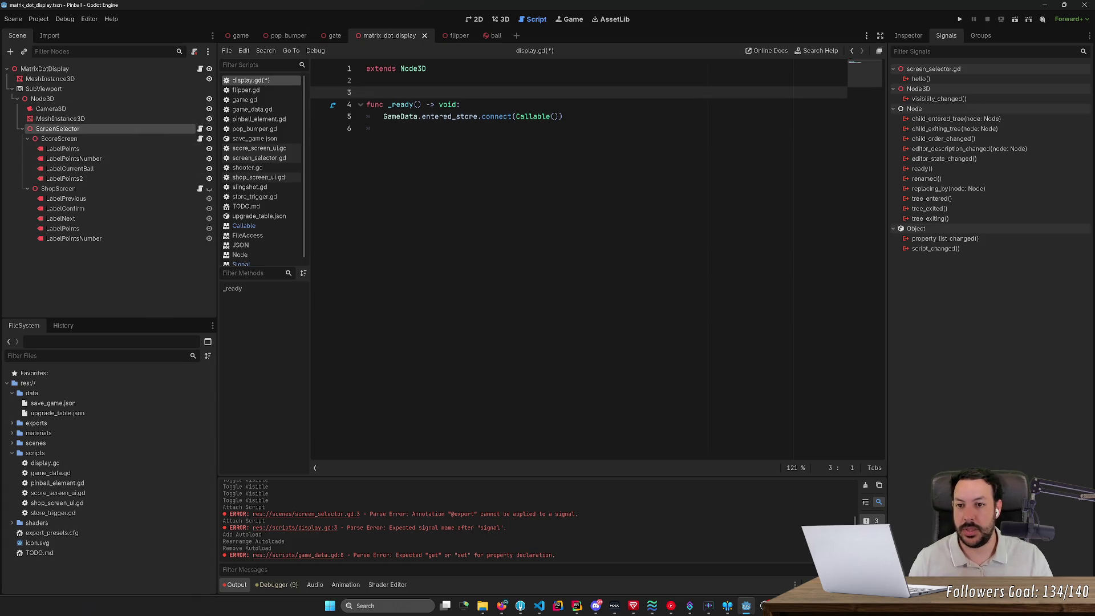
{"action": "type", "text": "@onready s"}
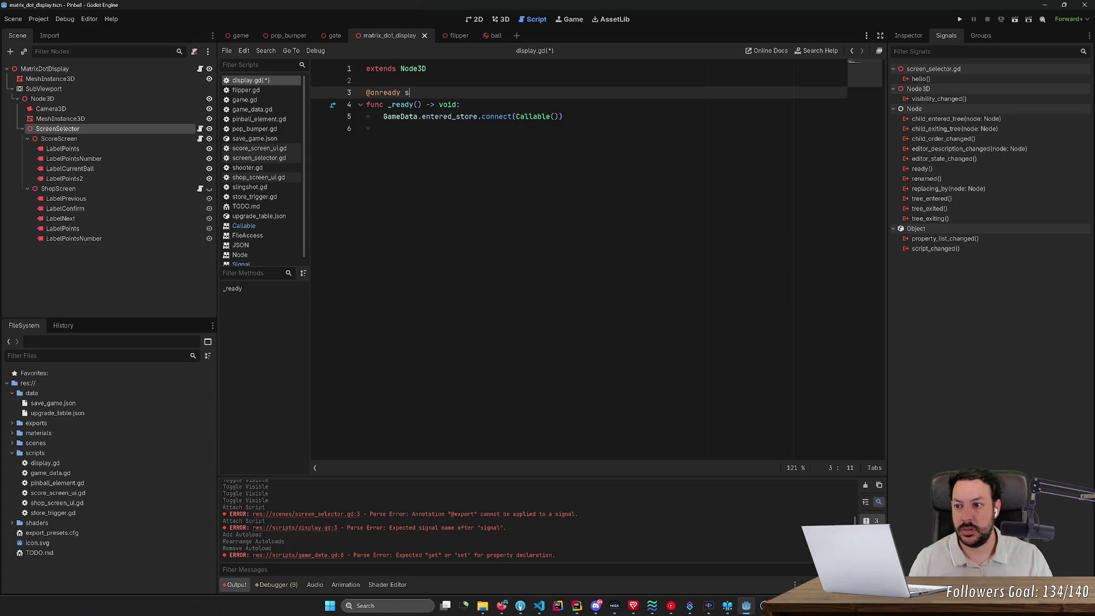
{"action": "type", "text": "creen_se"}
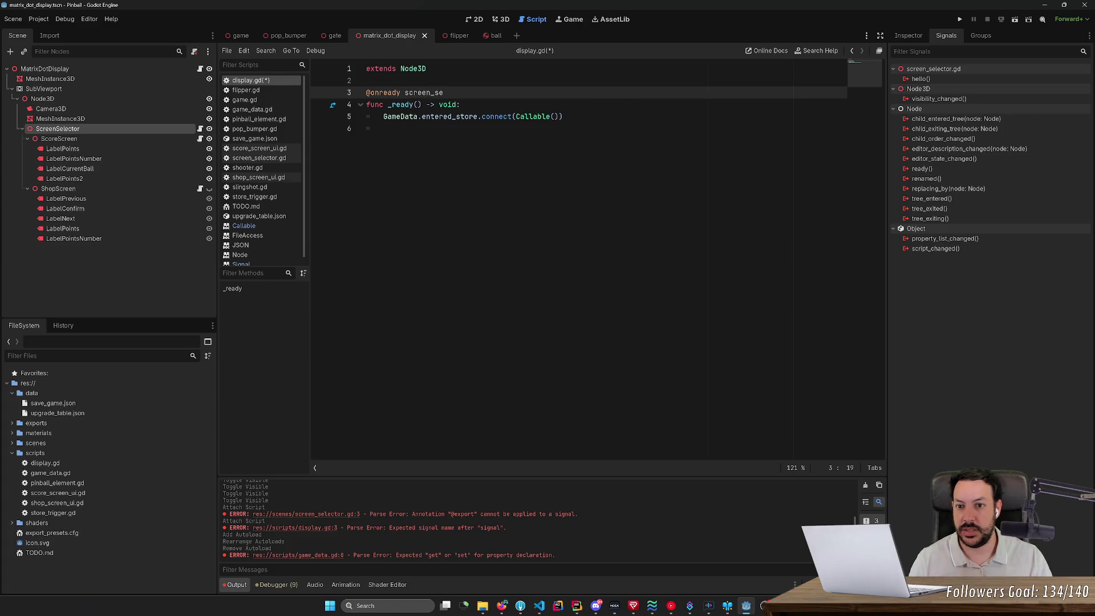
{"action": "key", "text": "BackSpace"}
{"action": "key", "text": "BackSpace"}
{"action": "key", "text": "BackSpace"}
{"action": "type", "text": "var "}
{"action": "type", "text": "cree"}
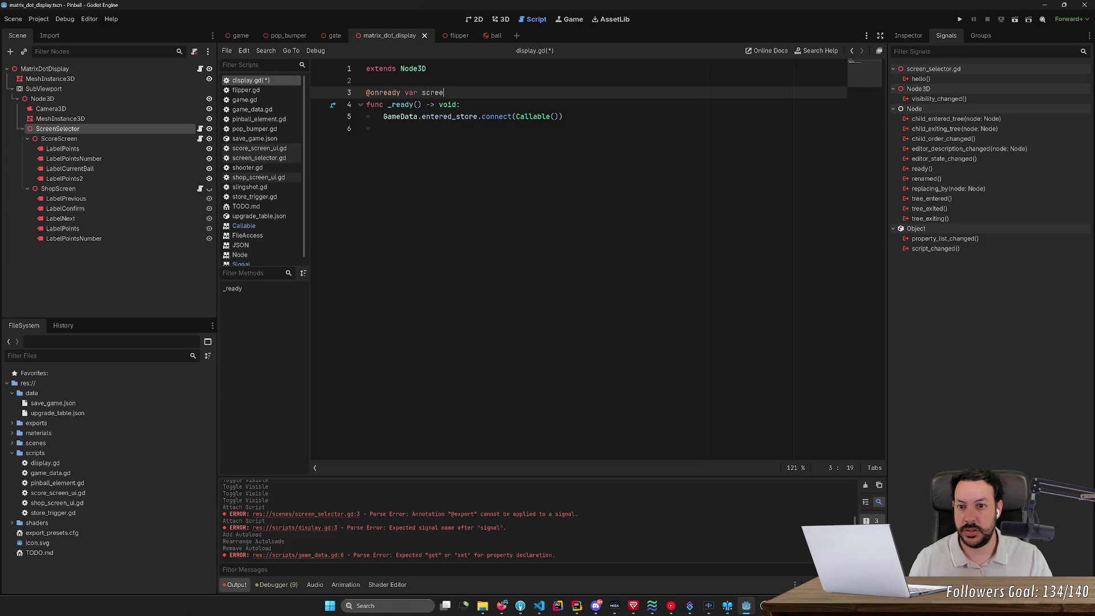
{"action": "type", "text": "n_selector  "}
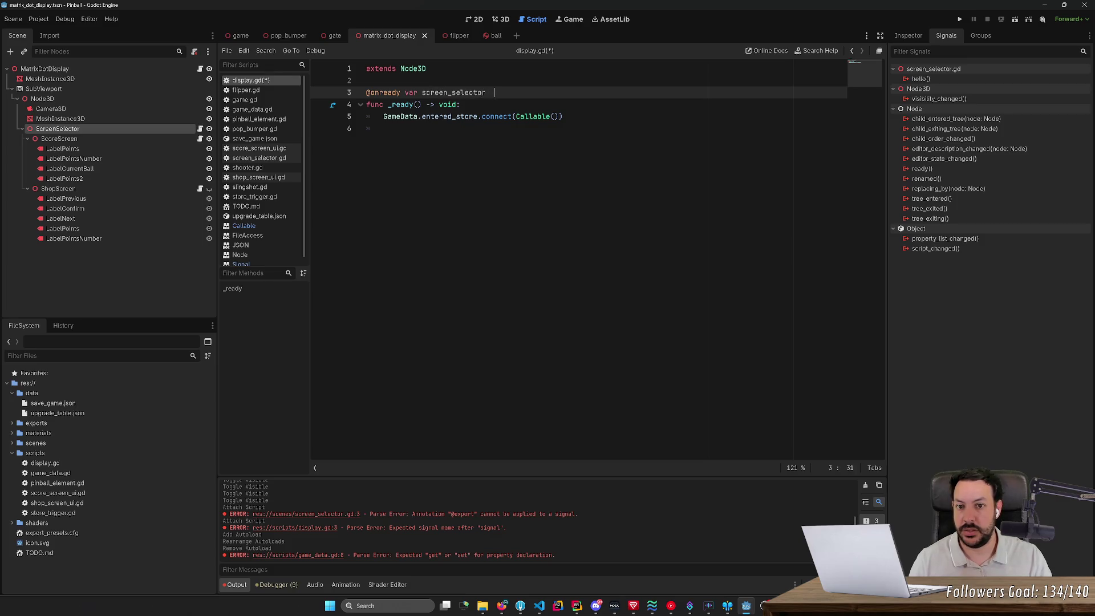
{"action": "type", "text": "= $"}
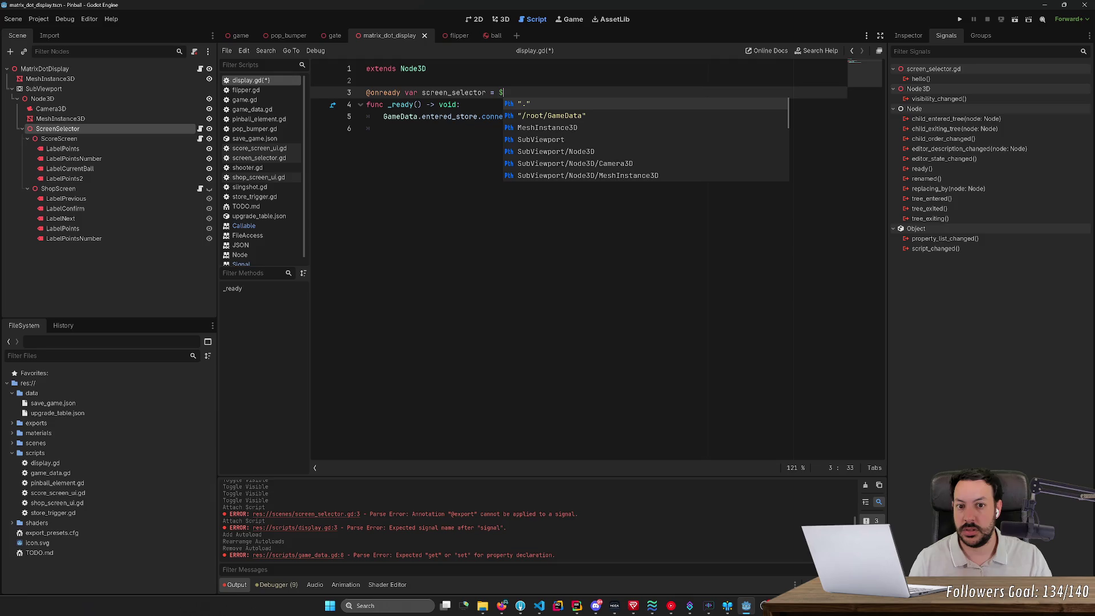
{"action": "type", "text": "Screen"}
{"action": "key", "text": "Return"}
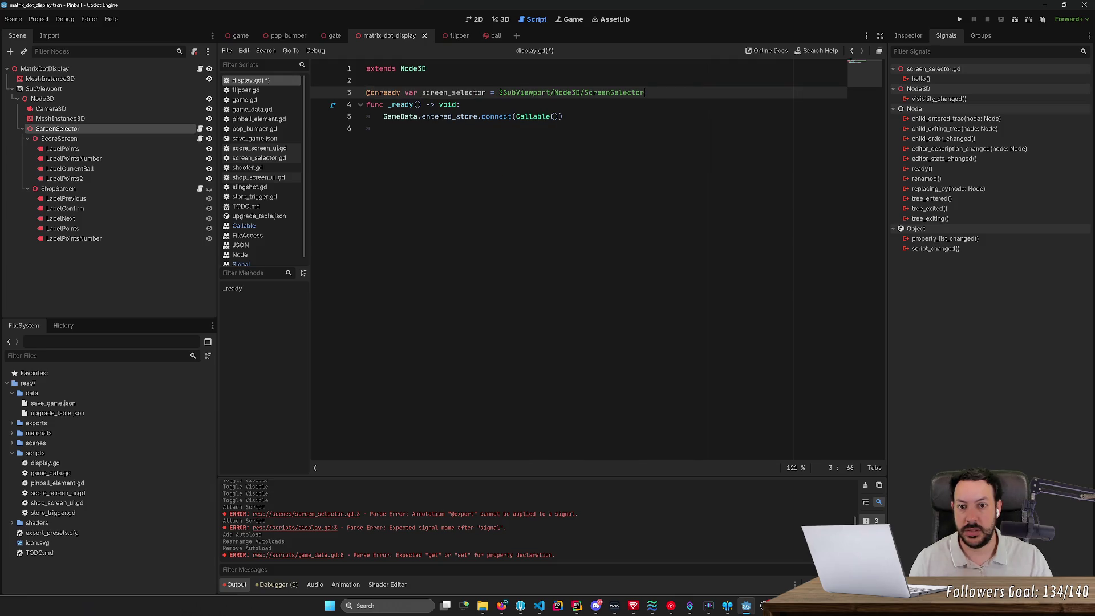
{"action": "key", "text": "Return"}
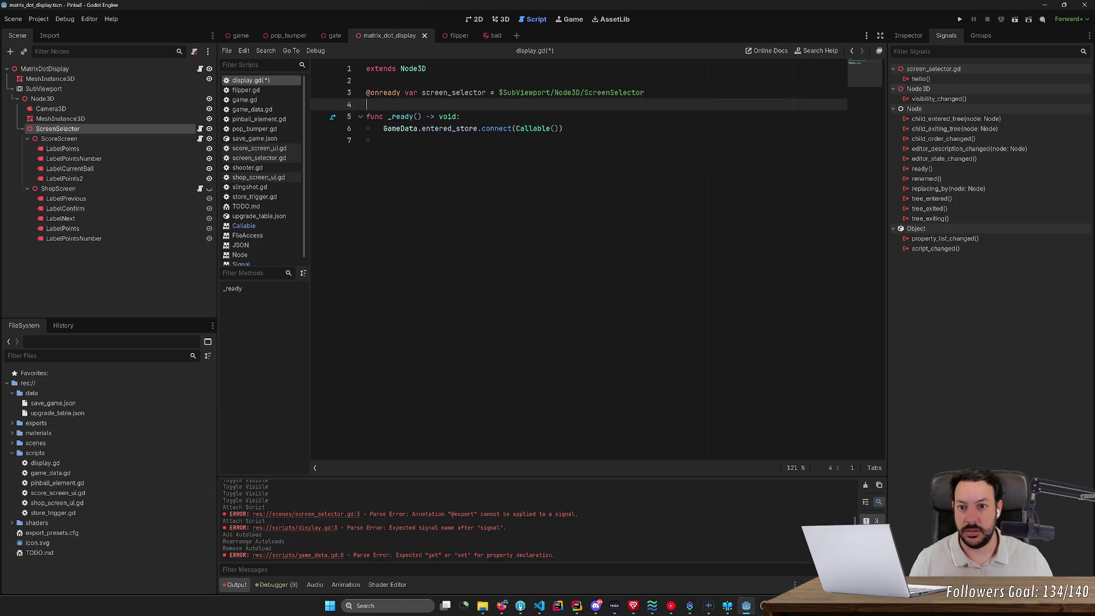
{"action": "left_click", "coordinate": [460, 116]}
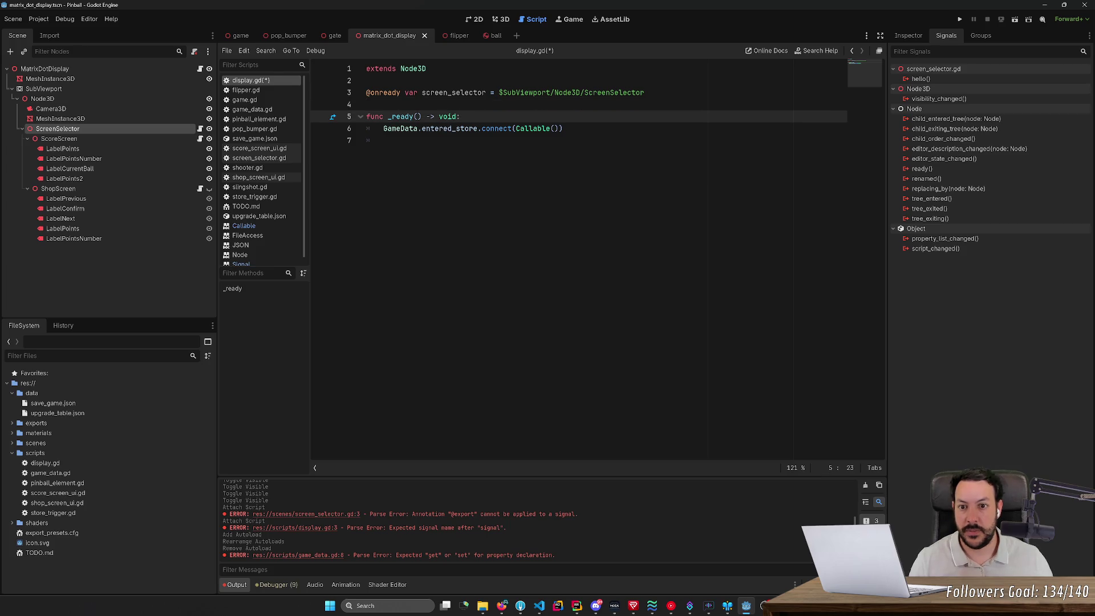
- Fill the entered_store connect with Callable(screen_selector, "on_store_enter")
{"action": "double_click", "coordinate": [454, 93]}
{"action": "left_click", "coordinate": [551, 129]}
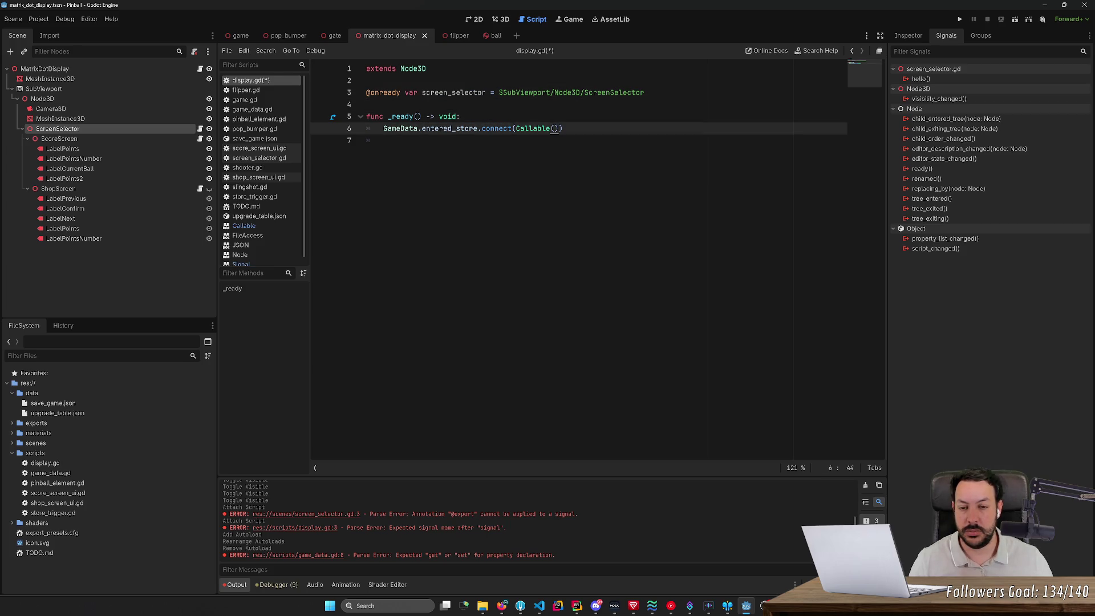
{"action": "mouse_move", "coordinate": [502, 128]}
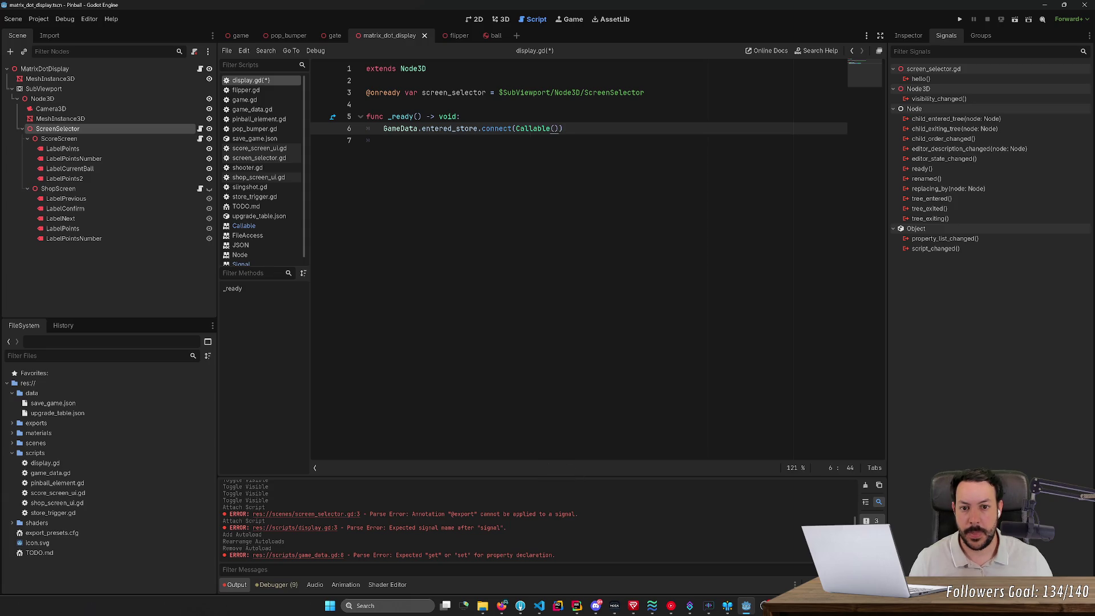
{"action": "type", "text": "screen_selector, \""}
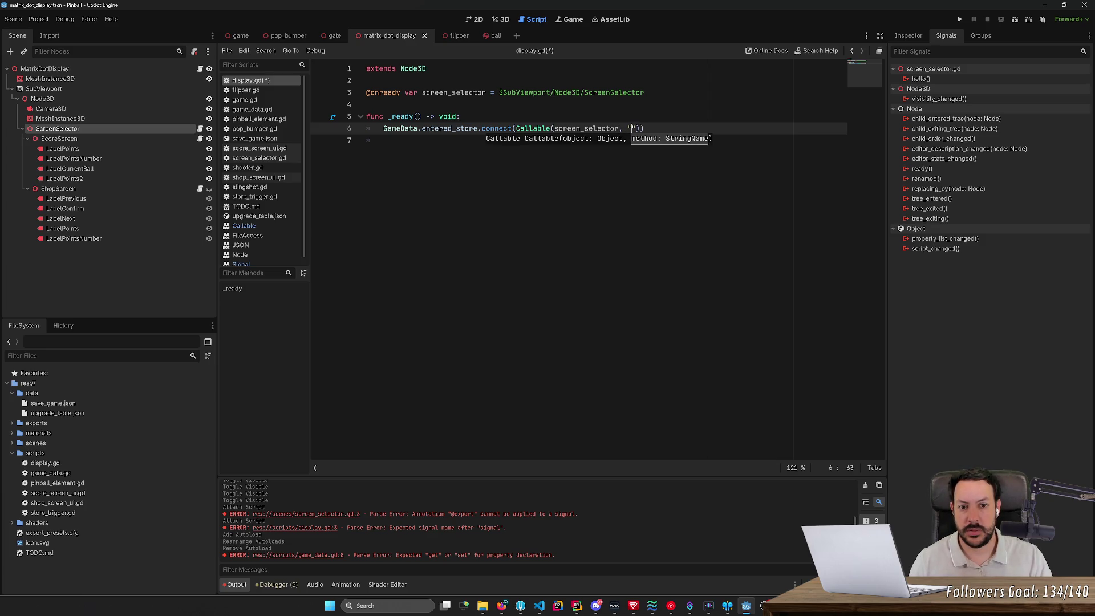
{"action": "type", "text": "en"}
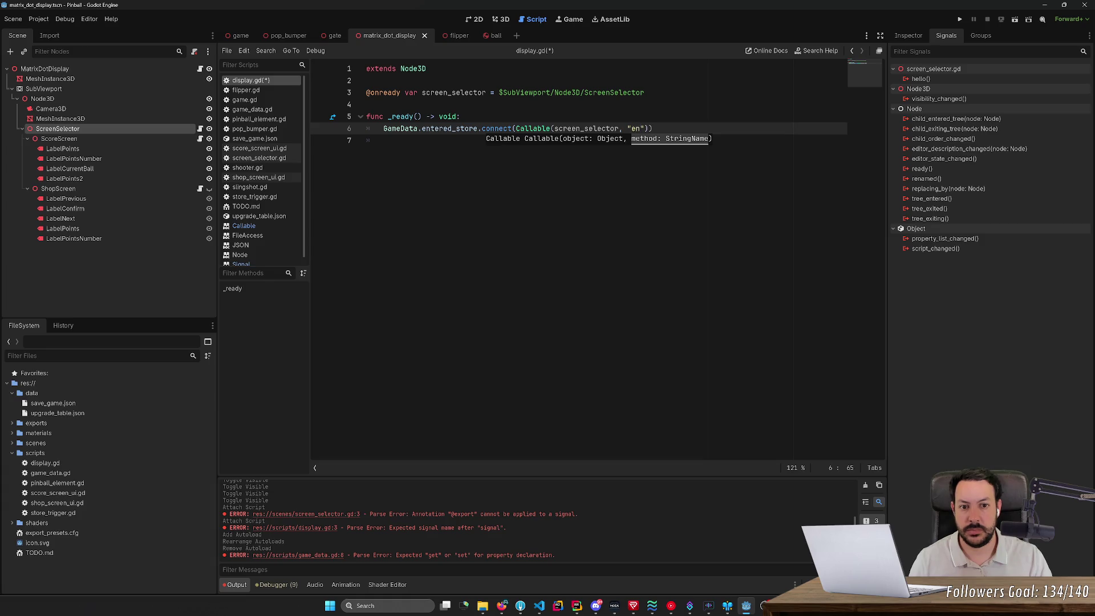
{"action": "key", "text": "BackSpace"}
{"action": "key", "text": "BackSpace"}
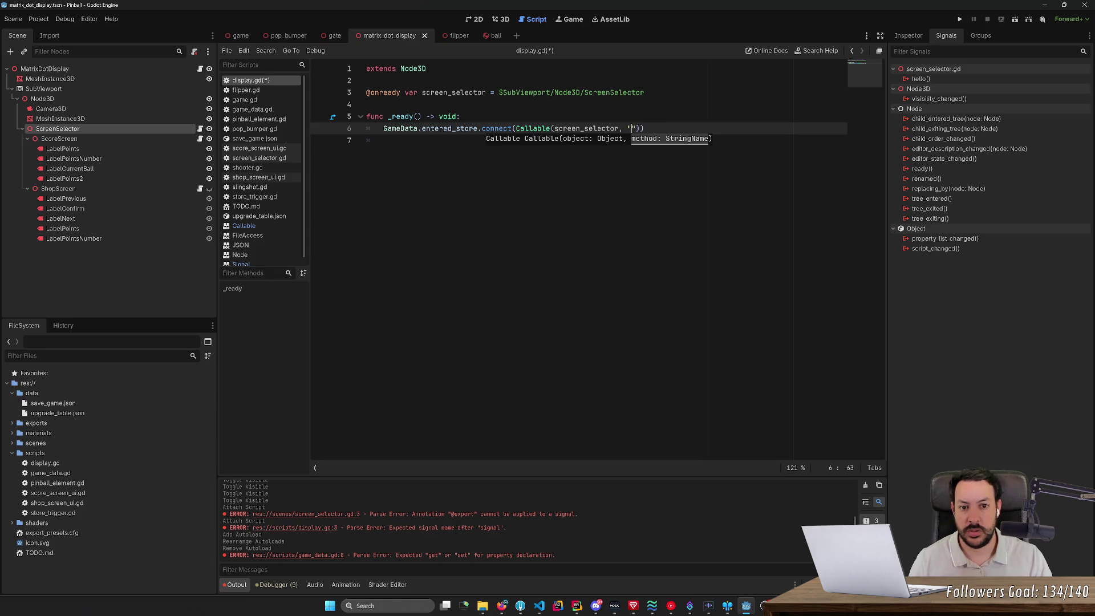
{"action": "type", "text": "on_store_enter"}
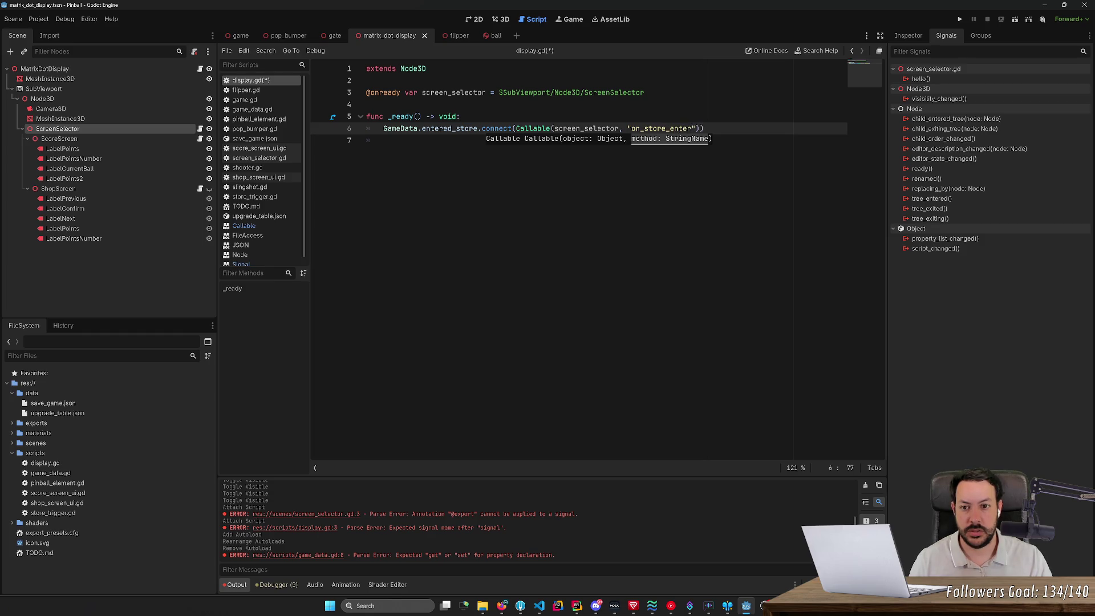
- Duplicate that line as an exited_store connect to "on_store_exit" and save display.gd
{"action": "key", "text": "ctrl+shift+d"}
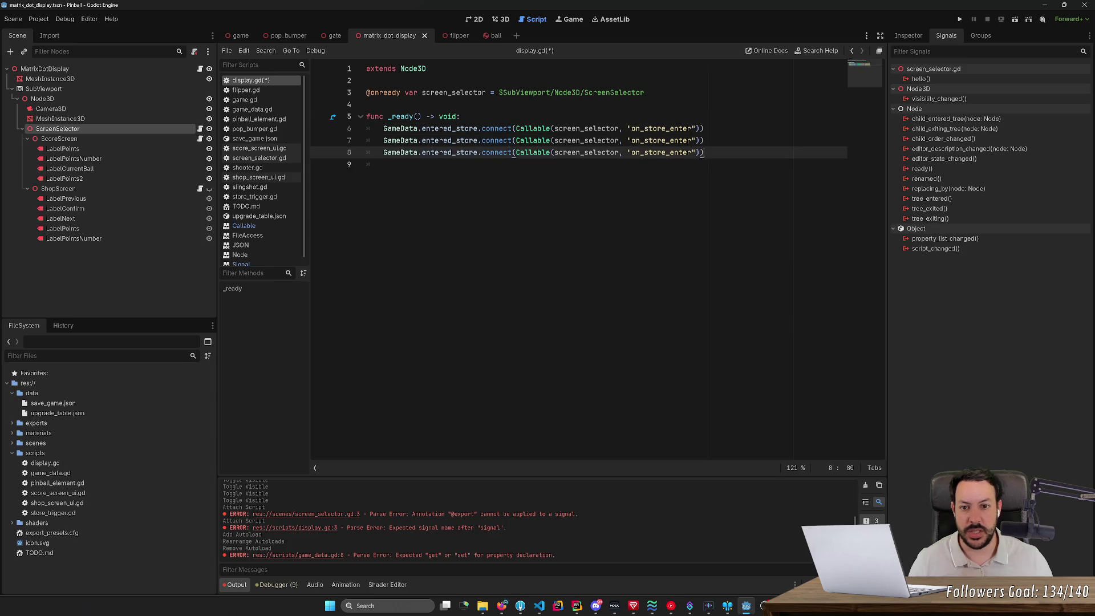
{"action": "key", "text": "Return"}
{"action": "left_click", "coordinate": [448, 140]}
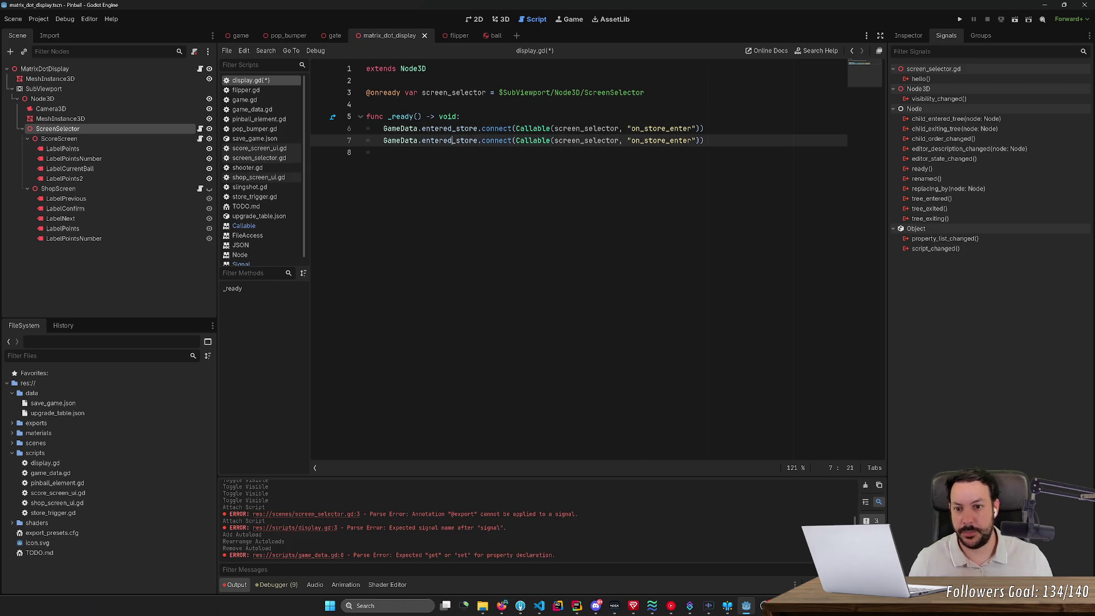
{"action": "key", "text": "BackSpace"}
{"action": "key", "text": "BackSpace"}
{"action": "key", "text": "BackSpace"}
{"action": "type", "text": "exited"}
{"action": "left_click", "coordinate": [666, 141]}
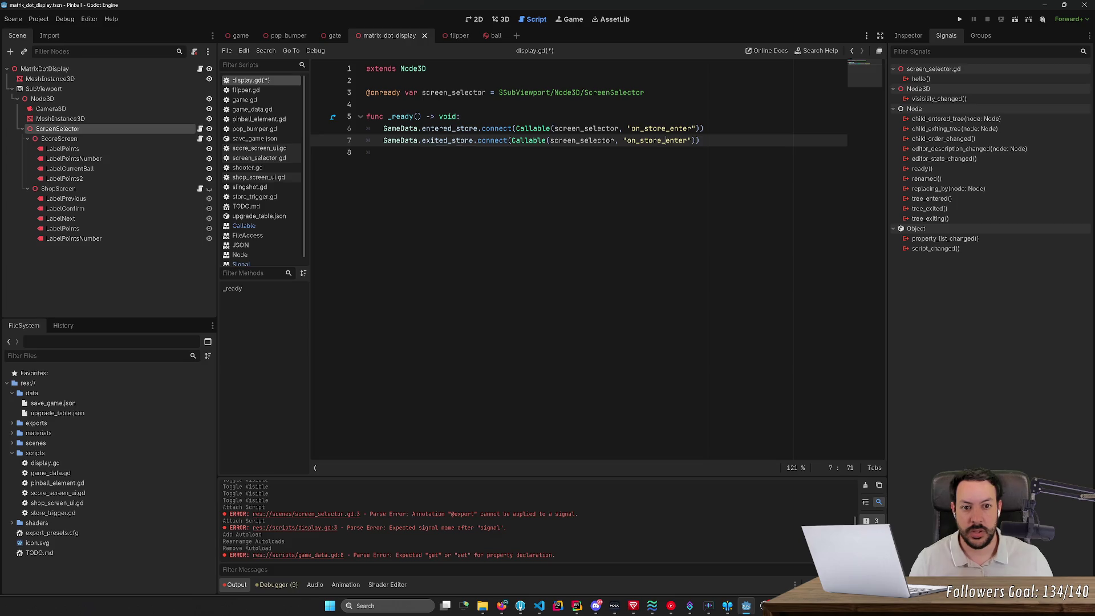
{"action": "key", "text": "Delete"}
{"action": "key", "text": "Delete"}
{"action": "key", "text": "Delete"}
{"action": "type", "text": "xit"}
{"action": "key", "text": "ctrl+s"}
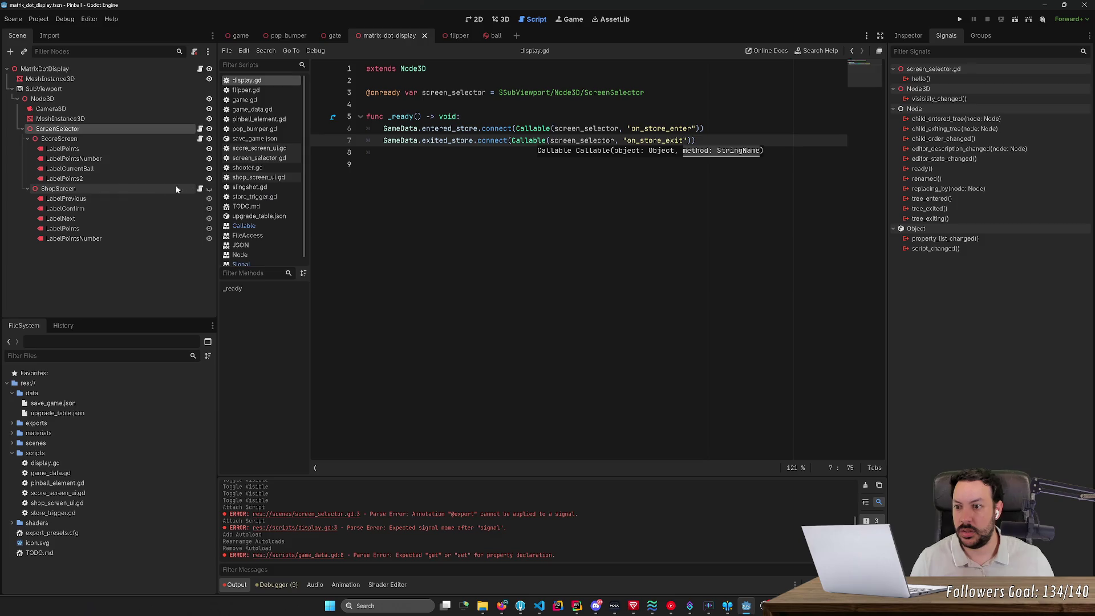
- In screen_selector.gd, replace the hello signal with a func on_store_enter line
{"action": "left_click", "coordinate": [200, 128]}
{"action": "key", "text": "Down"}
{"action": "key", "text": "ctrl+shift+k"}
{"action": "key", "text": "ctrl+shift+k"}
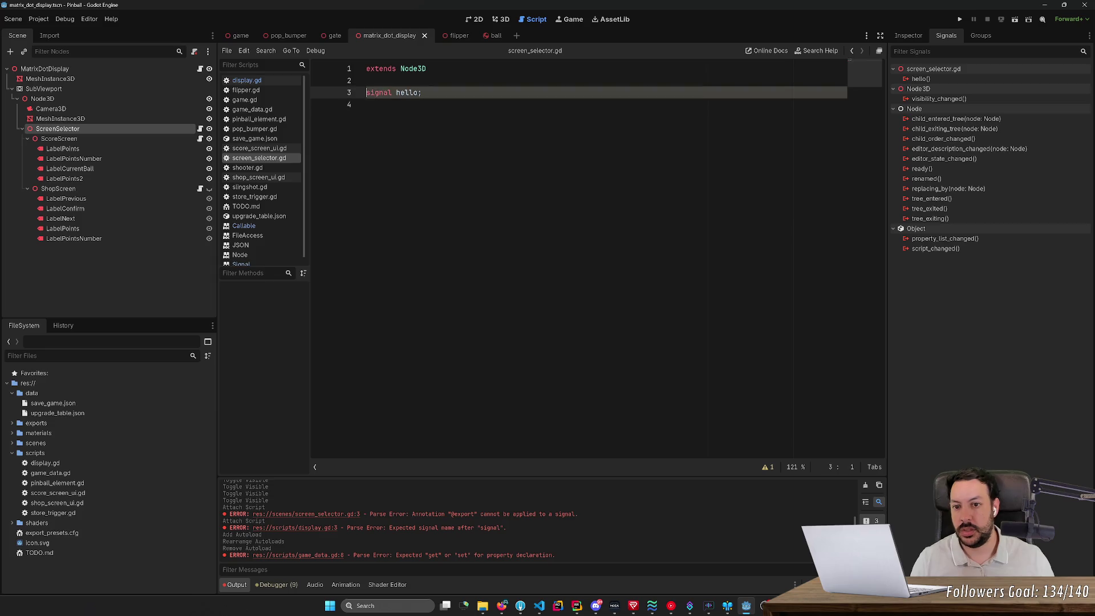
{"action": "key", "text": "Return"}
{"action": "type", "text": "fun"}
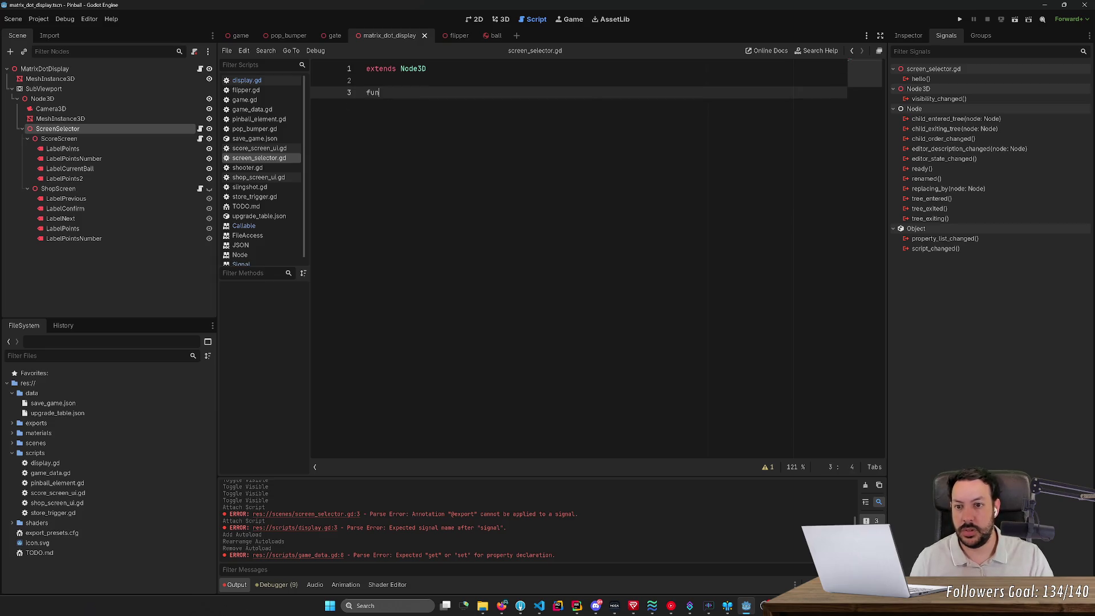
{"action": "type", "text": "c on_store_"}
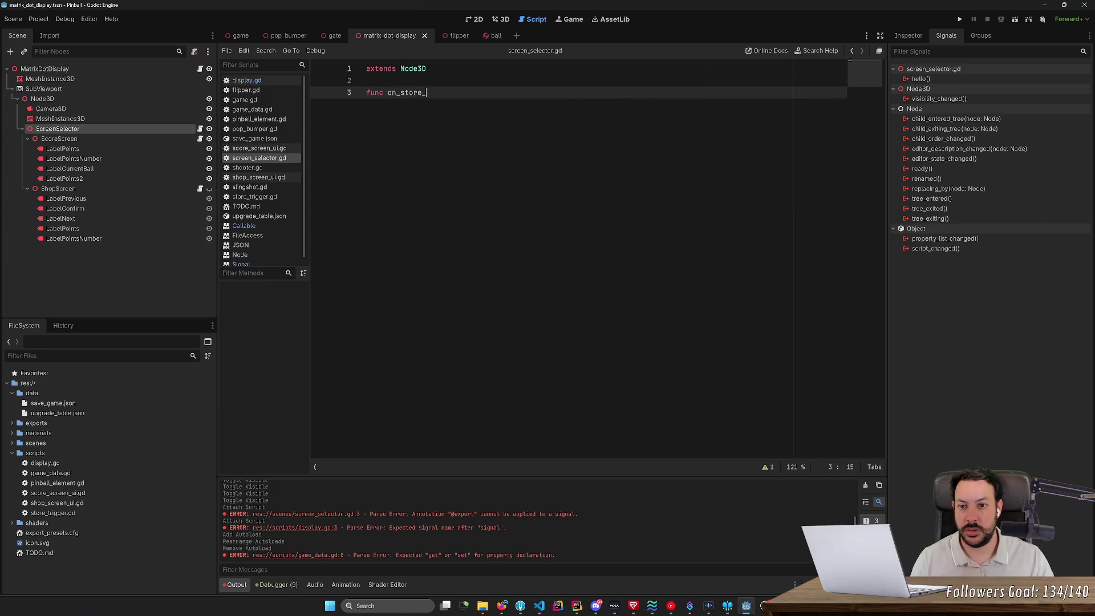
{"action": "type", "text": "enter"}
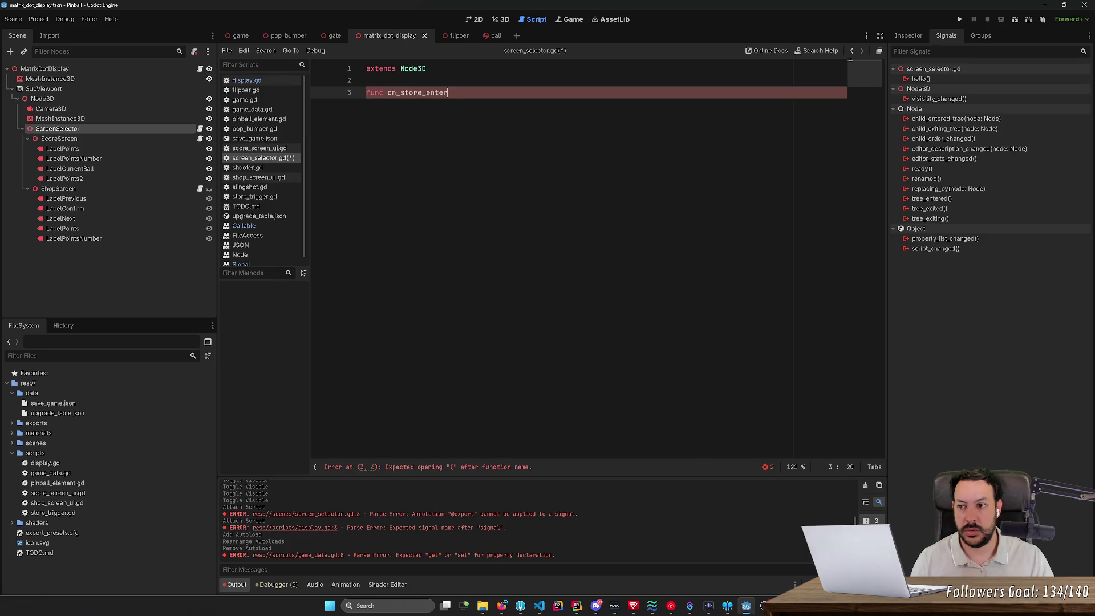
- Delete both connect lines from display.gd's _ready, leaving its body empty
{"action": "left_click", "coordinate": [200, 68]}
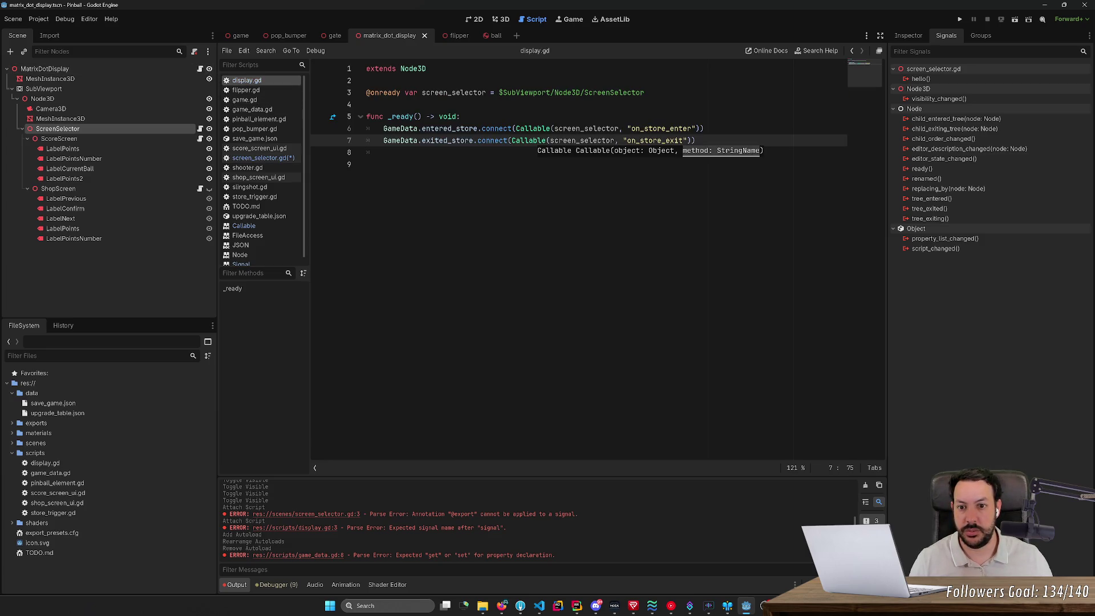
{"action": "key", "text": "Down"}
{"action": "key", "text": "shift+Up"}
{"action": "key", "text": "shift+Up"}
{"action": "key", "text": "shift+Home"}
{"action": "key", "text": "ctrl+c"}
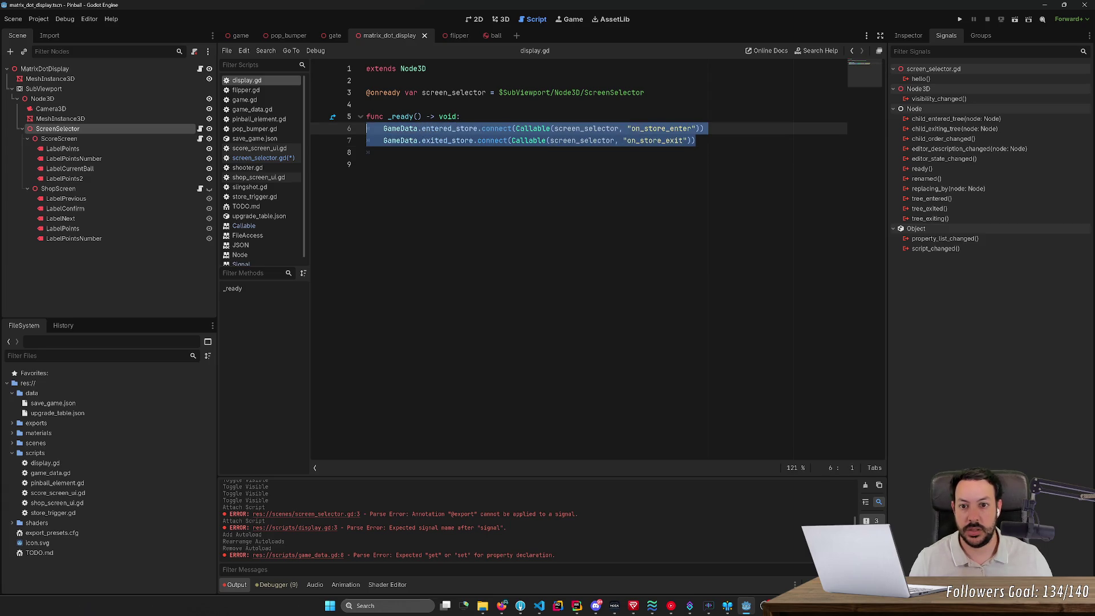
{"action": "key", "text": "BackSpace"}
{"action": "key", "text": "Down"}
{"action": "key", "text": "Down"}
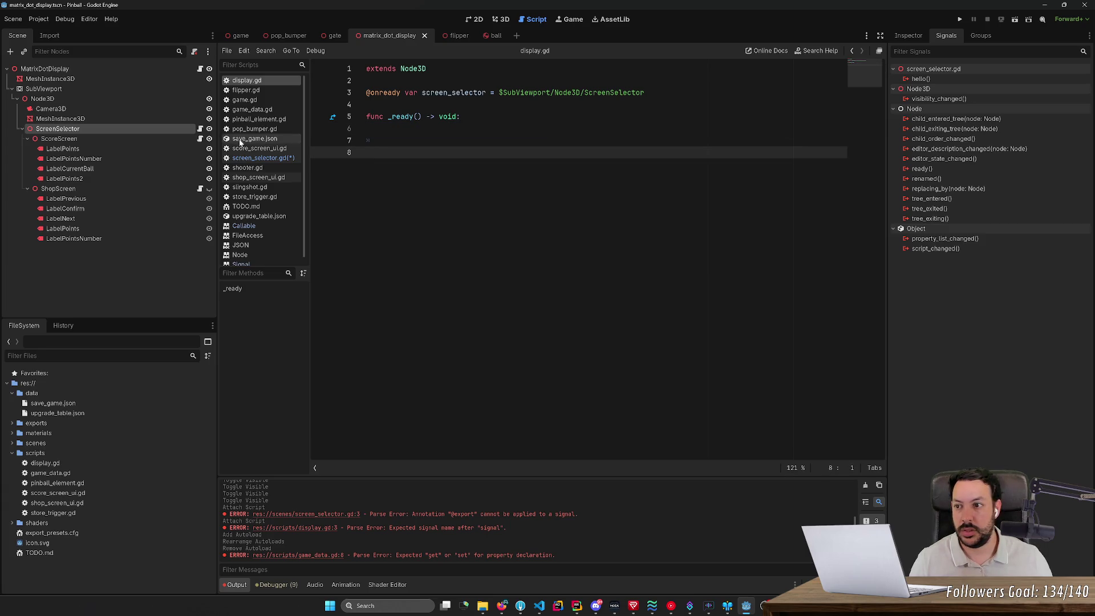
{"action": "left_click", "coordinate": [139, 70]}
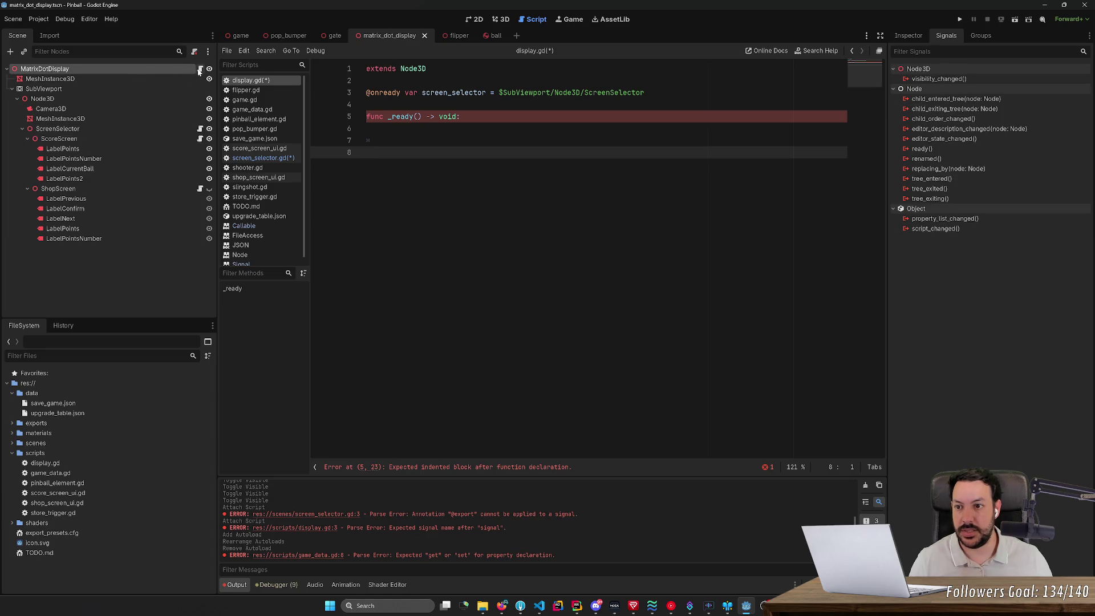
- Detach the script from MatrixDotDisplay, then close its scene discarding unsaved changes
{"action": "right_click", "coordinate": [166, 69]}
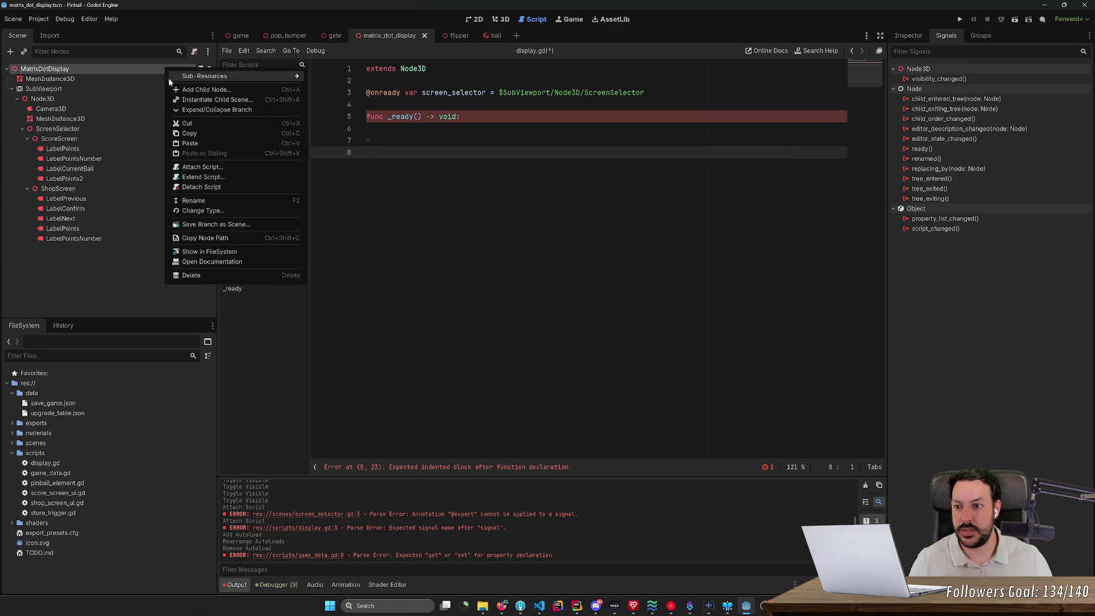
{"action": "left_click", "coordinate": [221, 189]}
{"action": "middle_click", "coordinate": [406, 40]}
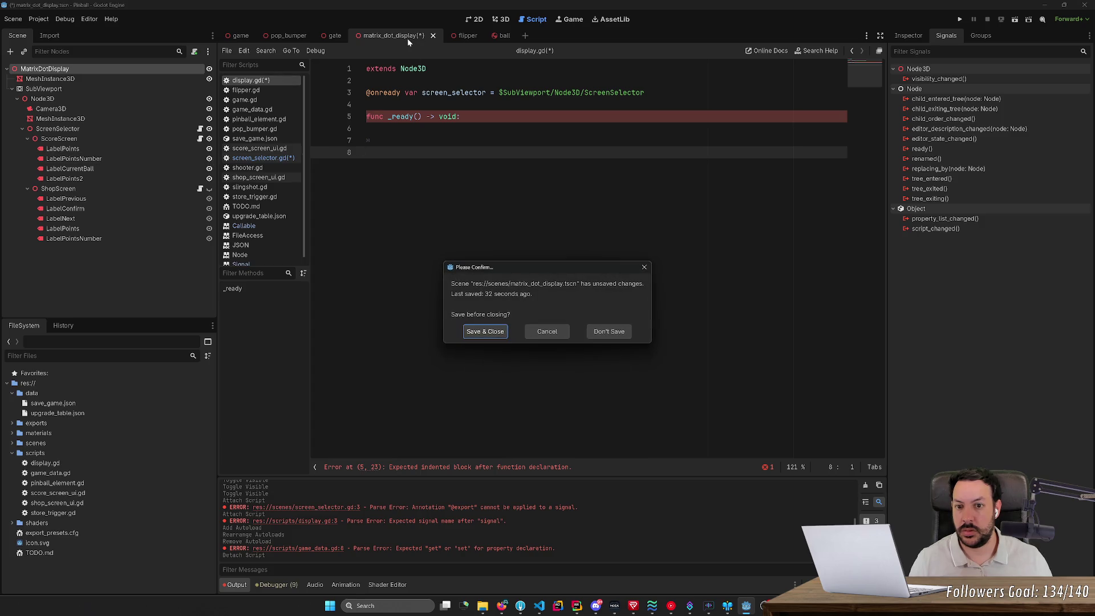
{"action": "left_click", "coordinate": [613, 332]}
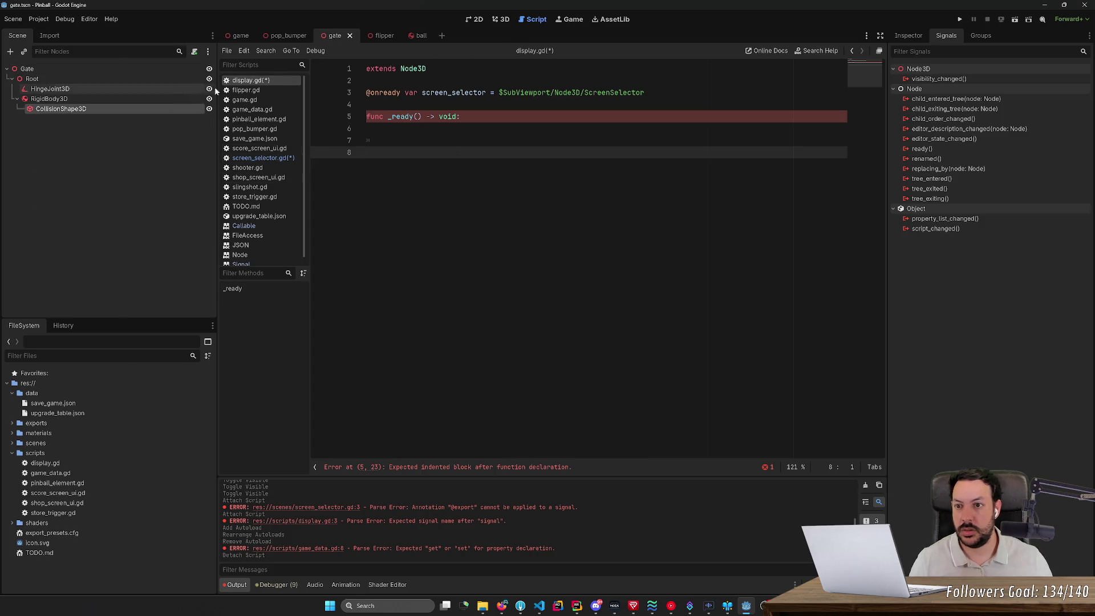
- Reopen MatrixDotDisplay's scene from the game scene, detach its script again, and save
{"action": "left_click", "coordinate": [234, 36]}
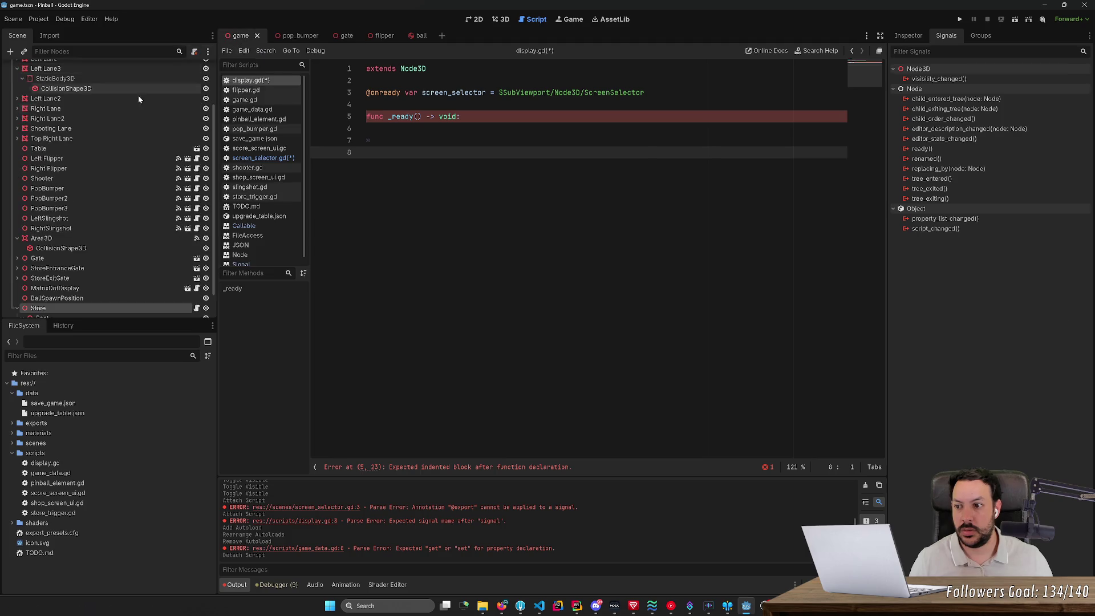
{"action": "scroll", "coordinate": [135, 289], "scroll_direction": "down", "scroll_amount": 2}
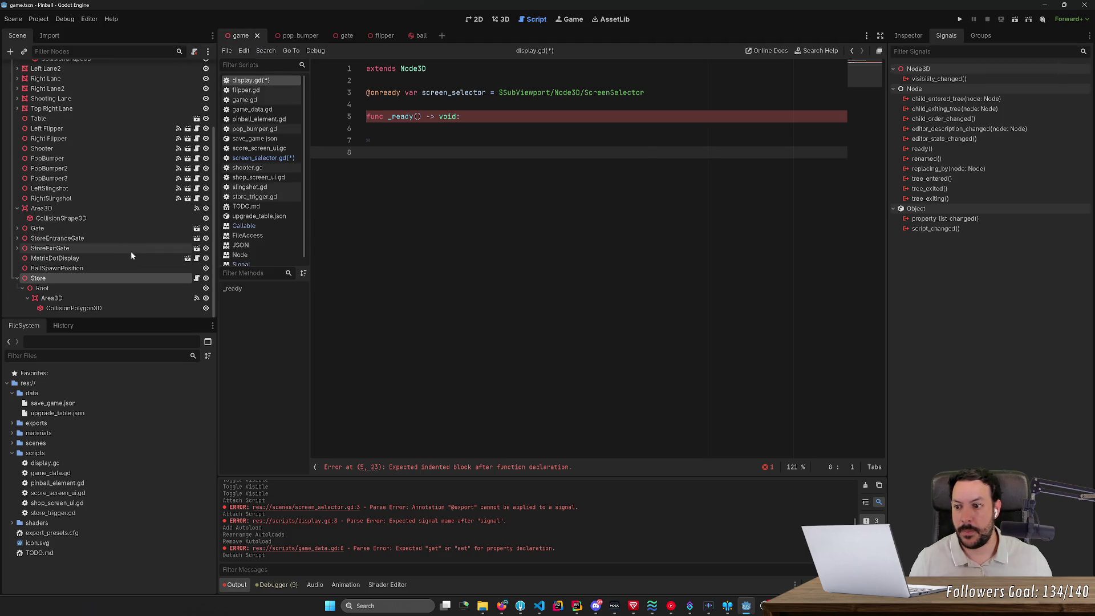
{"action": "left_click", "coordinate": [190, 261]}
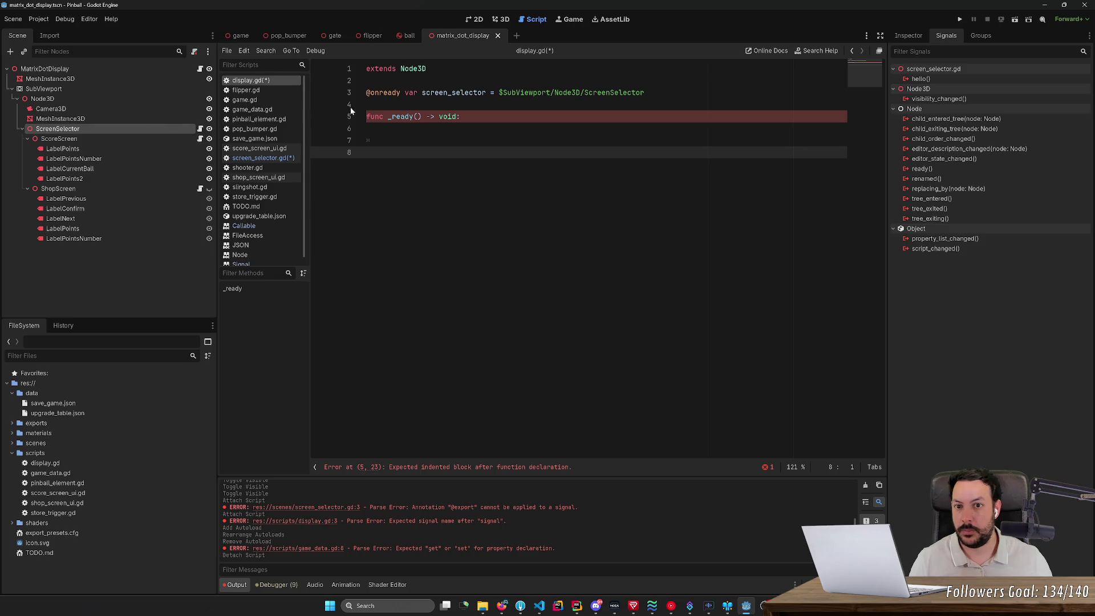
{"action": "middle_click", "coordinate": [453, 38]}
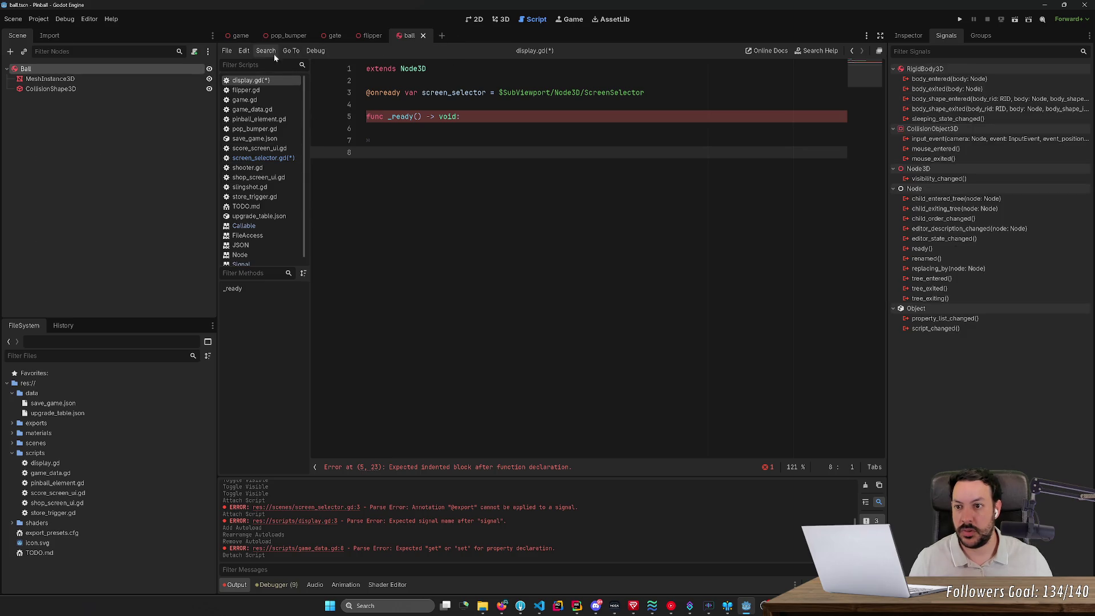
{"action": "left_click", "coordinate": [240, 36]}
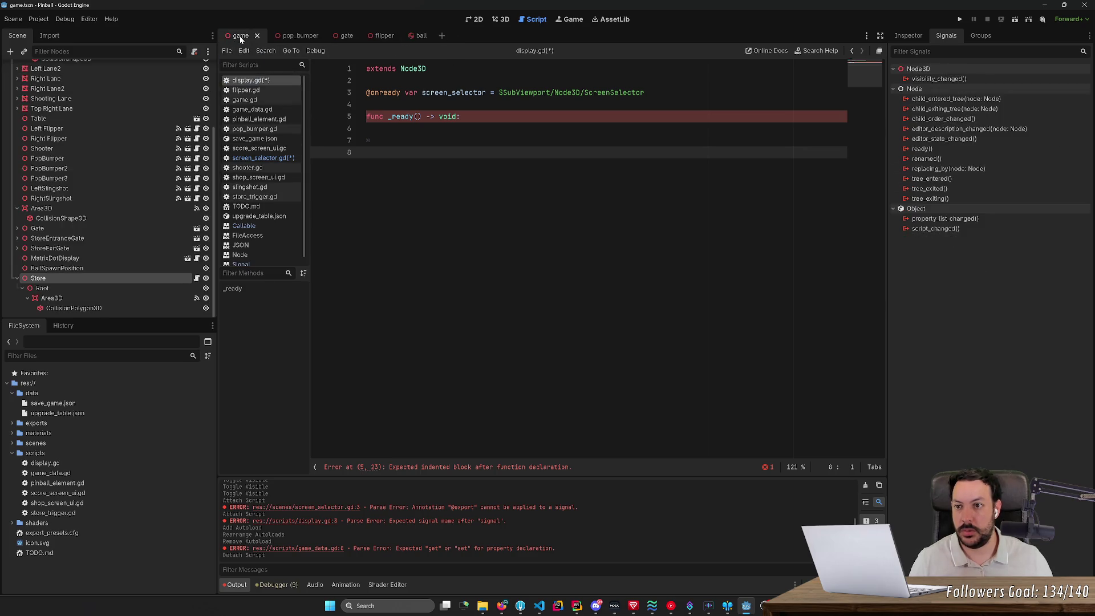
{"action": "double_click", "coordinate": [173, 258]}
{"action": "left_click", "coordinate": [196, 258]}
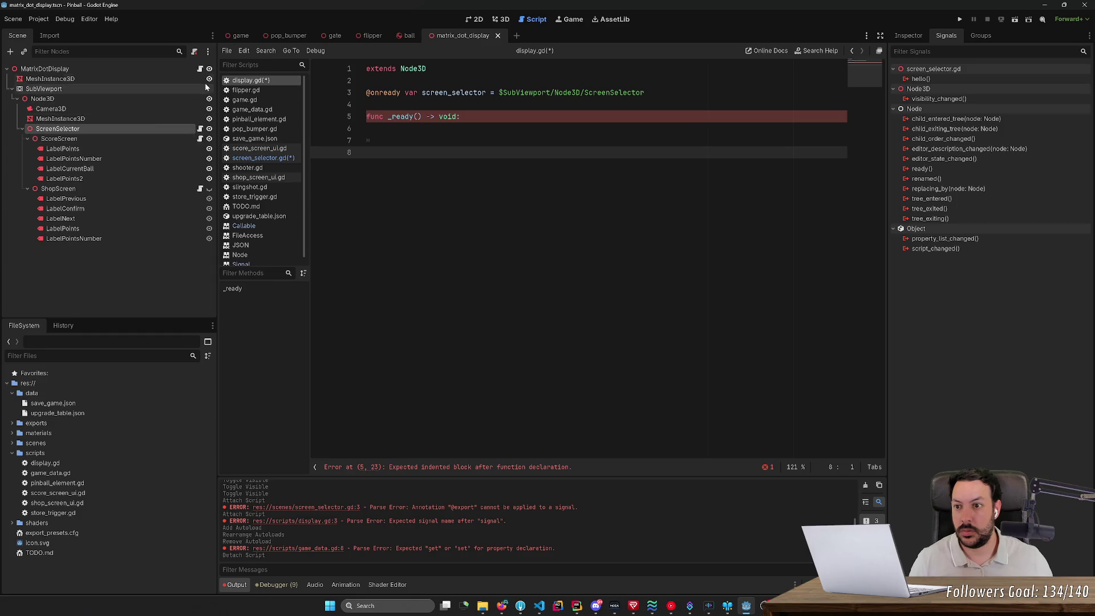
{"action": "right_click", "coordinate": [195, 69]}
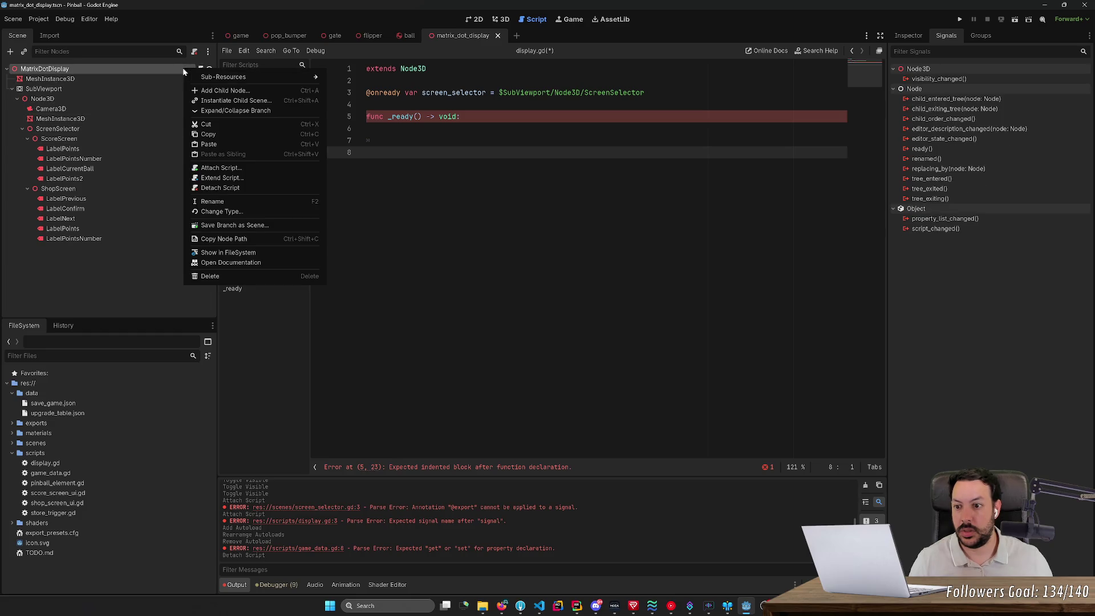
{"action": "left_click", "coordinate": [216, 181]}
{"action": "key", "text": "ctrl+s"}
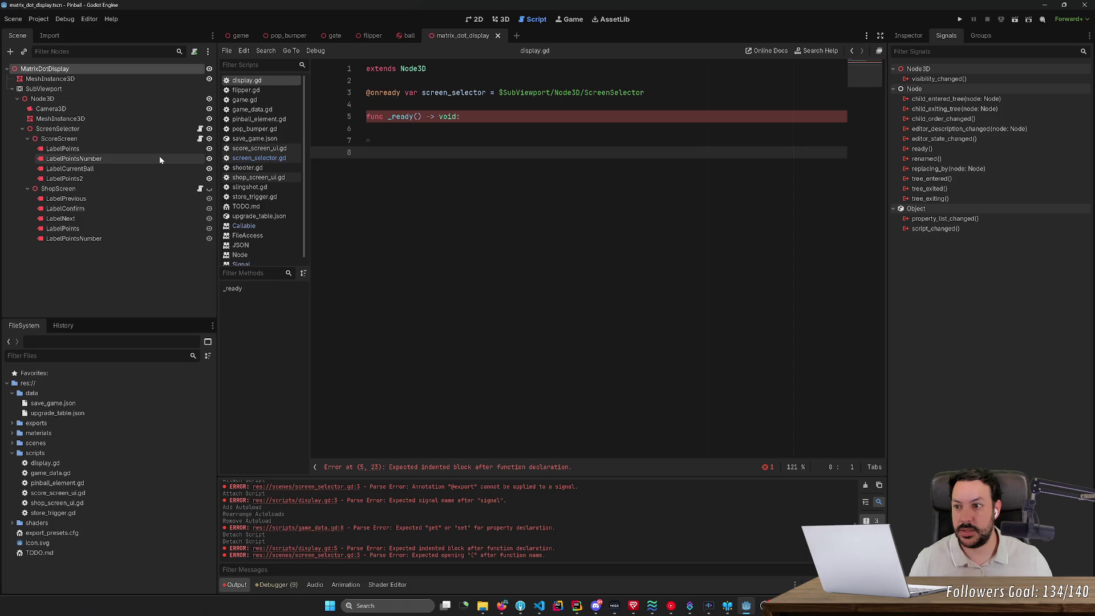
{"action": "left_click", "coordinate": [126, 129]}
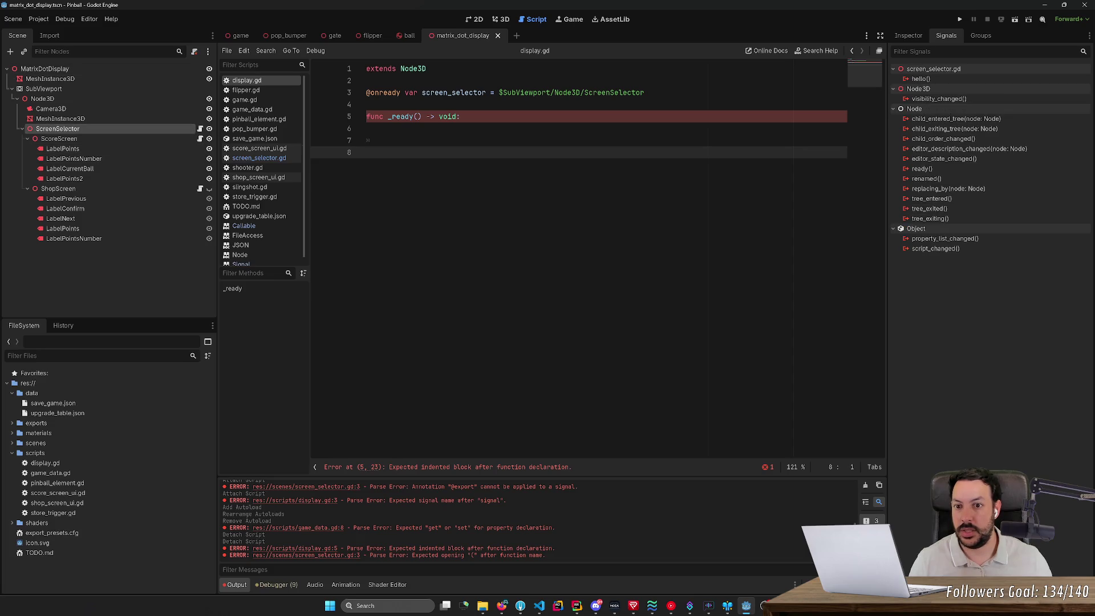
- Paste the two GameData connect lines into _ready and add on_store_enter() -> void containing pass
{"action": "left_click", "coordinate": [509, 129]}
{"action": "key", "text": "ctrl+v"}
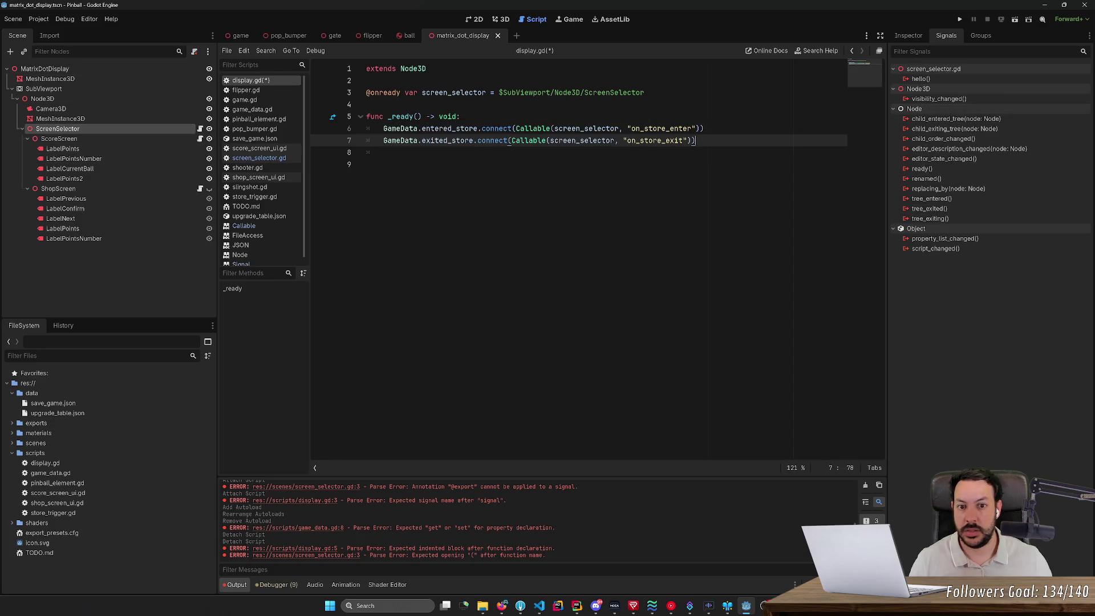
{"action": "key", "text": "Down"}
{"action": "key", "text": "Down"}
{"action": "key", "text": "Return"}
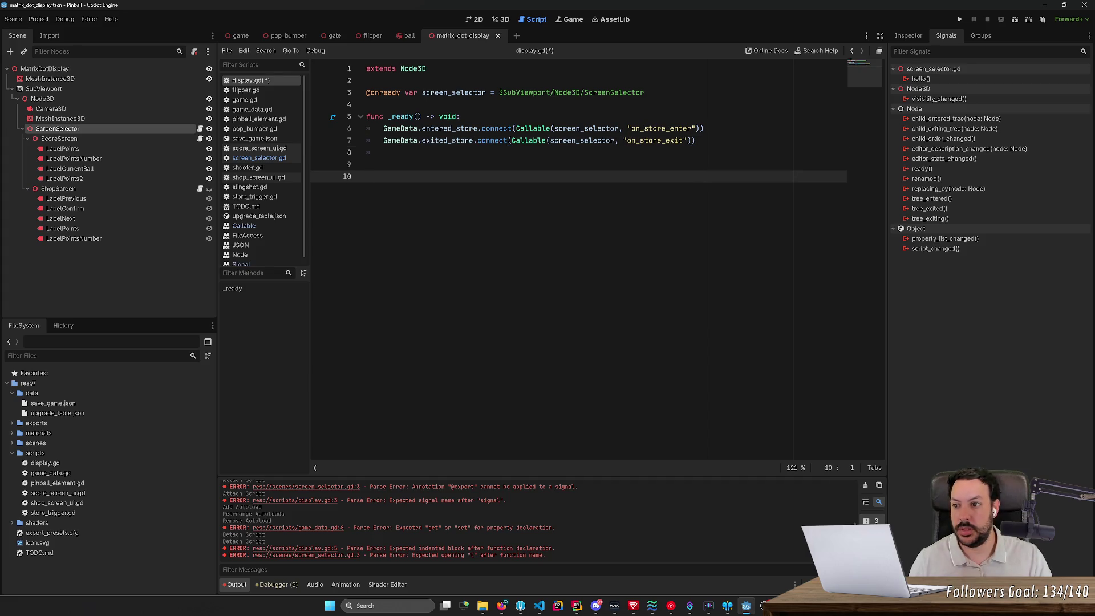
{"action": "key", "text": "BackSpace"}
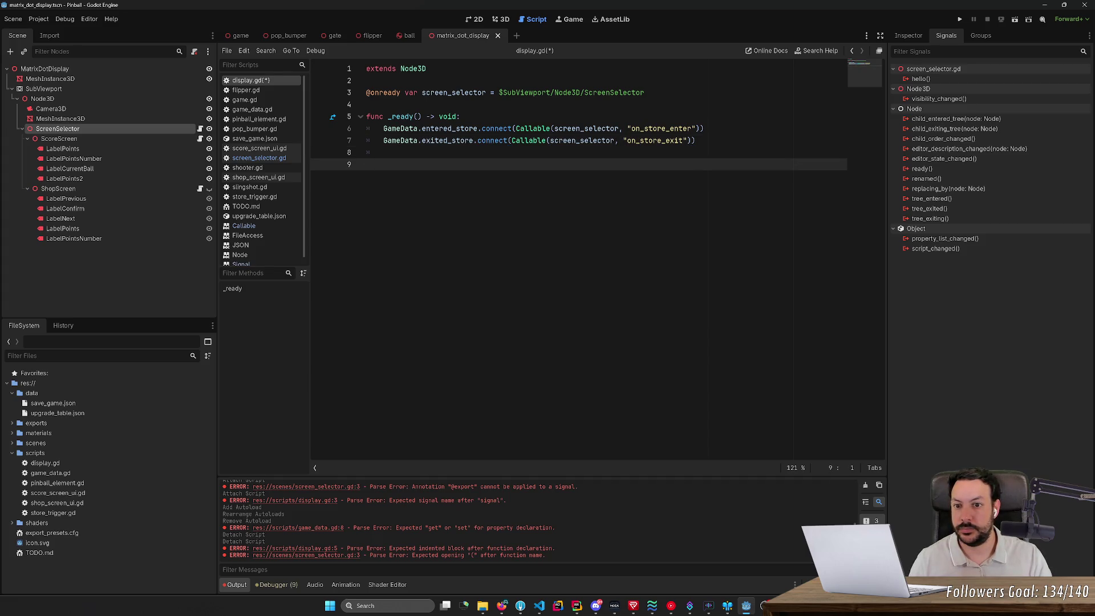
{"action": "type", "text": "func "}
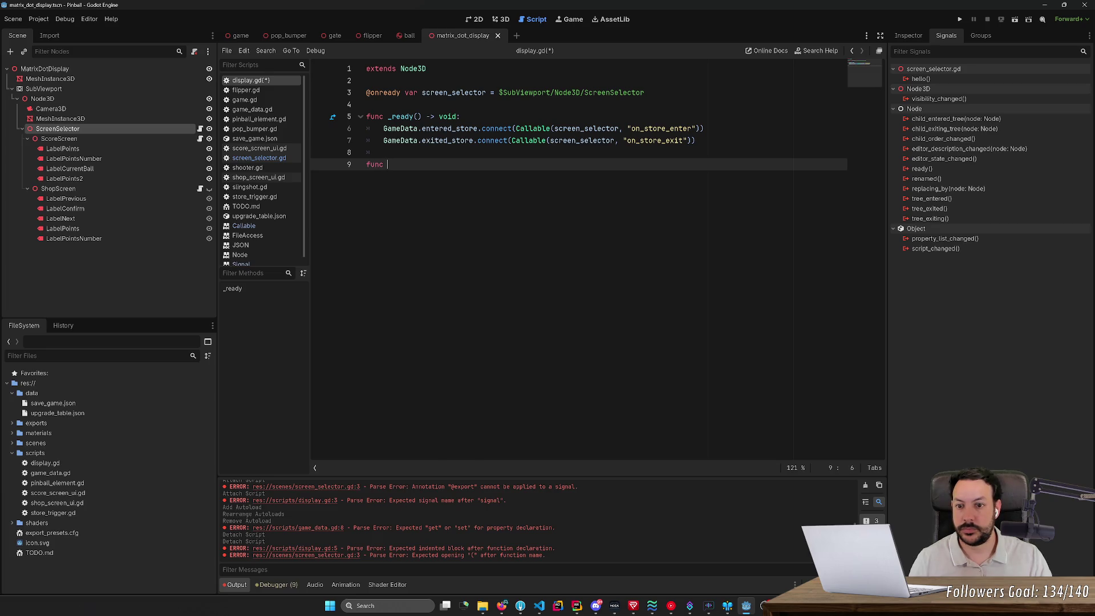
{"action": "type", "text": "on_store_enter("}
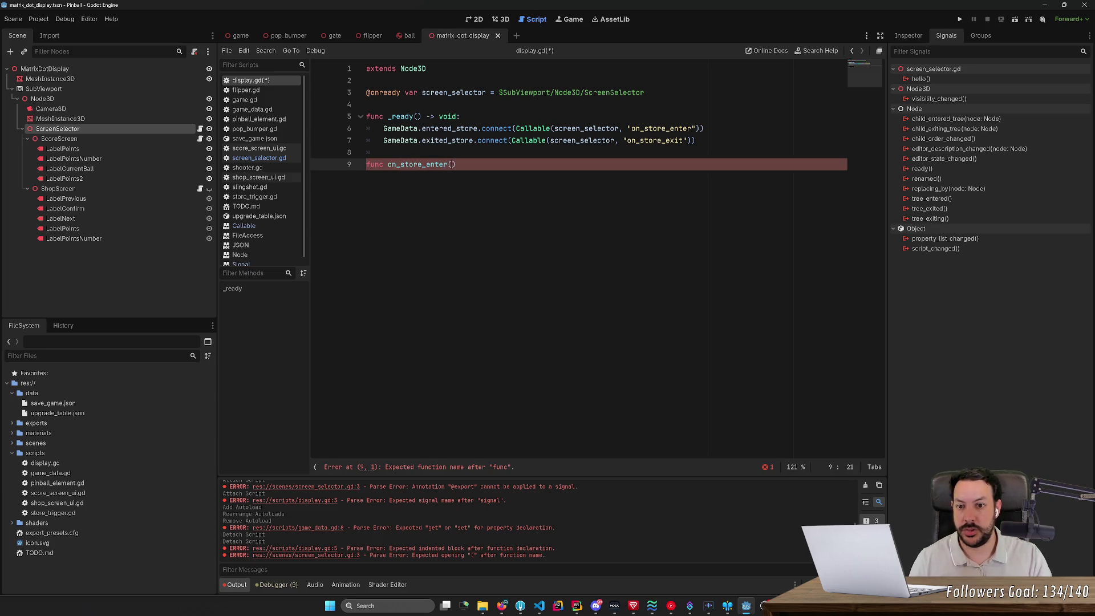
{"action": "type", "text": ") -> void:"}
{"action": "key", "text": "Return"}
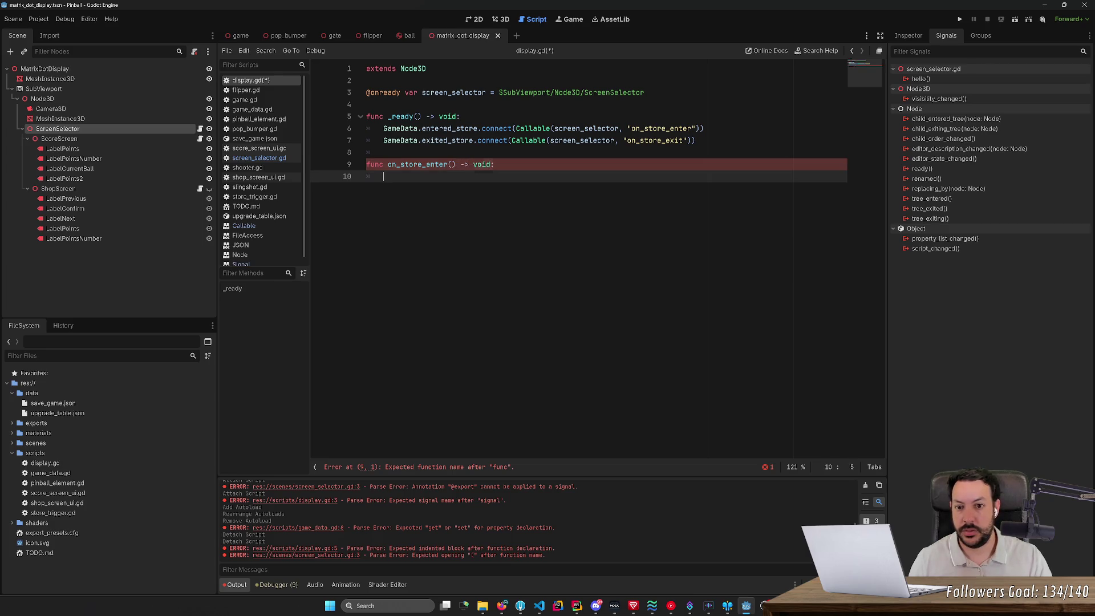
{"action": "type", "text": "pass"}
- Duplicate that function as on_store_exit() -> void with pass directly below it
{"action": "key", "text": "shift+Up"}
{"action": "key", "text": "shift+Home"}
{"action": "key", "text": "ctrl+c"}
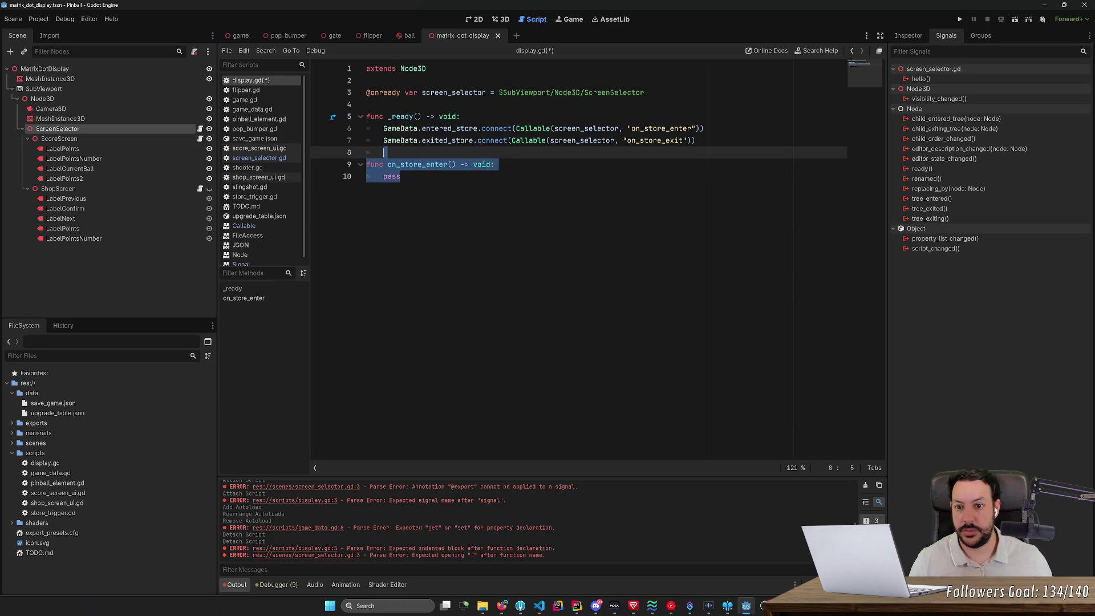
{"action": "key", "text": "Right"}
{"action": "key", "text": "Return"}
{"action": "key", "text": "Return"}
{"action": "key", "text": "ctrl+v"}
{"action": "left_click", "coordinate": [447, 212]}
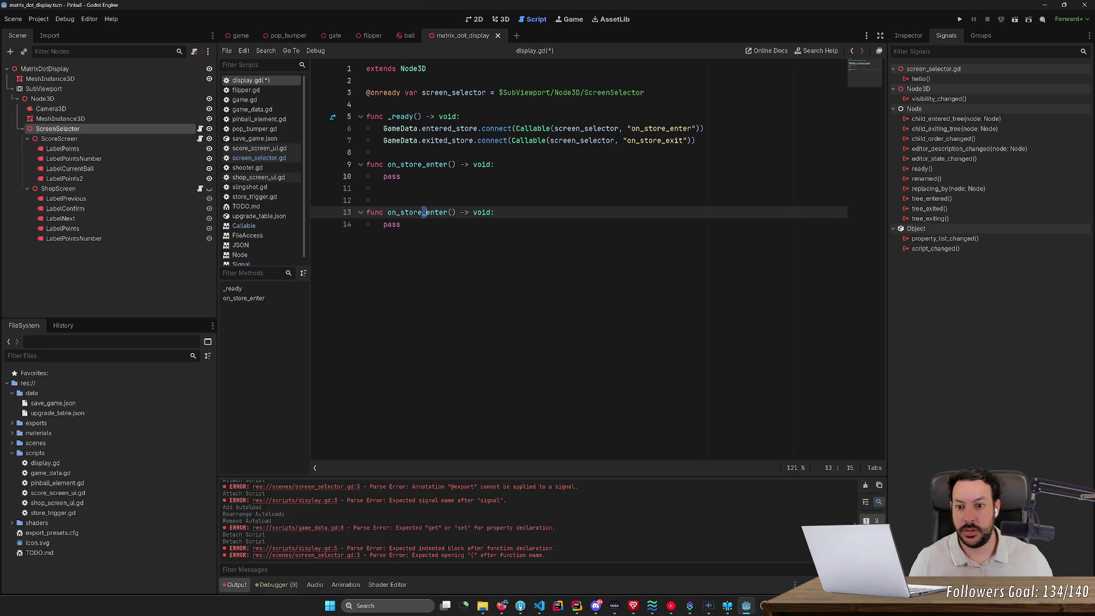
{"action": "key", "text": "BackSpace"}
{"action": "key", "text": "BackSpace"}
{"action": "key", "text": "BackSpace"}
{"action": "type", "text": "exit"}
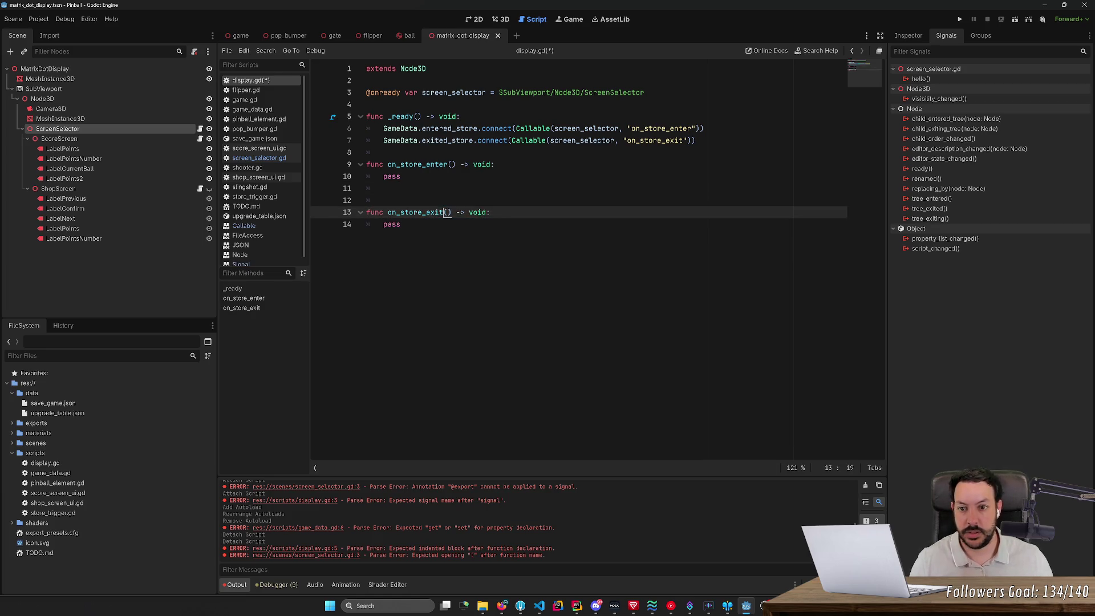
{"action": "key", "text": "Up"}
{"action": "key", "text": "Delete"}
{"action": "left_click", "coordinate": [534, 129]}
{"action": "double_click", "coordinate": [534, 128]}
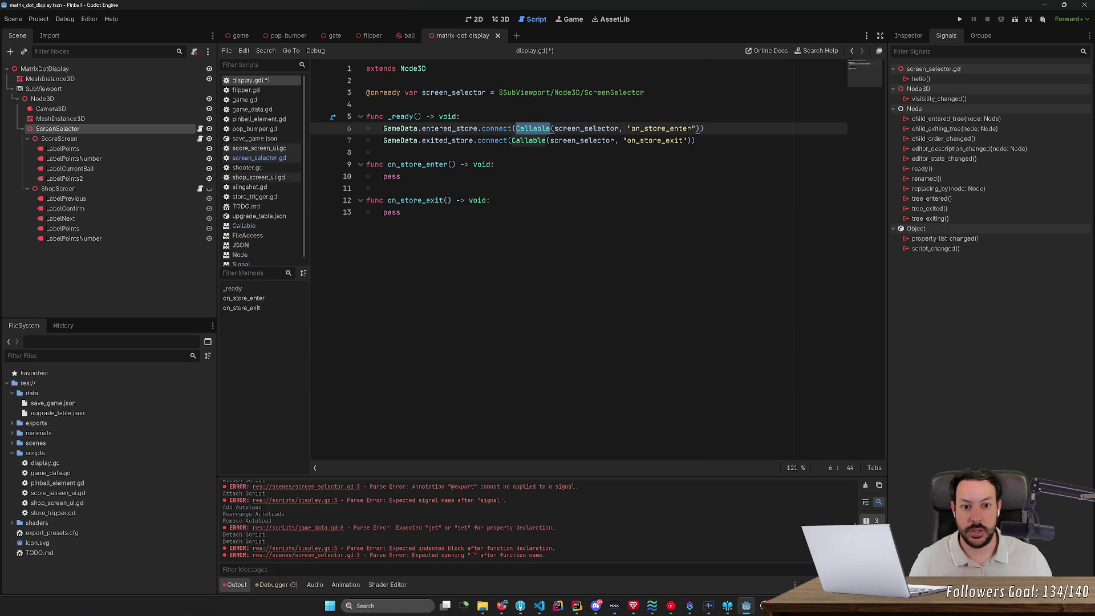
- Strip the Callable(screen_selector, wrappers from both connect calls, leaving only the method-name strings
{"action": "left_click", "coordinate": [622, 129], "text": "shift"}
{"action": "key", "text": "BackSpace"}
{"action": "key", "text": "Down"}
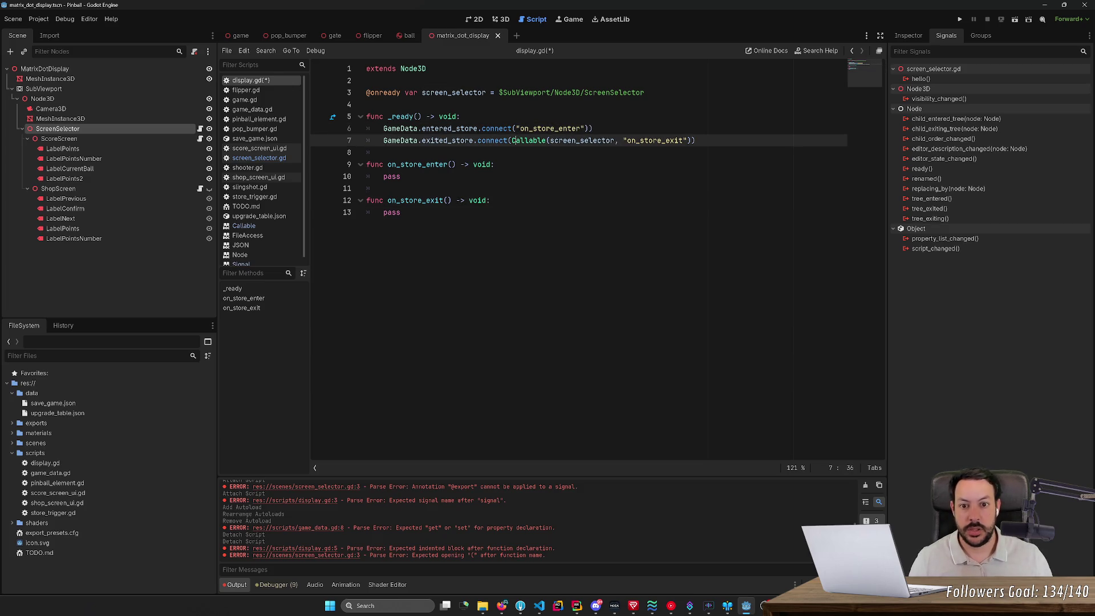
{"action": "key", "text": "ctrl+shift+Right"}
{"action": "key", "text": "ctrl+shift+Right"}
{"action": "key", "text": "ctrl+shift+Right"}
{"action": "key", "text": "ctrl+shift+Left"}
{"action": "key", "text": "shift+Left"}
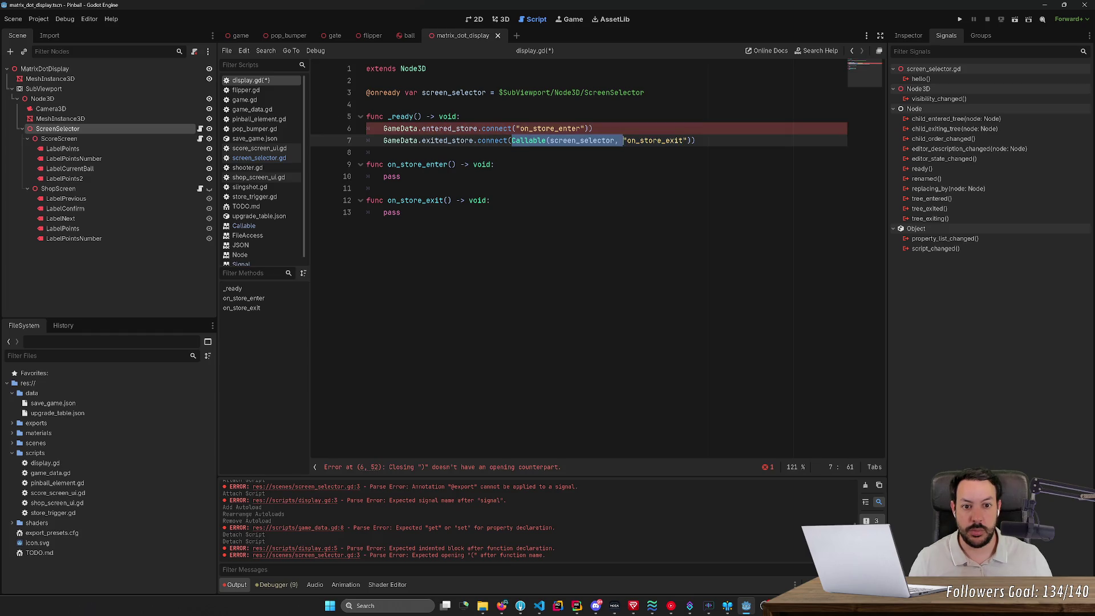
{"action": "key", "text": "BackSpace"}
{"action": "key", "text": "BackSpace"}
{"action": "key", "text": "Up"}
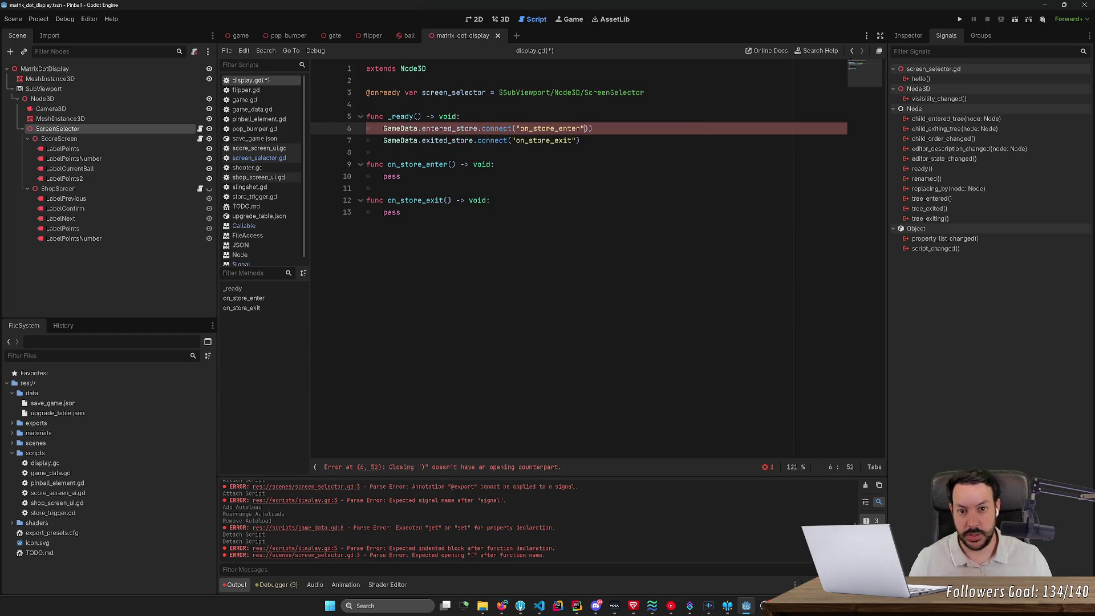
- Remove the screen_selector variable line, save, and open the Signal.connect documentation
{"action": "key", "text": "Up"}
{"action": "key", "text": "Up"}
{"action": "key", "text": "Up"}
{"action": "key", "text": "ctrl+shift+k"}
{"action": "key", "text": "ctrl+shift+k"}
{"action": "key", "text": "ctrl+s"}
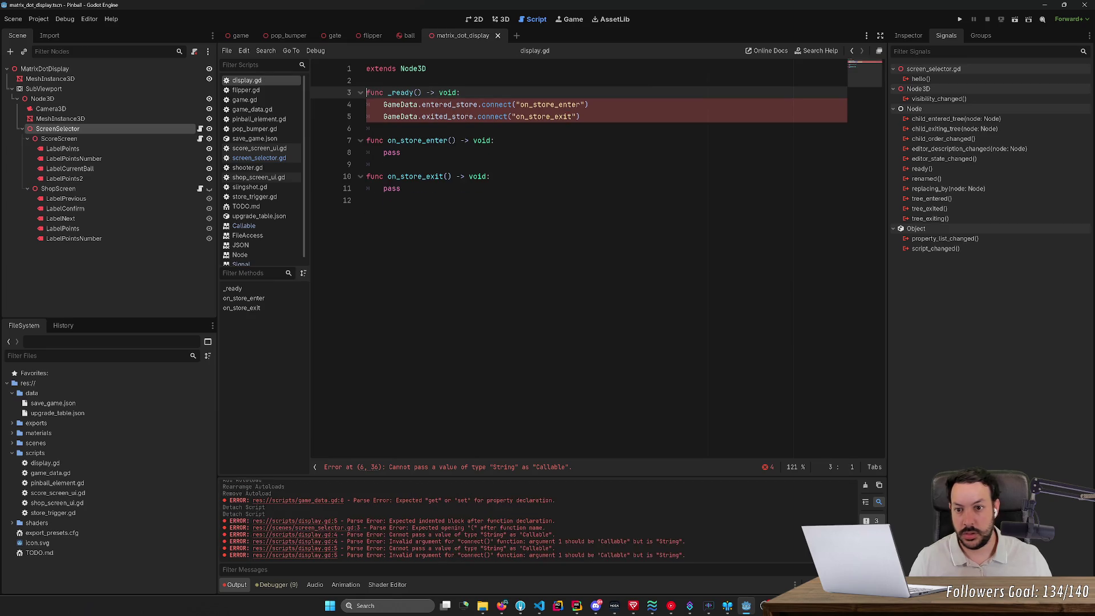
{"action": "left_click", "coordinate": [384, 128]}
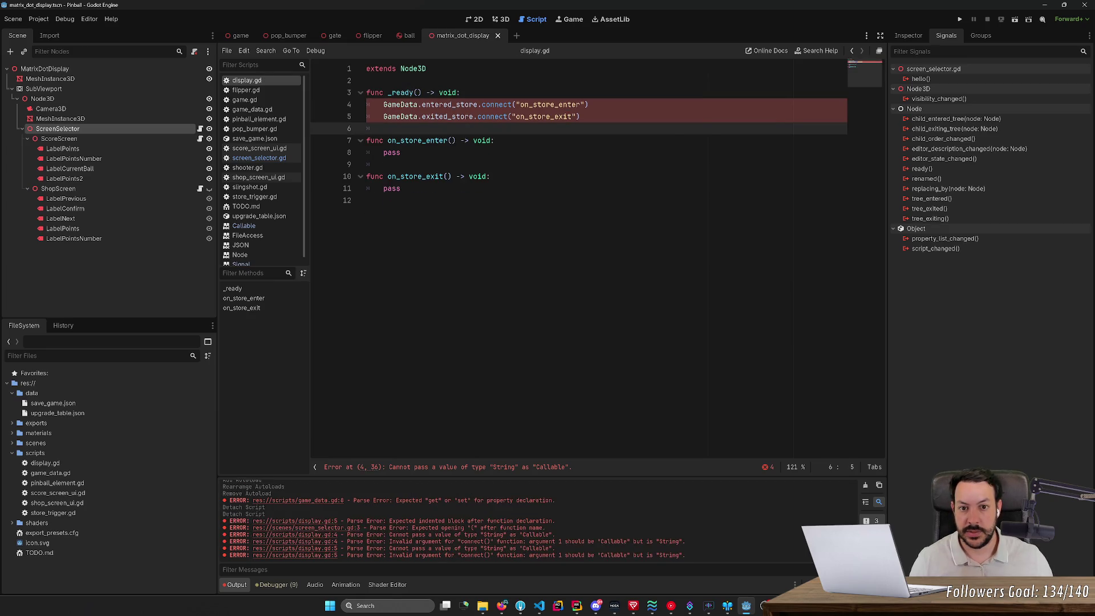
{"action": "mouse_move", "coordinate": [500, 117]}
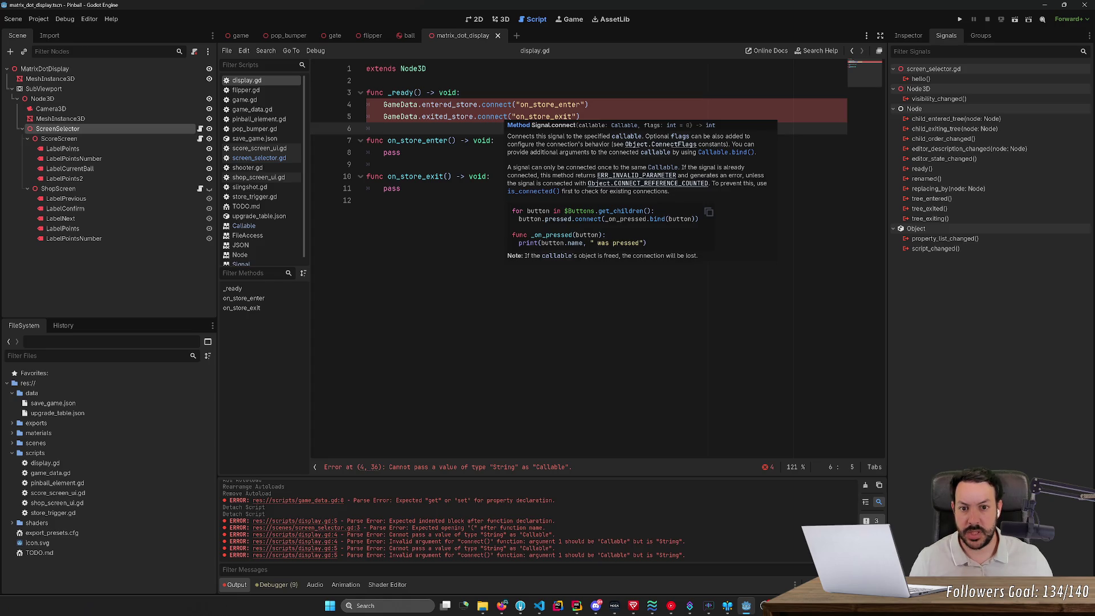
{"action": "left_click", "coordinate": [498, 116], "text": "ctrl"}
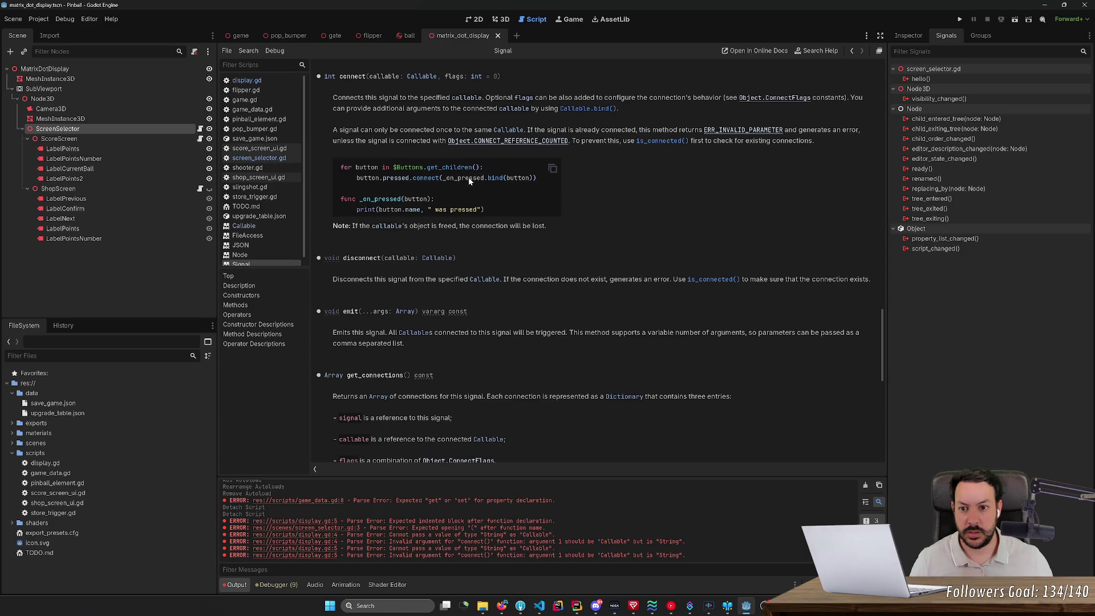
- Scroll up the Signal class reference, then bring the web browser to the front
{"action": "key", "text": "alt+Tab"}
{"action": "key", "text": "alt+Tab"}
{"action": "scroll", "coordinate": [525, 168], "scroll_direction": "up", "scroll_amount": 4}
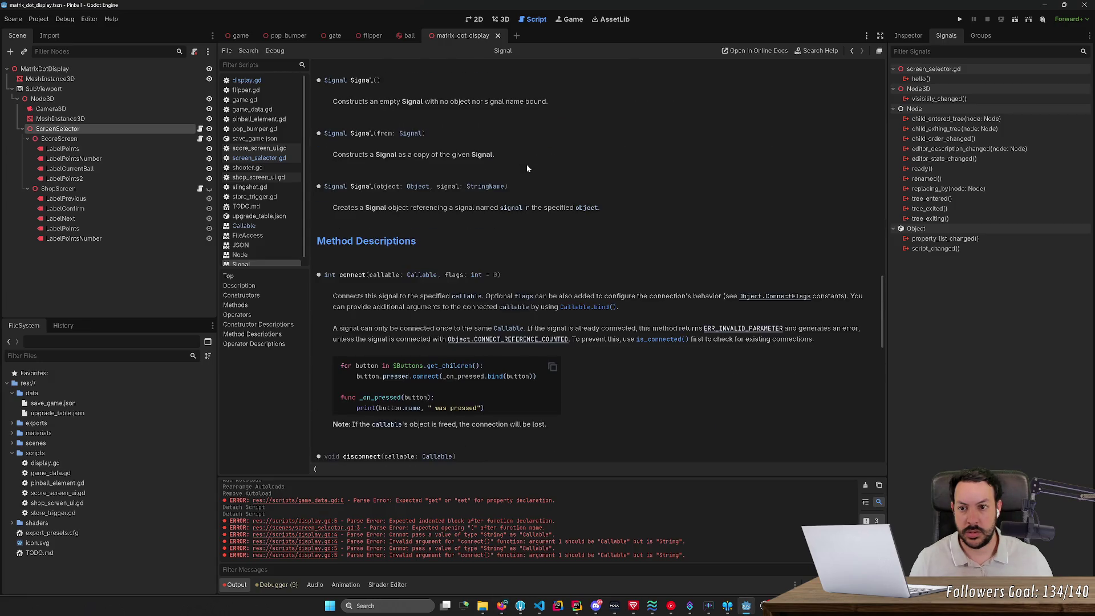
{"action": "left_click", "coordinate": [502, 606]}
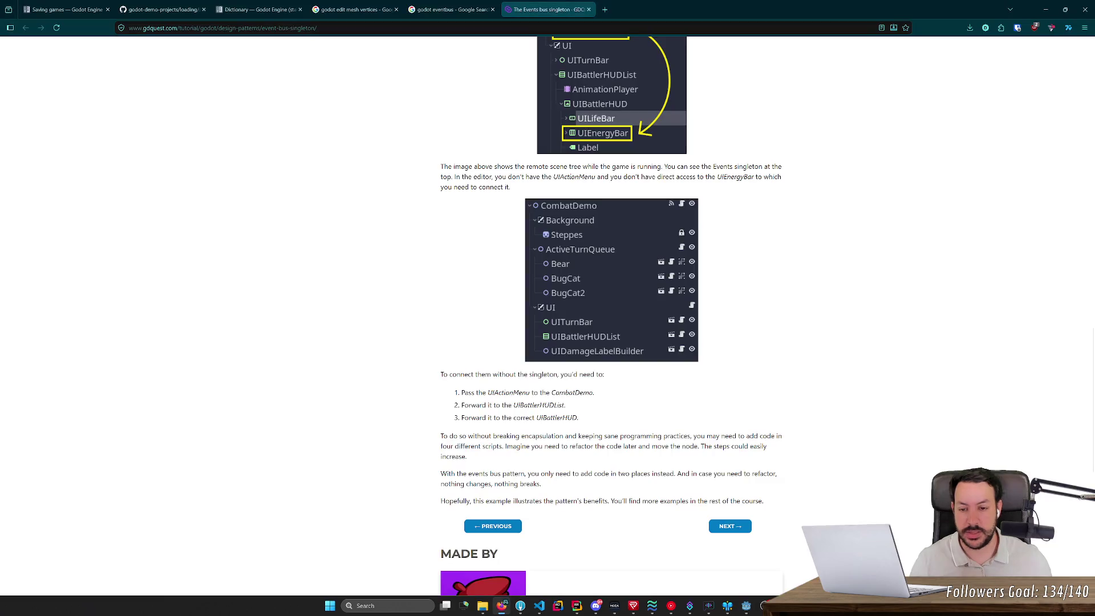
- Search the web for 'connect signal godot' and open the Godot 'Using signals' docs page
{"action": "key", "text": "ctrl+t"}
{"action": "type", "text": "connect sing"}
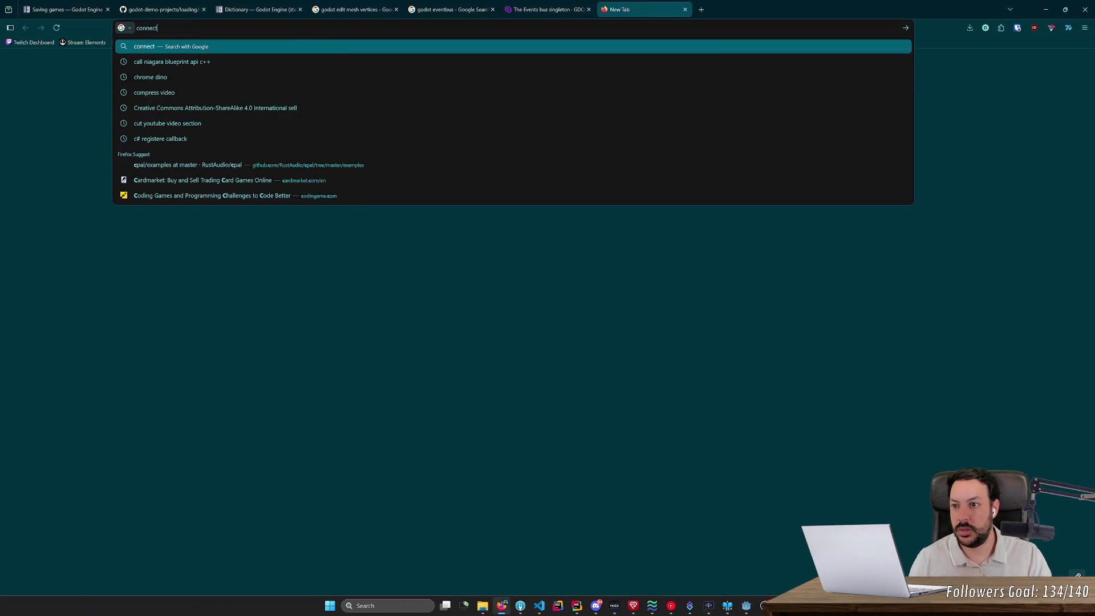
{"action": "key", "text": "BackSpace"}
{"action": "key", "text": "BackSpace"}
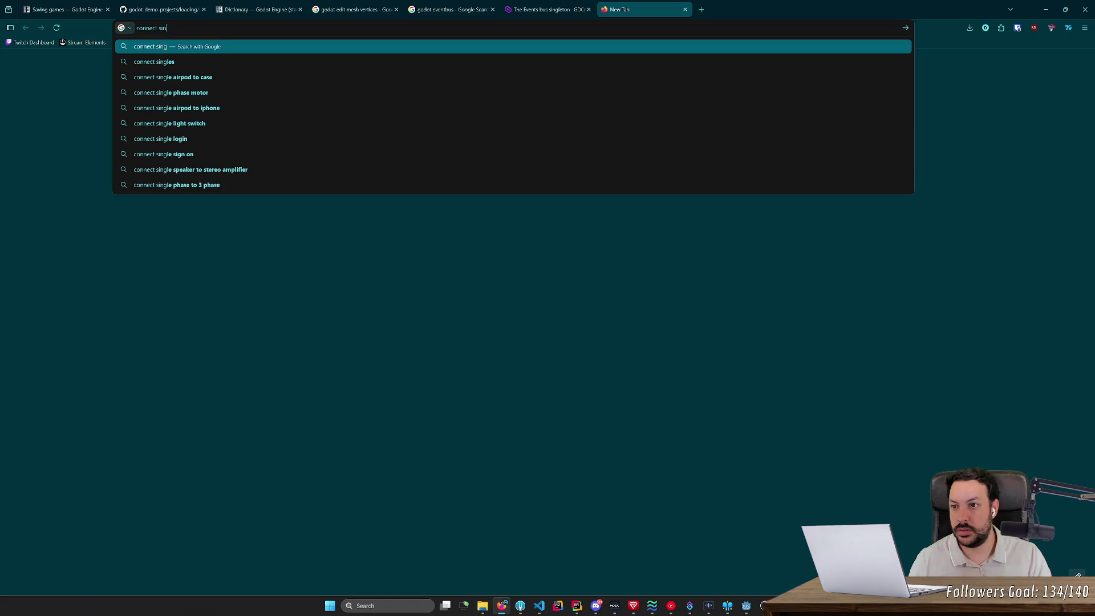
{"action": "type", "text": "gnal godot"}
{"action": "key", "text": "Return"}
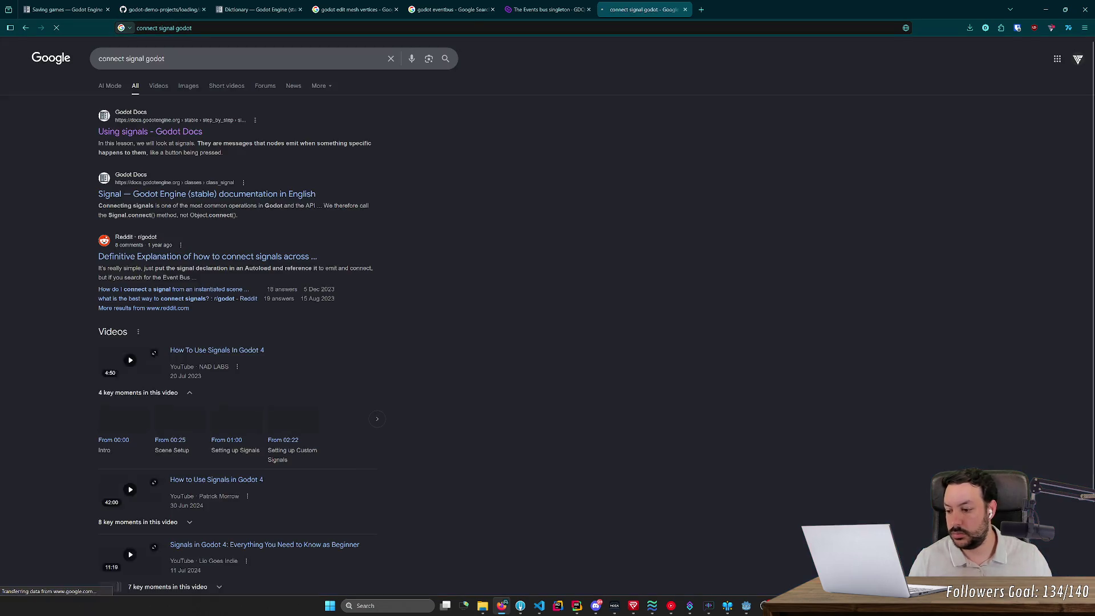
{"action": "left_click", "coordinate": [147, 135]}
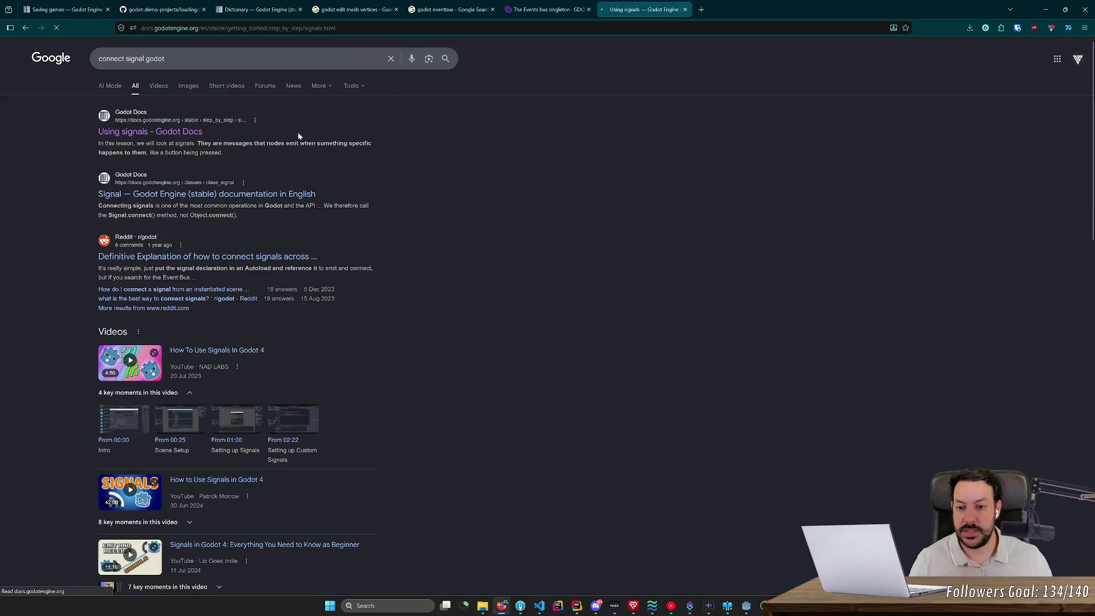
- Scroll the page down to the timer.timeout.connect example in sprite_2d.gd
{"action": "scroll", "coordinate": [296, 189], "scroll_direction": "down", "scroll_amount": 3}
{"action": "scroll", "coordinate": [295, 189], "scroll_direction": "down", "scroll_amount": 15}
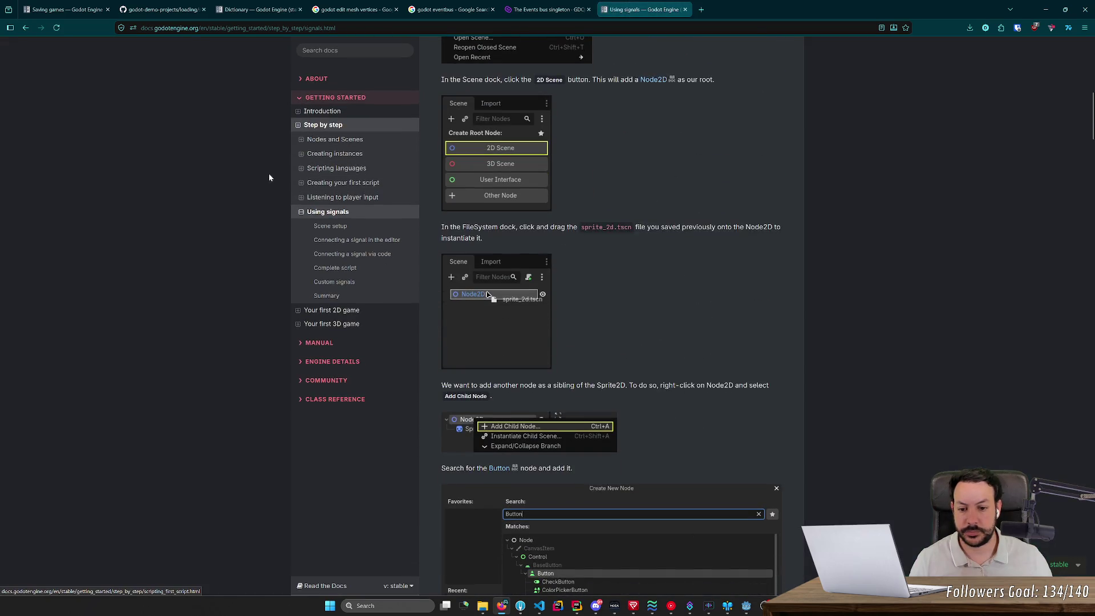
{"action": "scroll", "coordinate": [238, 170], "scroll_direction": "down", "scroll_amount": 10}
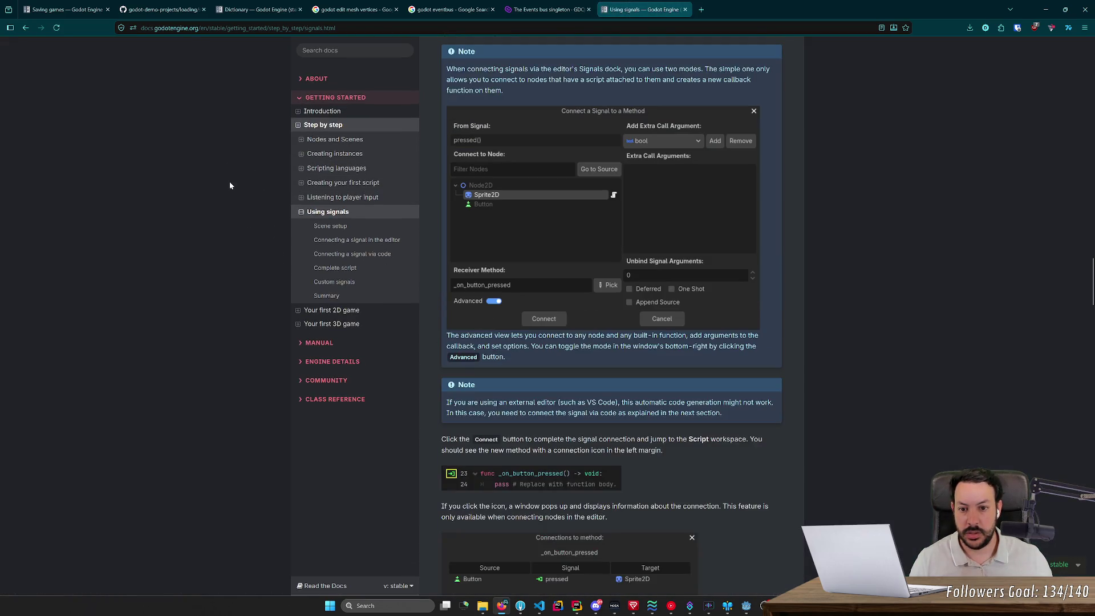
{"action": "scroll", "coordinate": [229, 182], "scroll_direction": "down", "scroll_amount": 10}
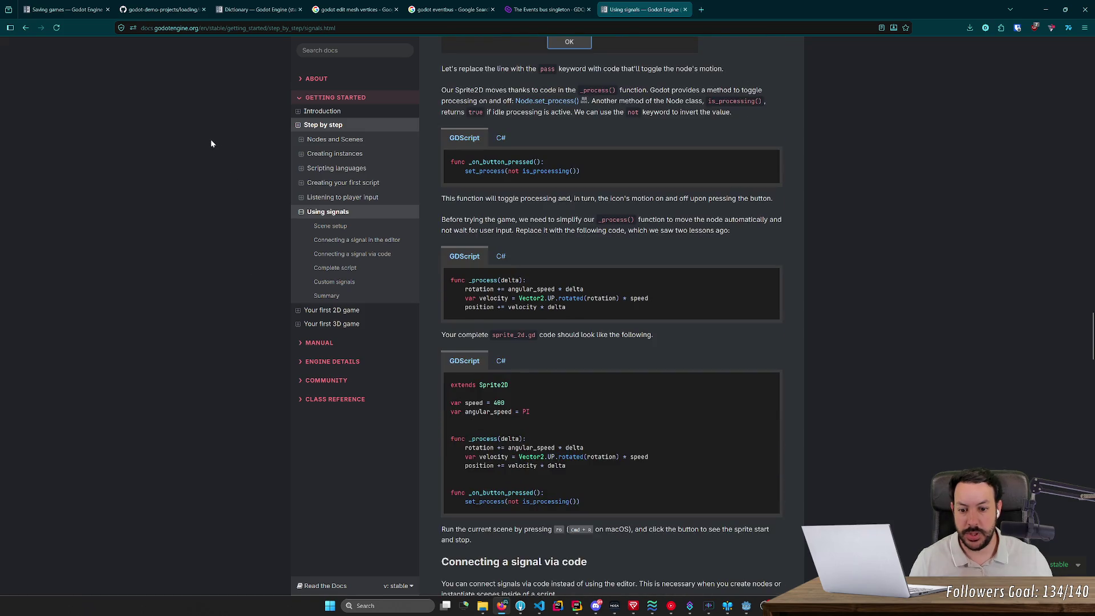
{"action": "scroll", "coordinate": [211, 143], "scroll_direction": "down", "scroll_amount": 10}
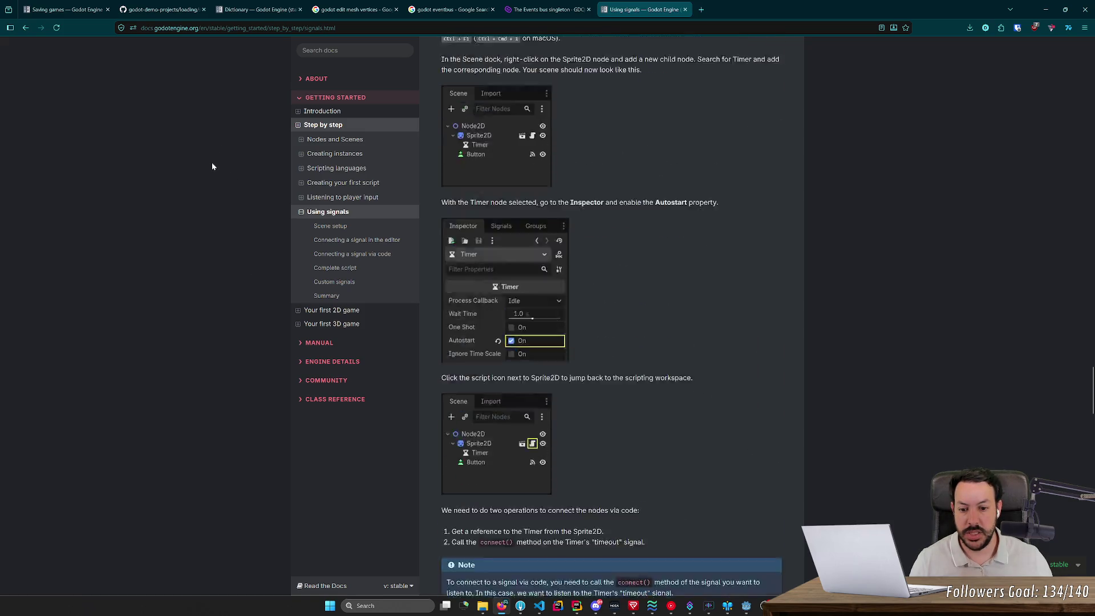
{"action": "scroll", "coordinate": [212, 166], "scroll_direction": "down", "scroll_amount": 10}
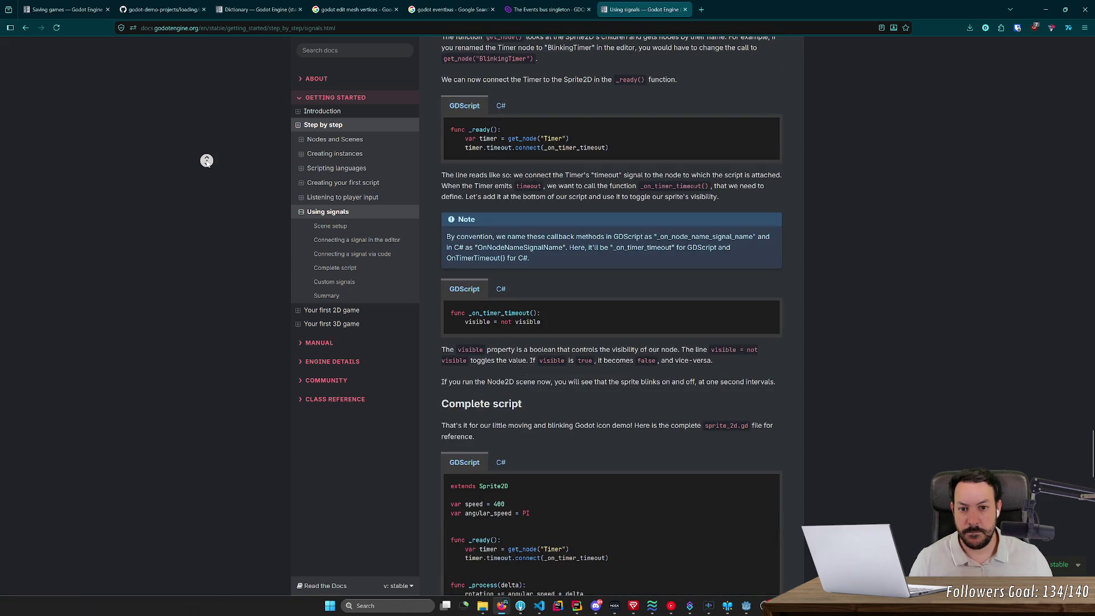
{"action": "key", "text": "alt+Tab"}
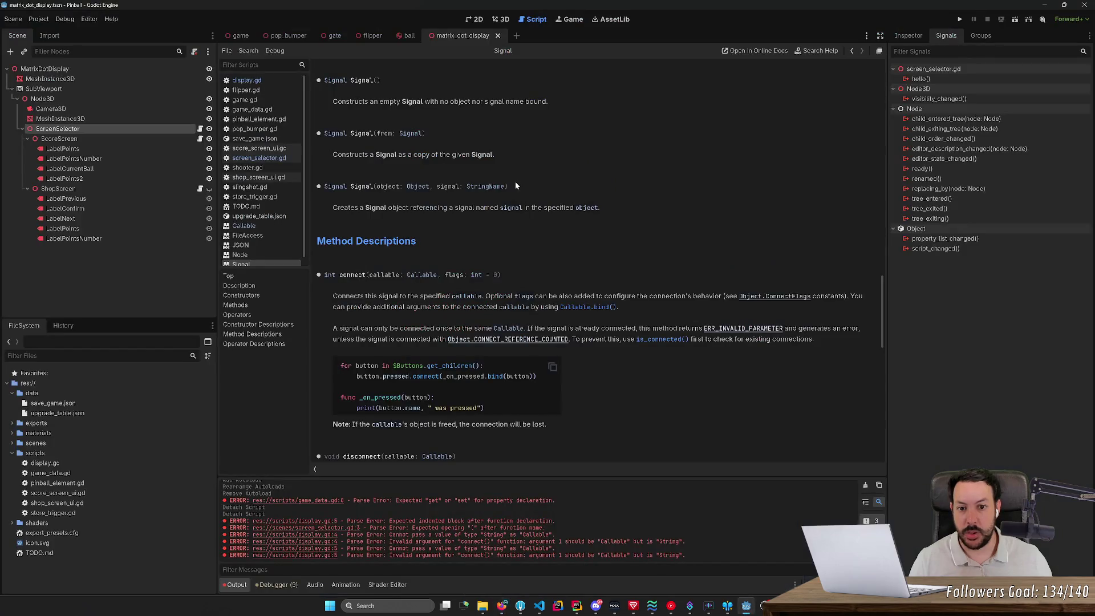
- Replace the quoted string arguments with on_store_enter and on_store_exit method references
{"action": "key", "text": "alt+Left"}
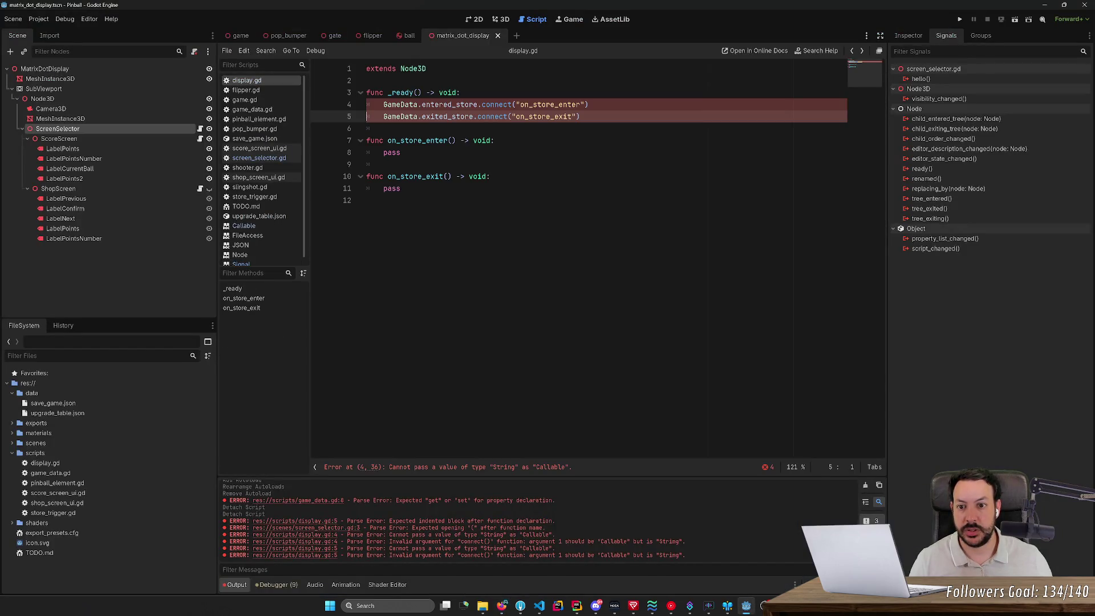
{"action": "left_click_drag", "start_coordinate": [520, 105], "coordinate": [590, 104]}
{"action": "type", "text": "o"}
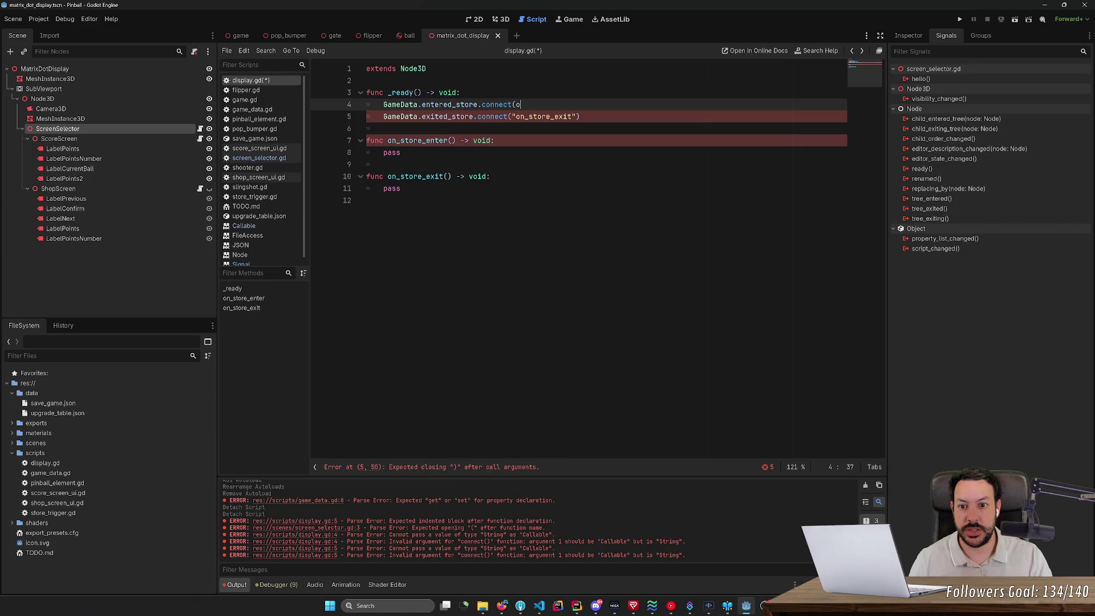
{"action": "key", "text": "Return"}
{"action": "type", "text": ")"}
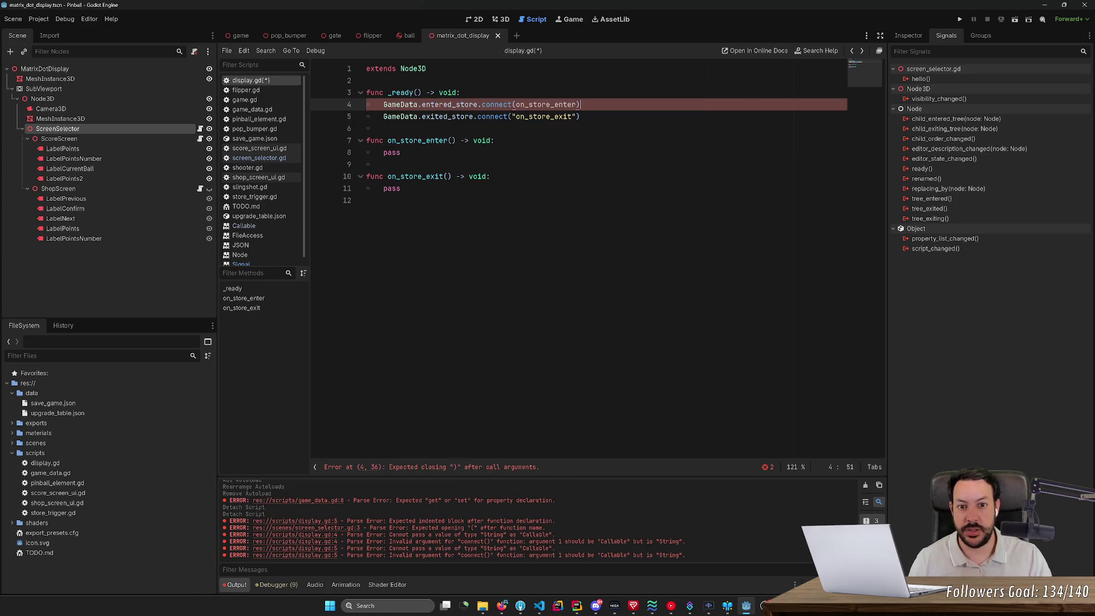
{"action": "left_click", "coordinate": [577, 116]}
{"action": "mouse_move", "coordinate": [576, 116]}
{"action": "left_mouse_down"}
{"action": "mouse_move", "coordinate": [477, 116]}
{"action": "mouse_move", "coordinate": [508, 116]}
{"action": "left_mouse_up"}
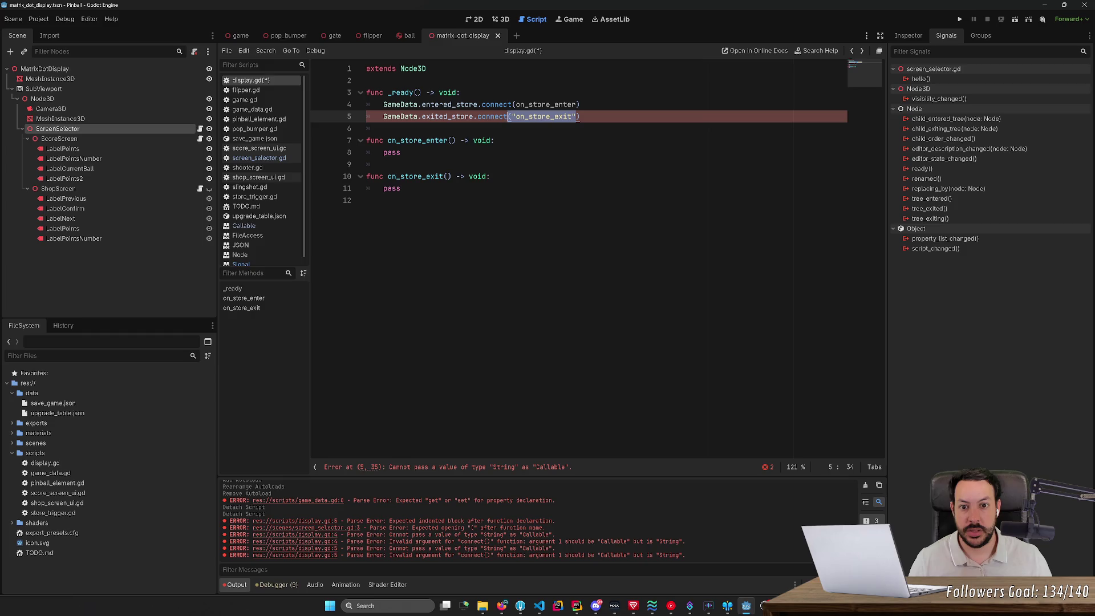
{"action": "type", "text": "(on"}
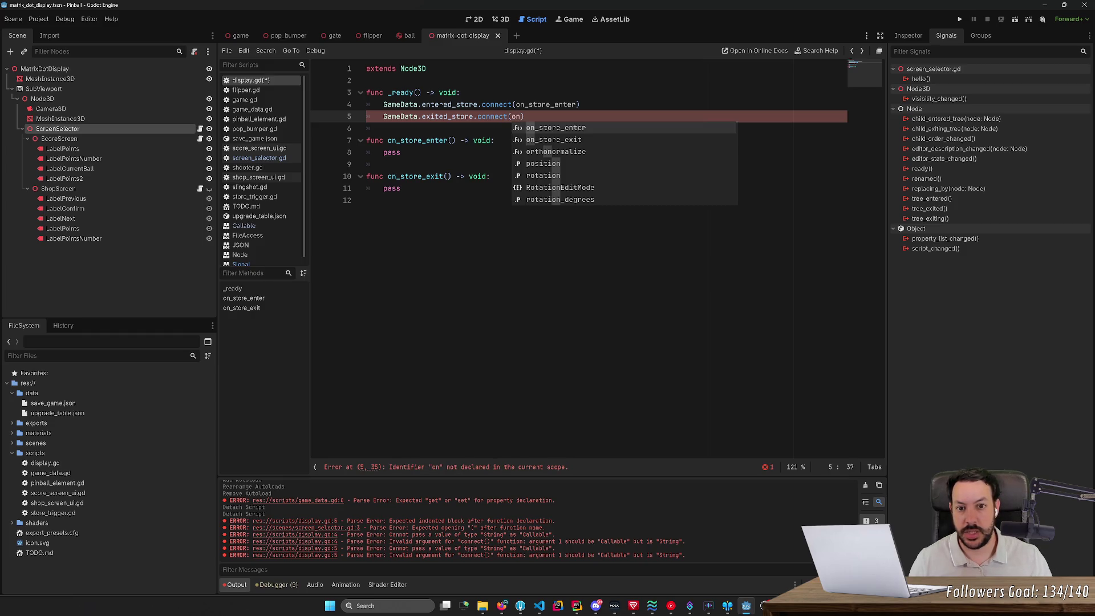
{"action": "key", "text": "Down"}
{"action": "key", "text": "Return"}
- Start a new func _set_screen( line at the end of the script
{"action": "key", "text": "Down"}
{"action": "key", "text": "Down"}
{"action": "key", "text": "Down"}
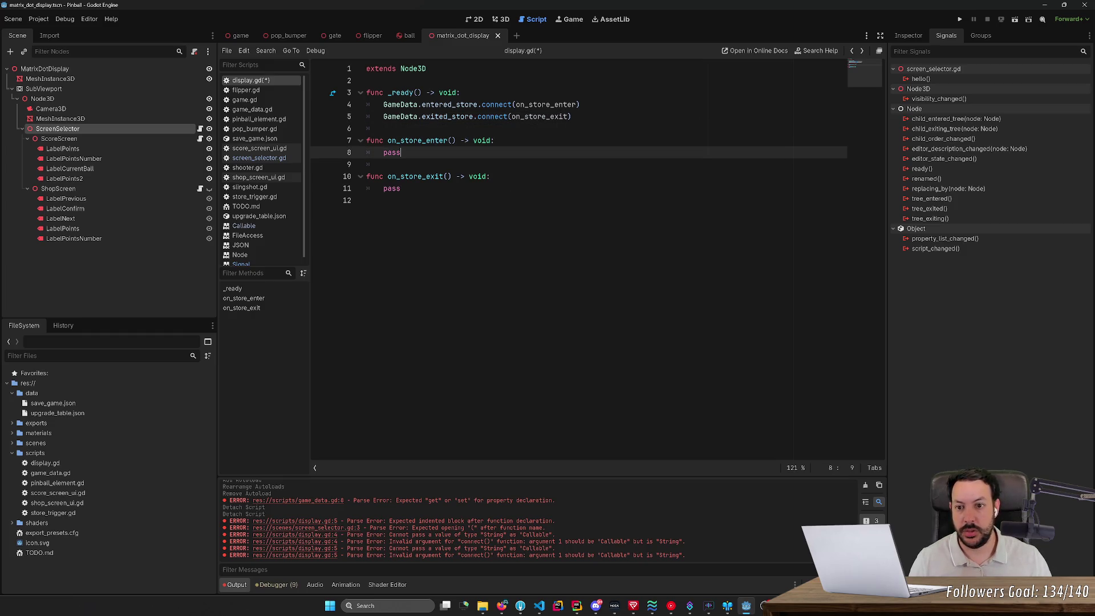
{"action": "key", "text": "Up"}
{"action": "key", "text": "Down"}
{"action": "key", "text": "Down"}
{"action": "key", "text": "Down"}
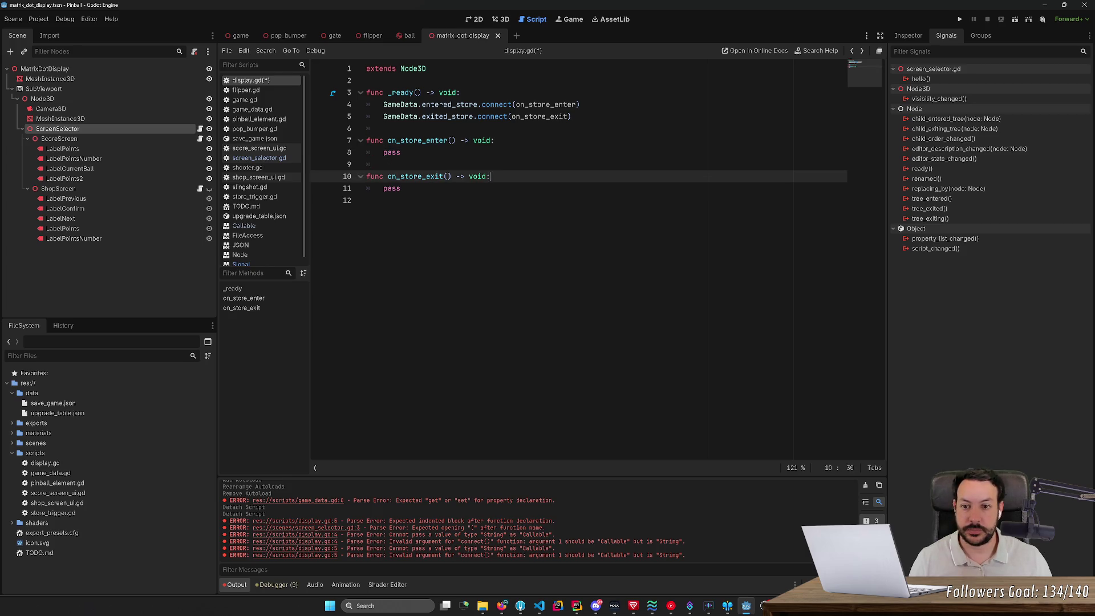
{"action": "key", "text": "Return"}
{"action": "key", "text": "Return"}
{"action": "key", "text": "BackSpace"}
{"action": "type", "text": "func "}
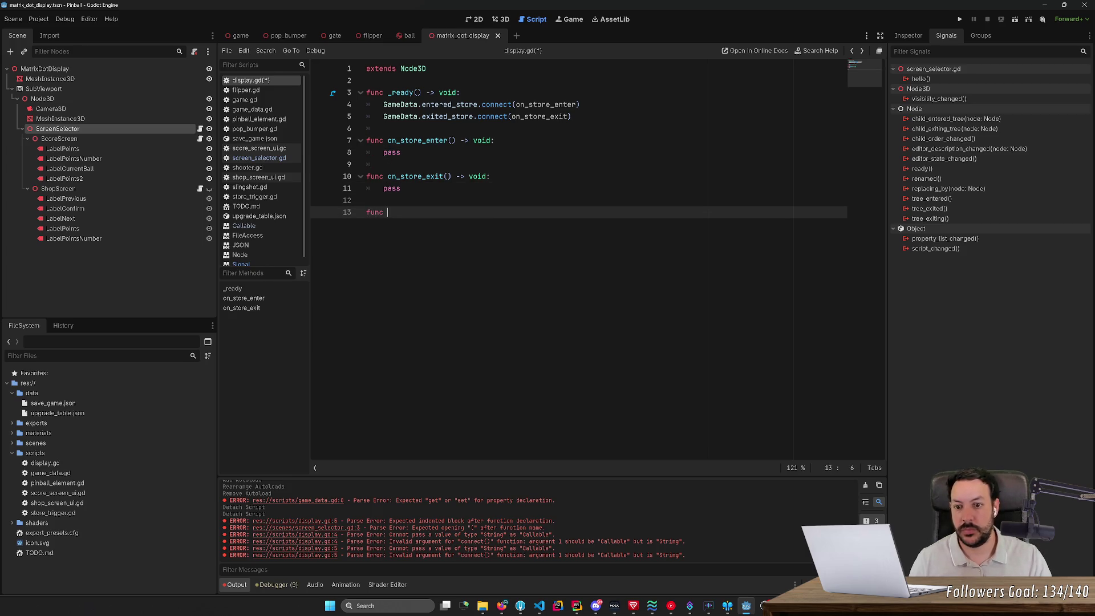
{"action": "type", "text": "_set_screen("}
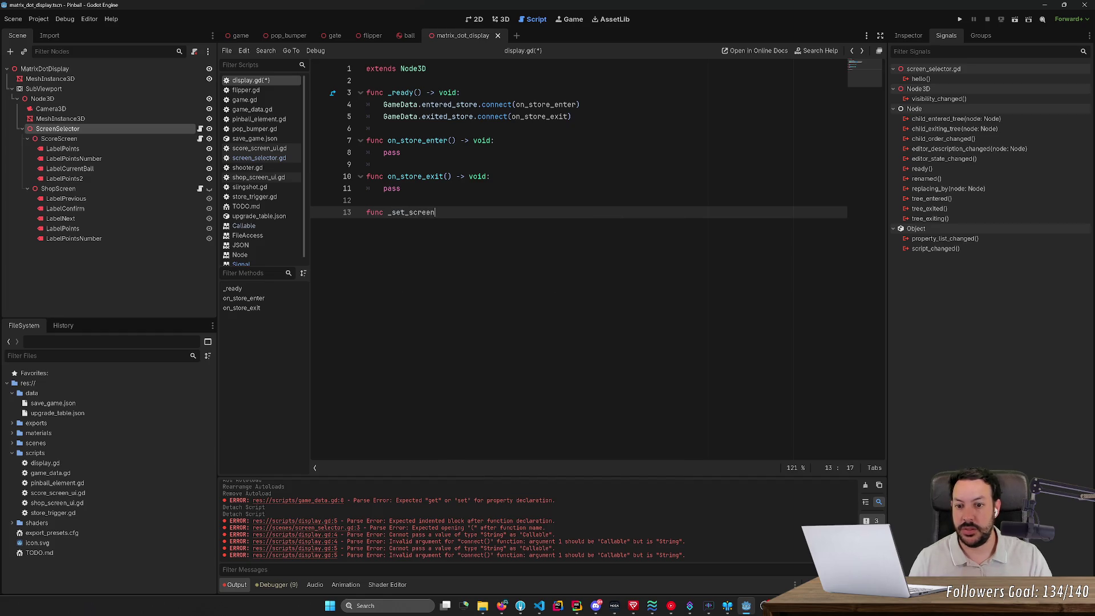
- Open blank lines below extends Node3D and rename the new function to transition_to_screen
{"action": "key", "text": "Up"}
{"action": "key", "text": "Up"}
{"action": "key", "text": "Up"}
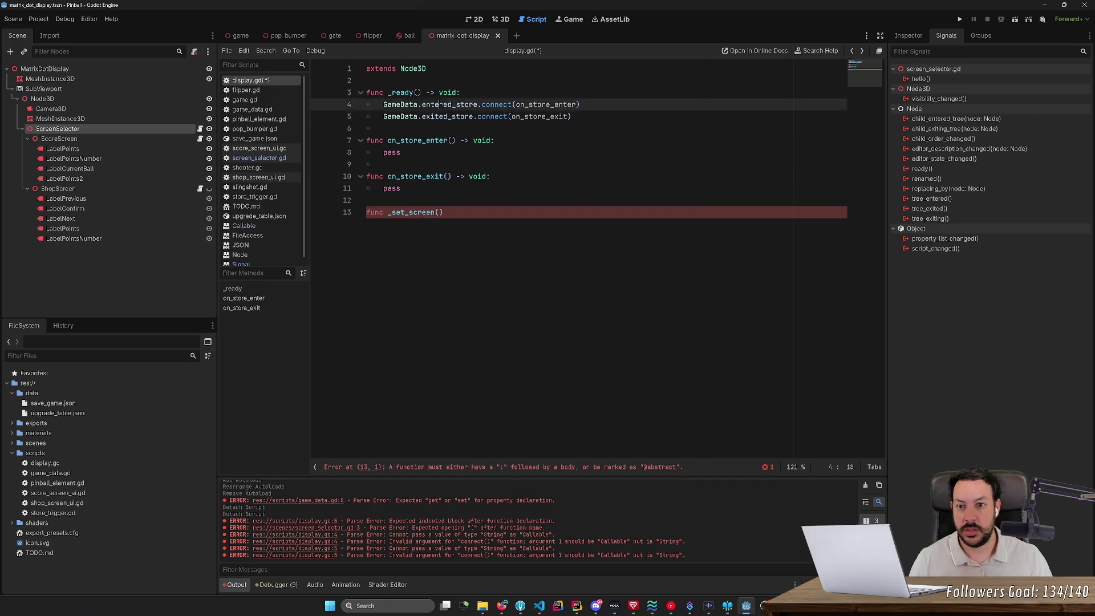
{"action": "key", "text": "Return"}
{"action": "key", "text": "Return"}
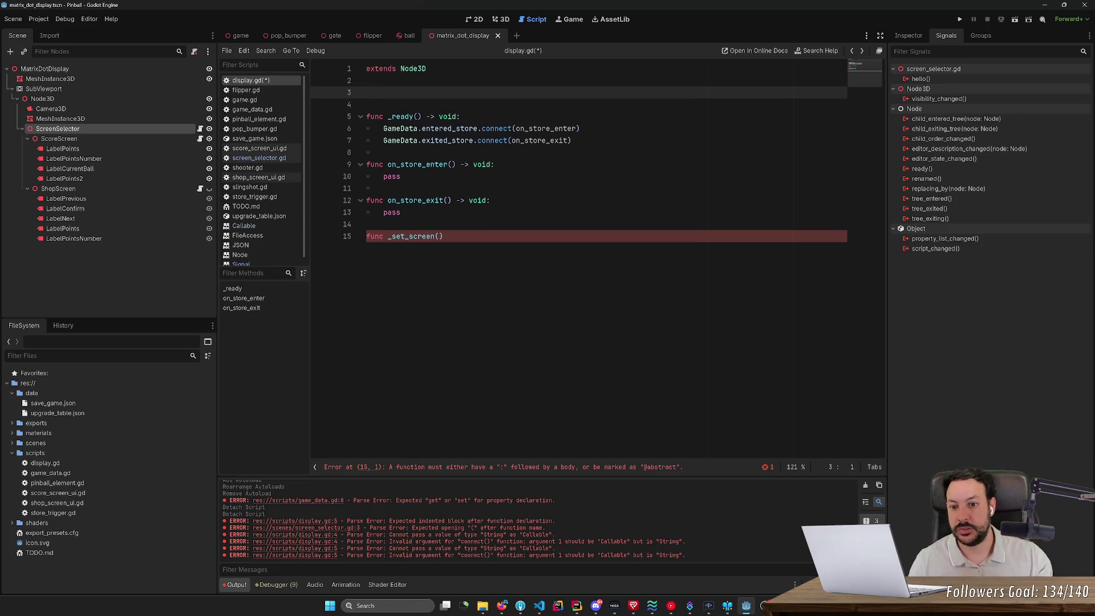
{"action": "left_click", "coordinate": [391, 236]}
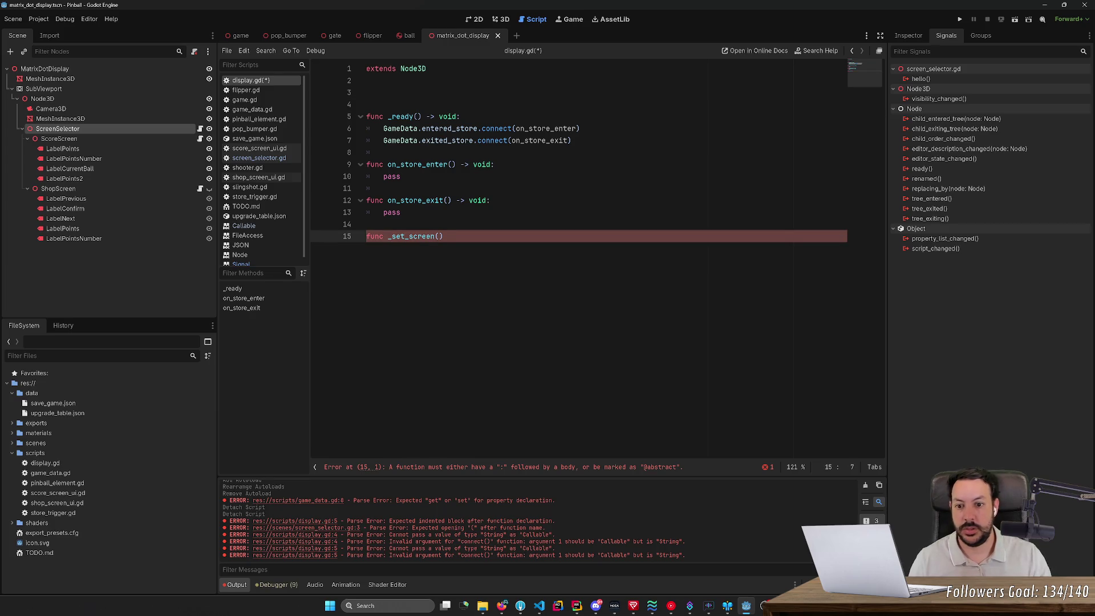
{"action": "key", "text": "BackSpace"}
{"action": "type", "text": "transition_to"}
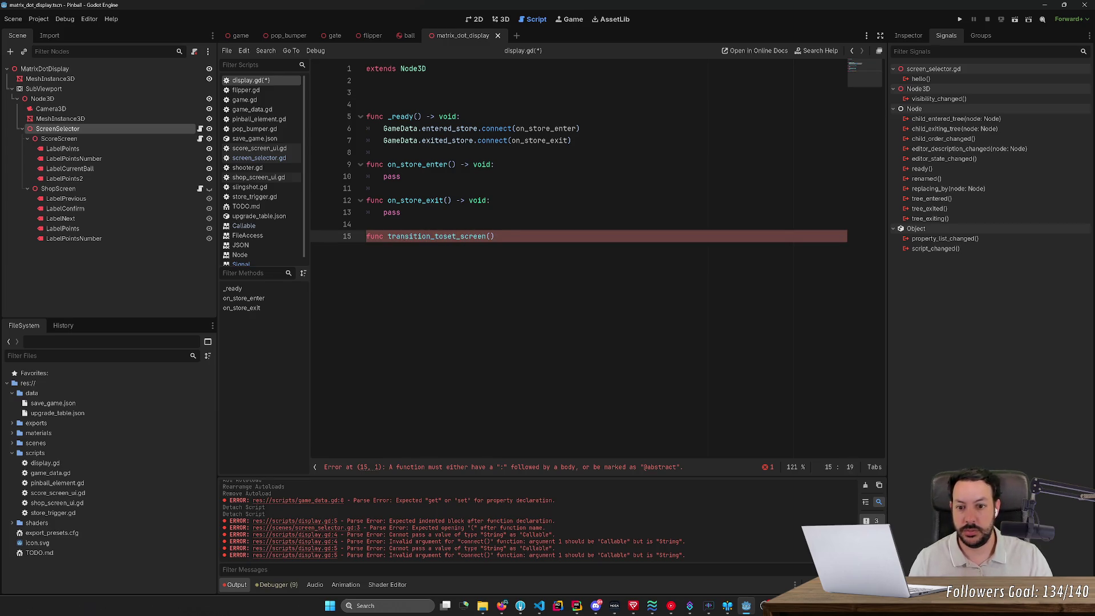
{"action": "key", "text": "shift+Right"}
{"action": "key", "text": "shift+Right"}
{"action": "key", "text": "shift+Right"}
{"action": "key", "text": "Delete"}
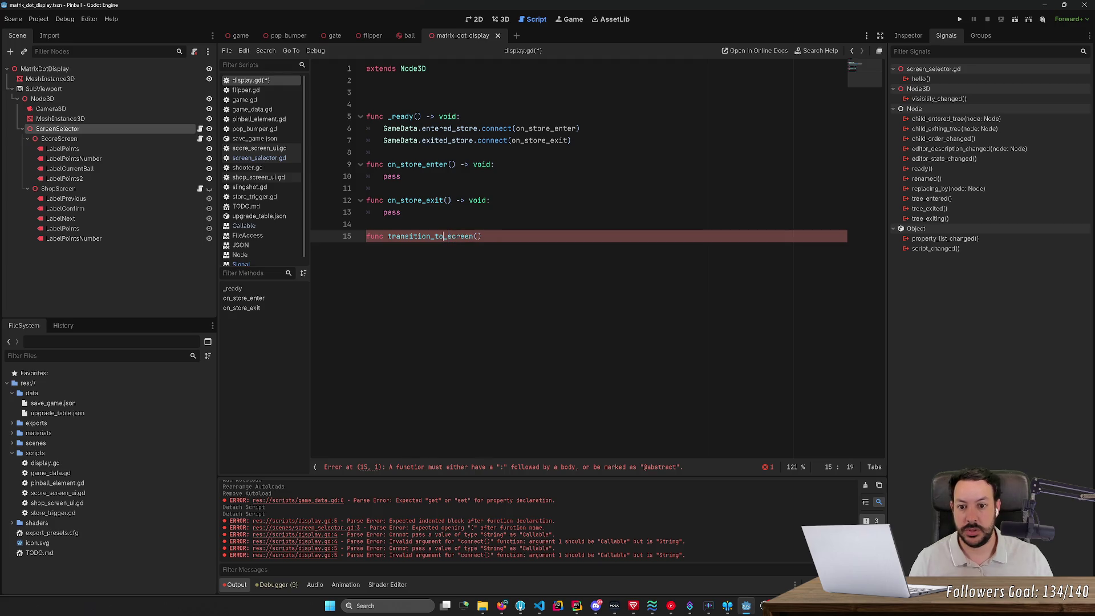
- Add enum Screens { POINTS, STORE } near the top of the script
{"action": "key", "text": "Up"}
{"action": "key", "text": "Up"}
{"action": "key", "text": "Up"}
{"action": "key", "text": "Up"}
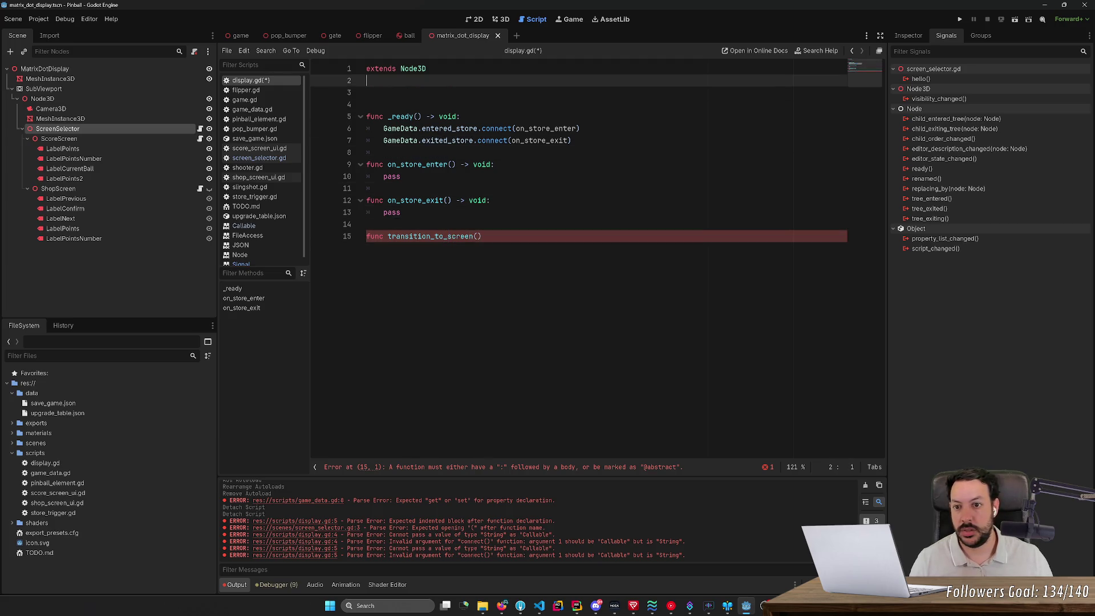
{"action": "key", "text": "Return"}
{"action": "type", "text": "enum "}
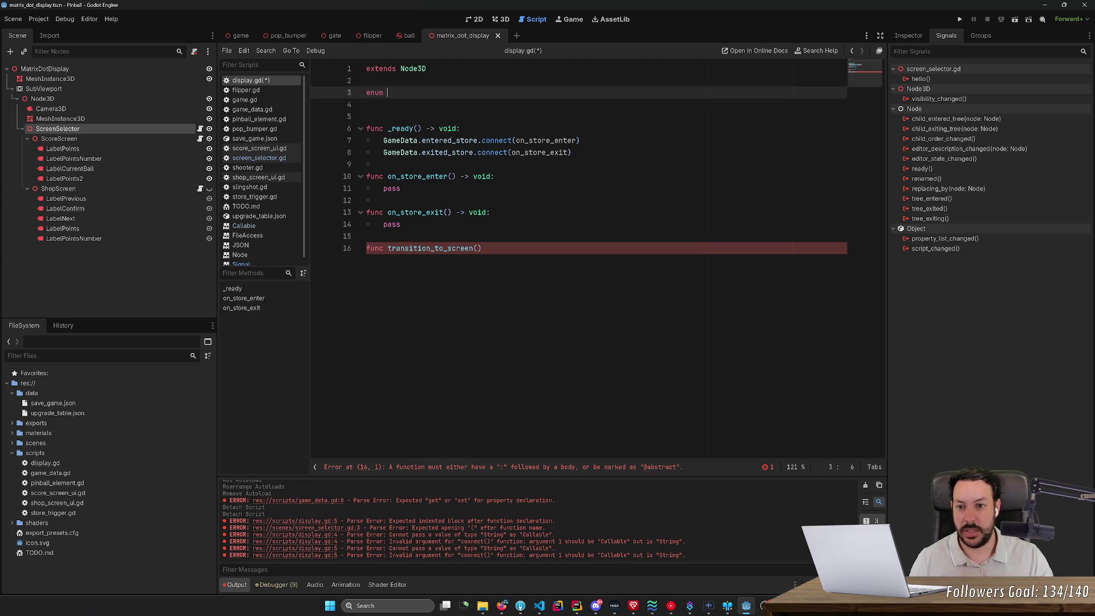
{"action": "type", "text": "Screen"}
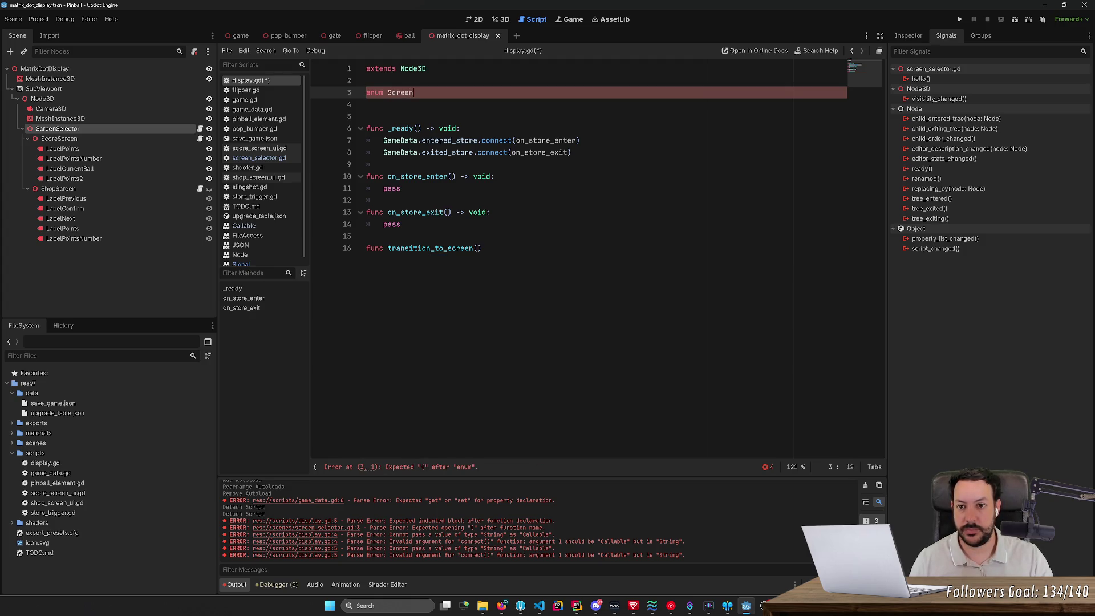
{"action": "type", "text": "s"}
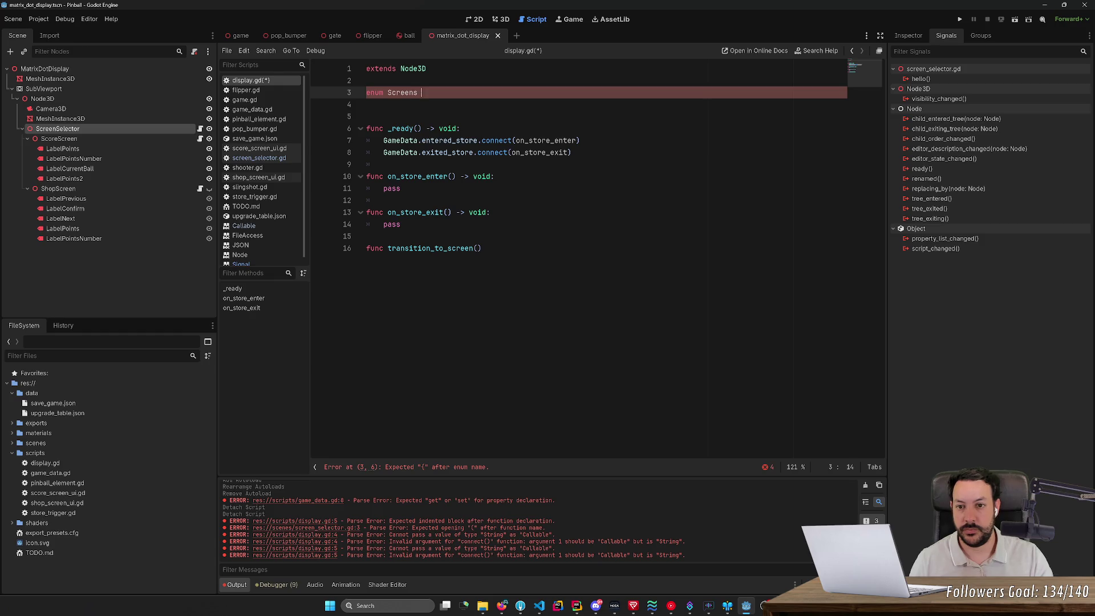
{"action": "type", "text": "{ "}
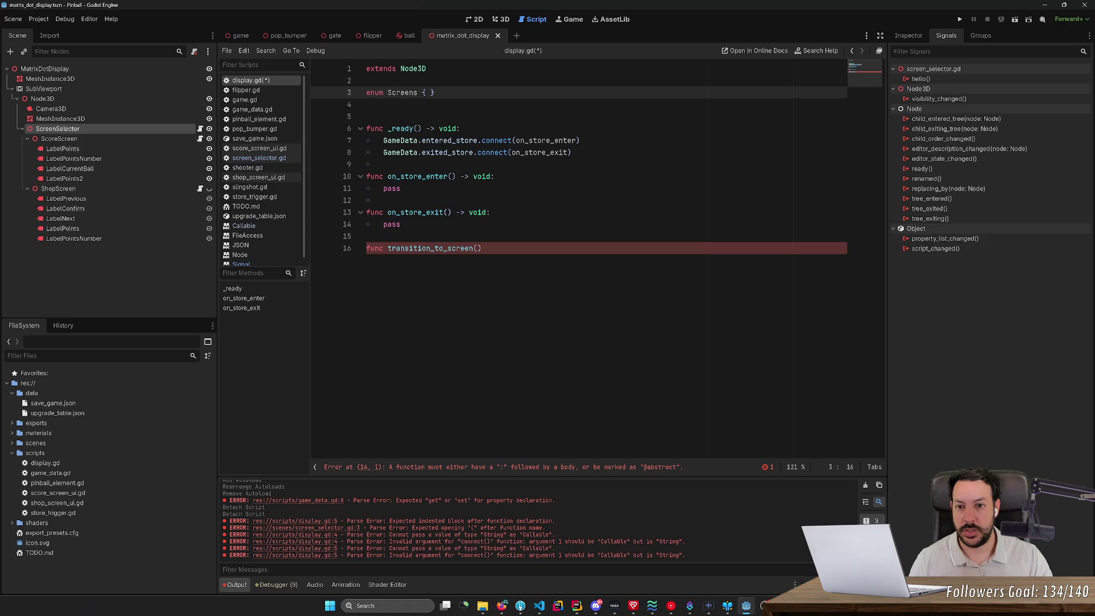
{"action": "type", "text": "POI"}
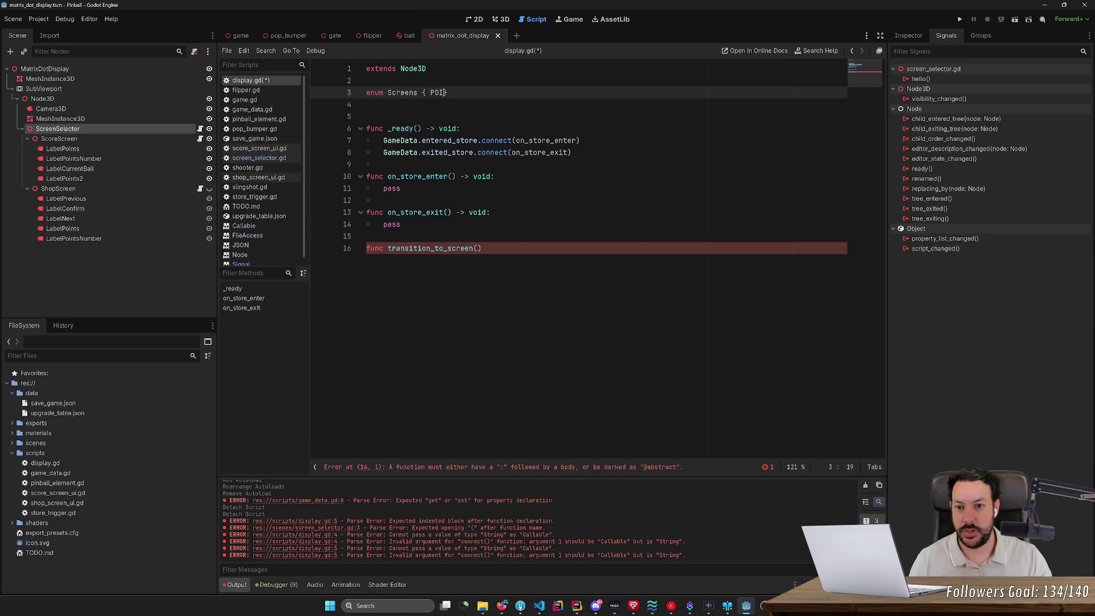
{"action": "type", "text": "NTS, S"}
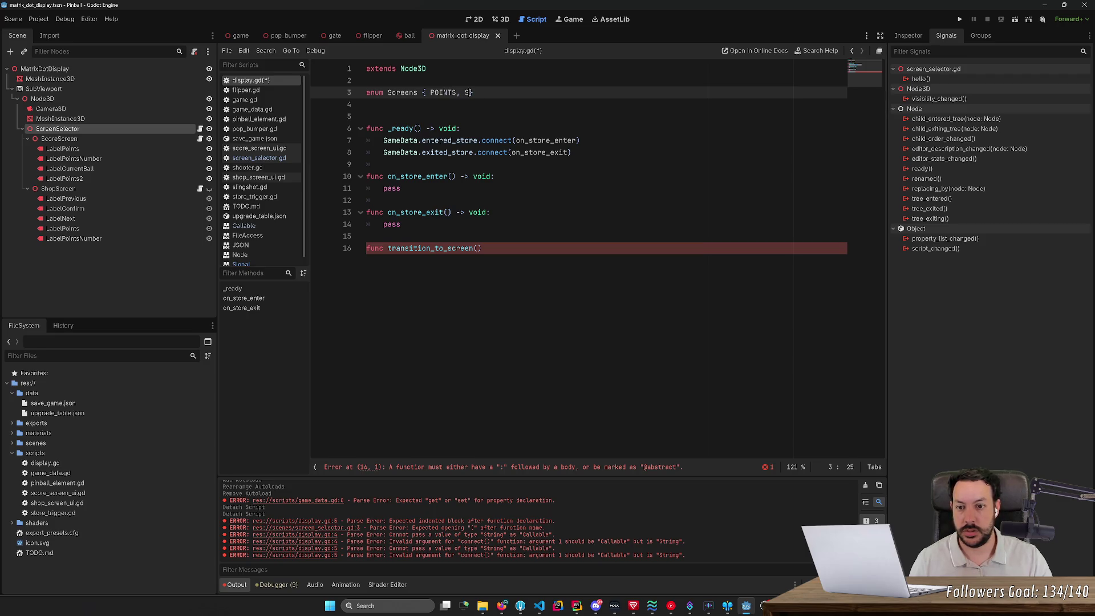
{"action": "type", "text": "HO"}
{"action": "type", "text": "P"}
{"action": "key", "text": "BackSpace"}
{"action": "key", "text": "BackSpace"}
{"action": "key", "text": "BackSpace"}
{"action": "type", "text": "TORE"}
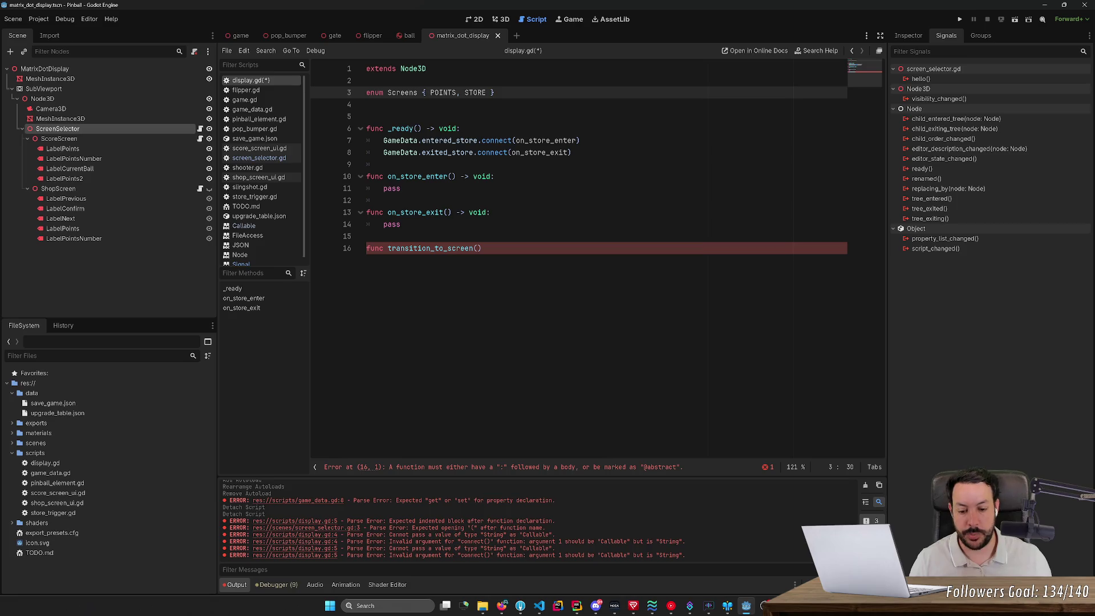
{"action": "left_click", "coordinate": [501, 606]}
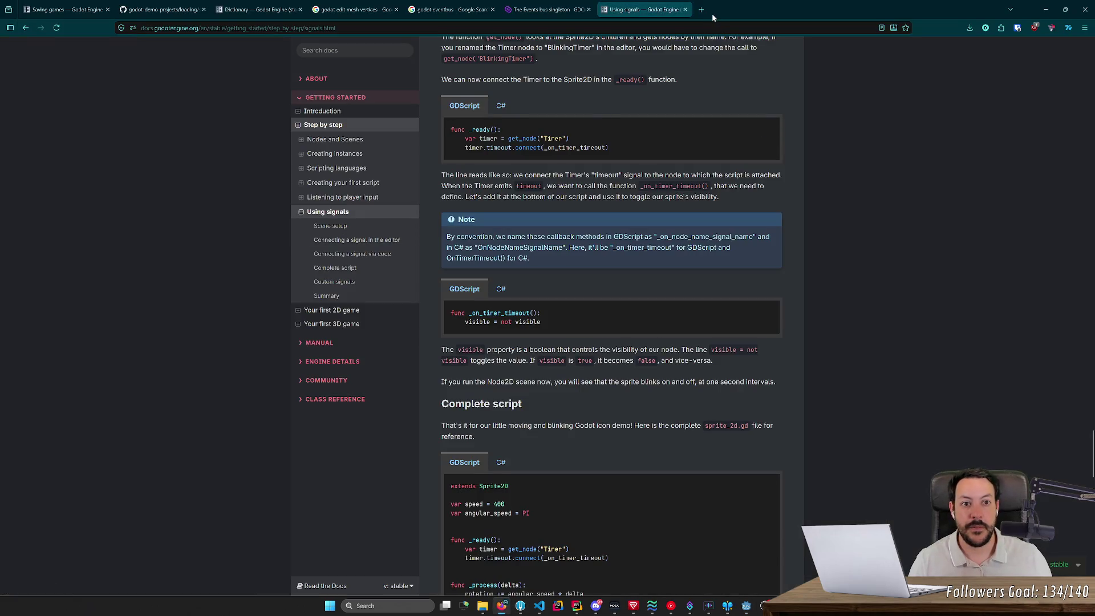
{"action": "left_click", "coordinate": [702, 10]}
{"action": "type", "text": "store vs shop"}
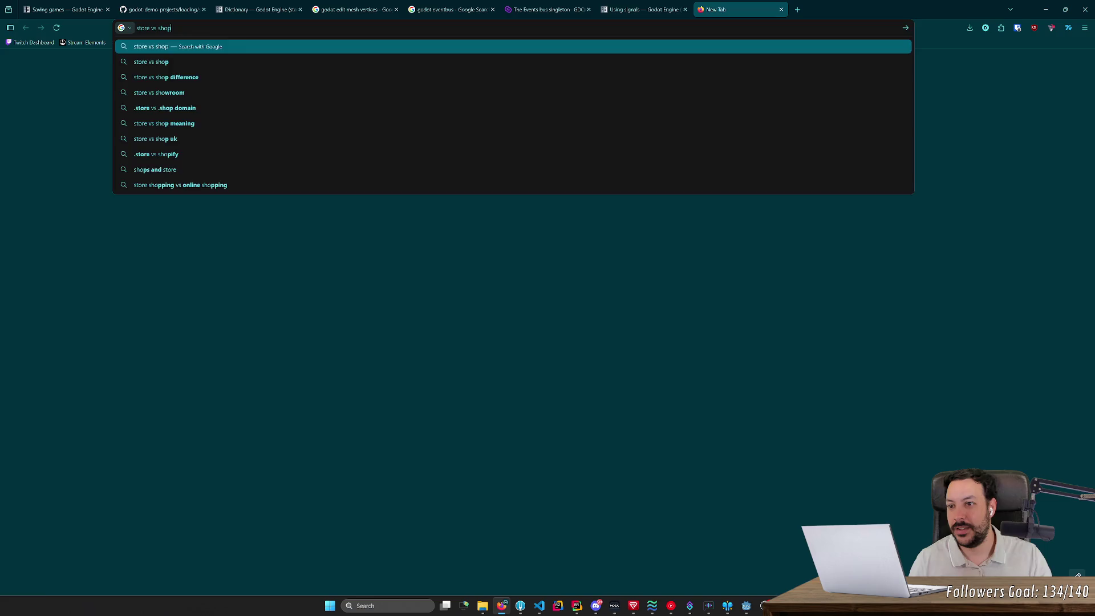
{"action": "key", "text": "Return"}
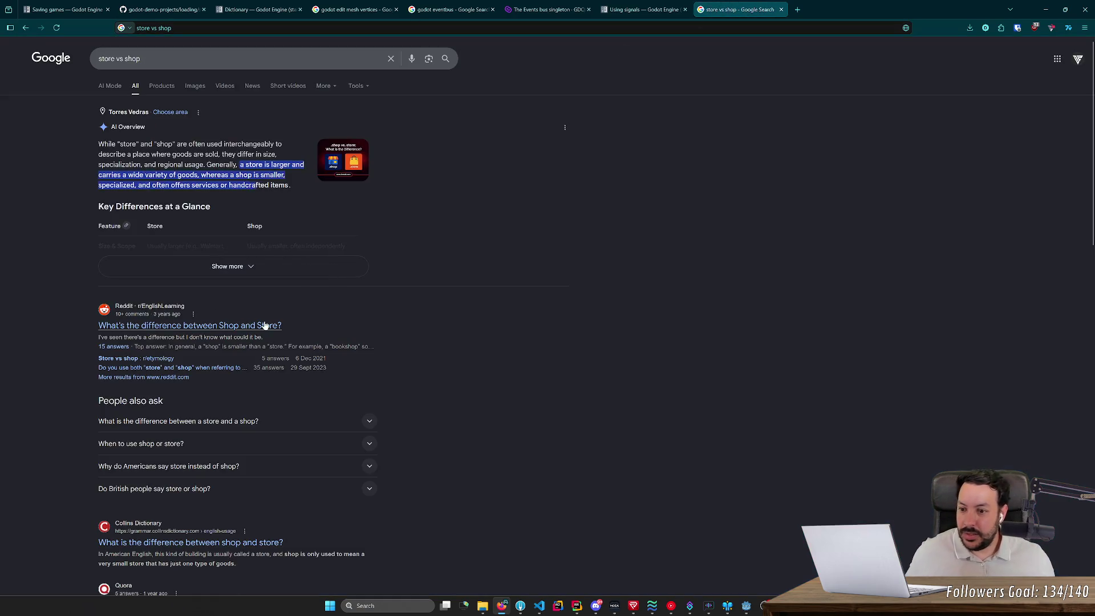
{"action": "left_click", "coordinate": [266, 325]}
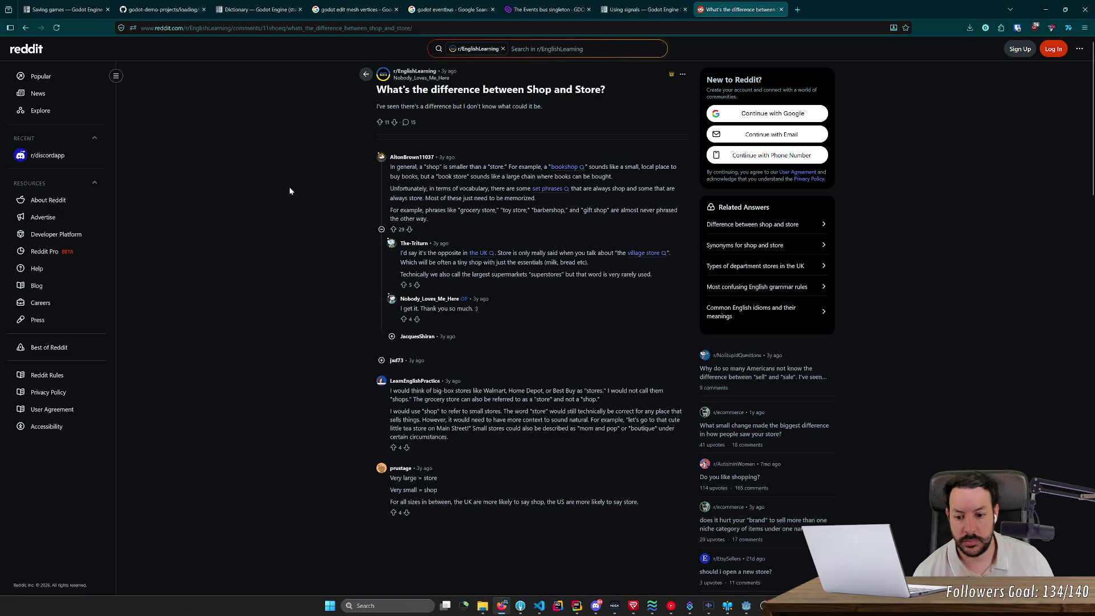
{"action": "key", "text": "alt+Left"}
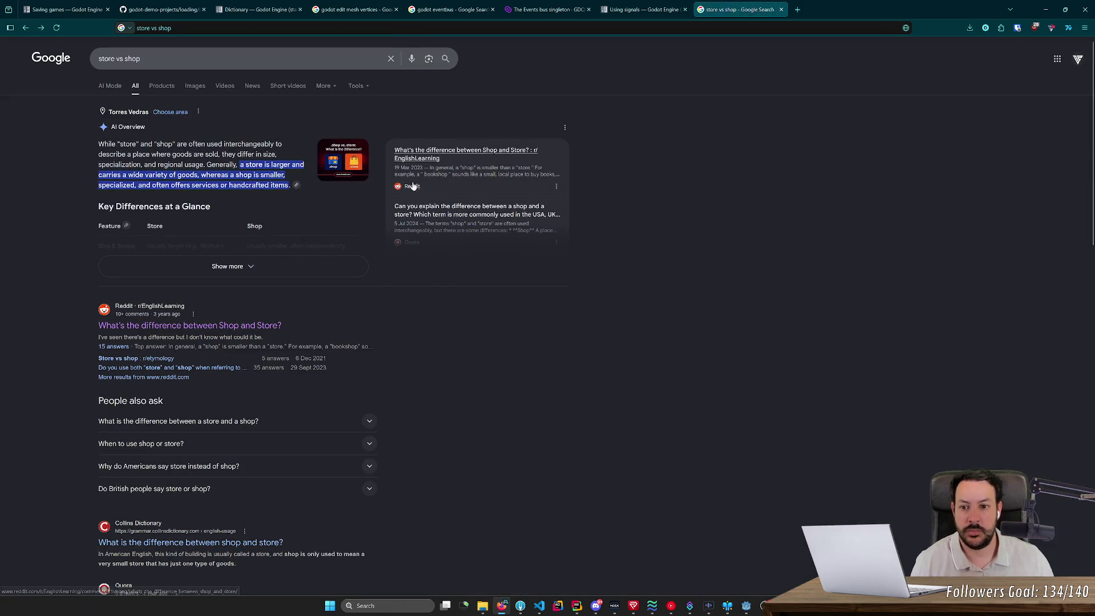
{"action": "key", "text": "ctrl+w"}
{"action": "left_click", "coordinate": [1043, 7]}
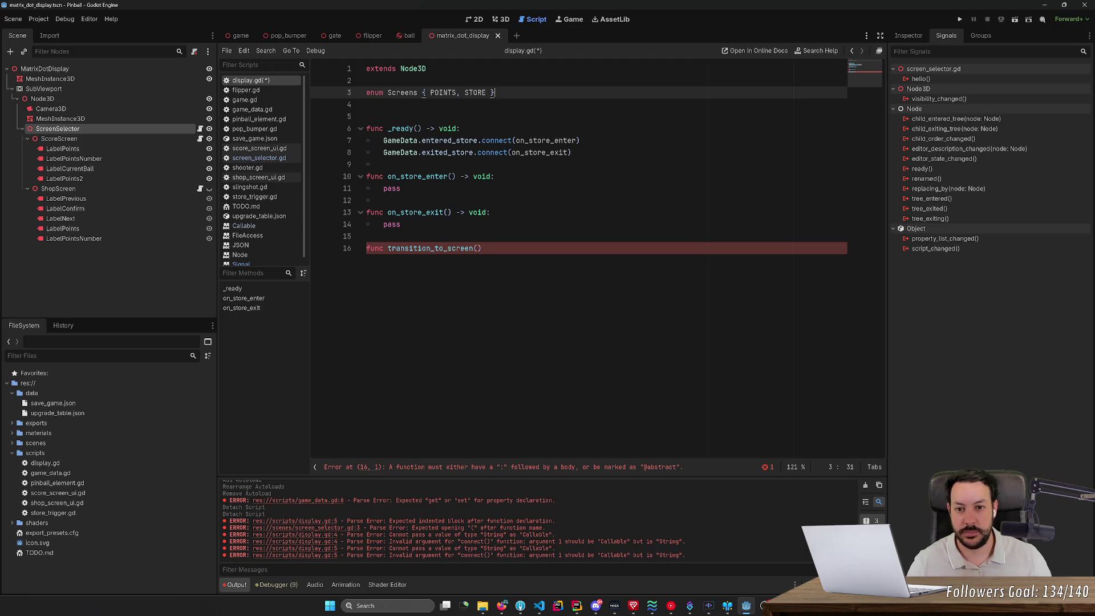
- Remove the blank line below the Screens enum and save the script
{"action": "left_click", "coordinate": [368, 105]}
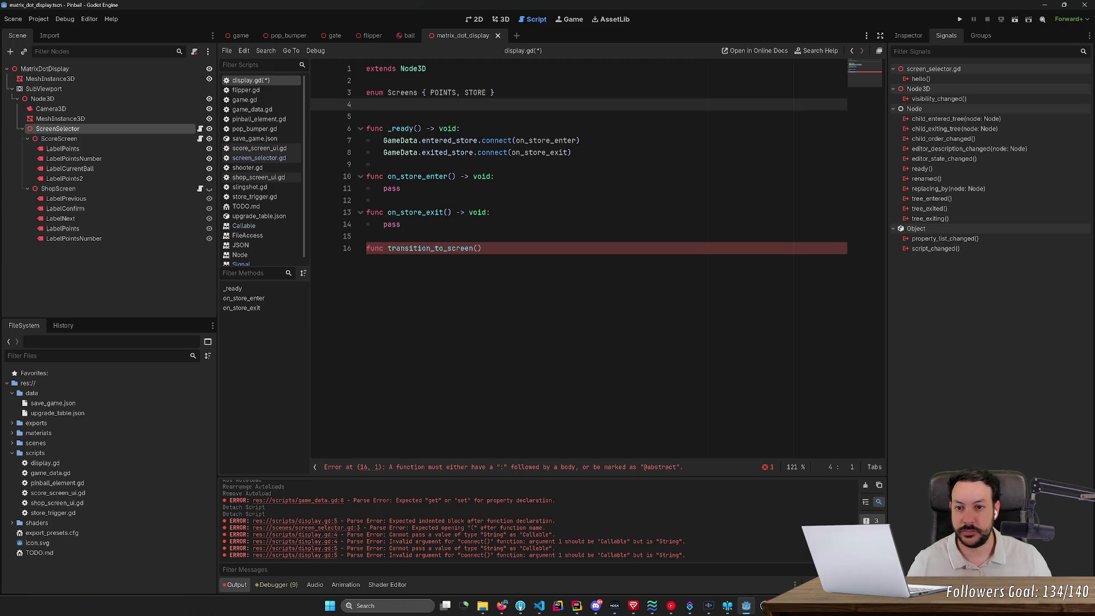
{"action": "key", "text": "BackSpace"}
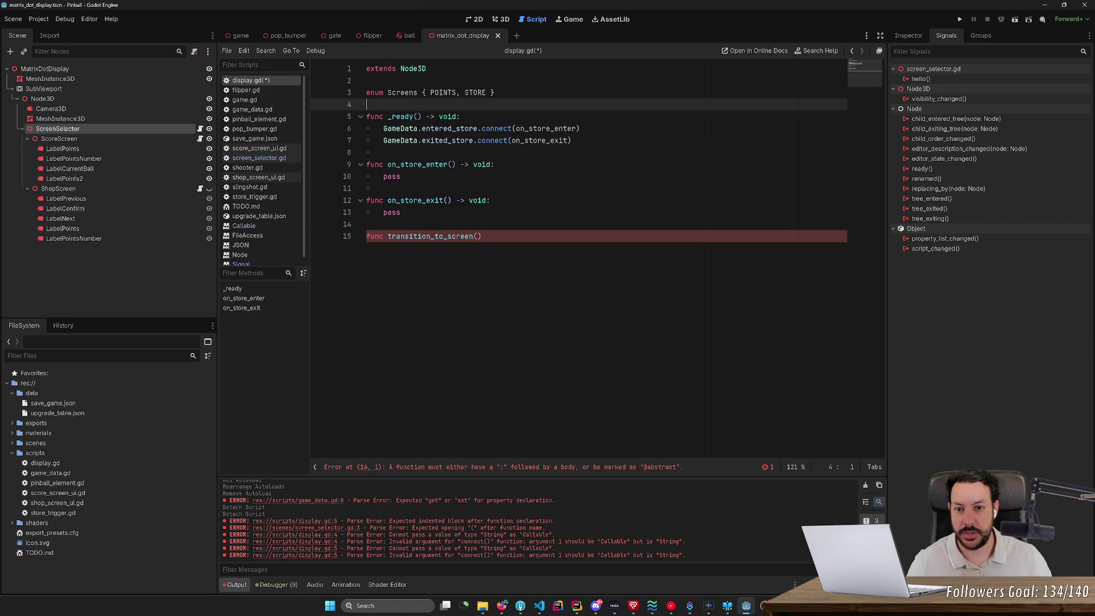
{"action": "left_click", "coordinate": [487, 92]}
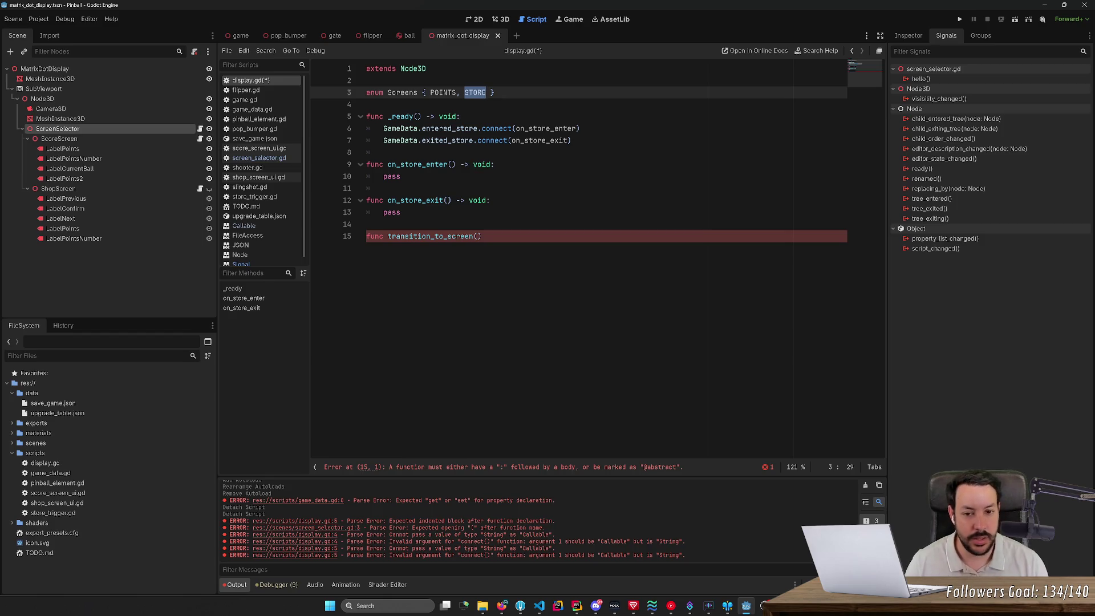
{"action": "key", "text": "ctrl+s"}
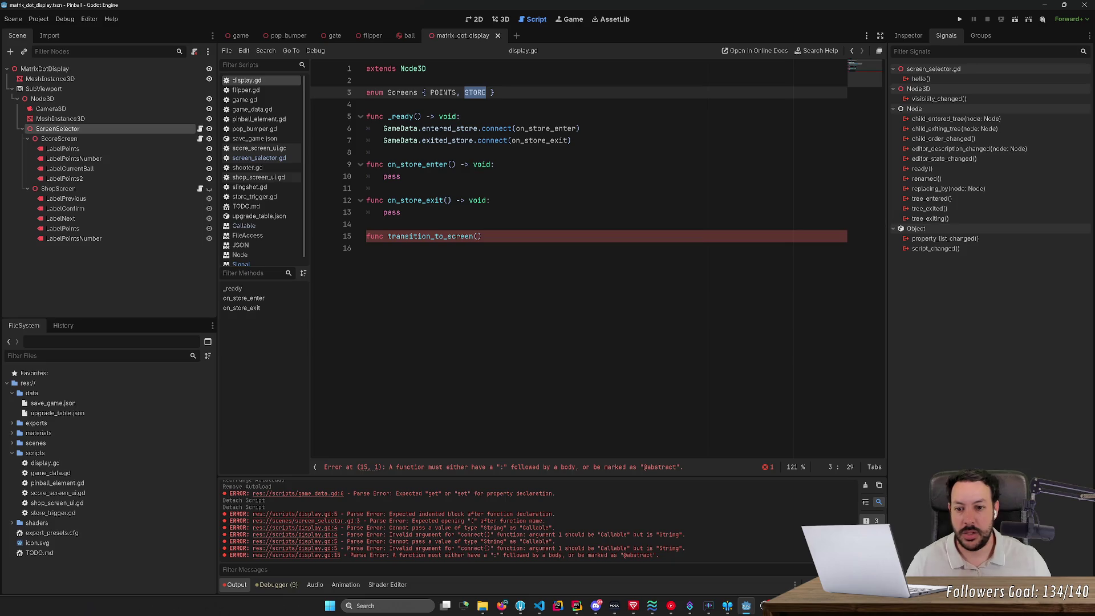
{"action": "left_click", "coordinate": [367, 248]}
- Define _transition_to_screen(screen: Screens) with a pass body and save
{"action": "left_click", "coordinate": [496, 164]}
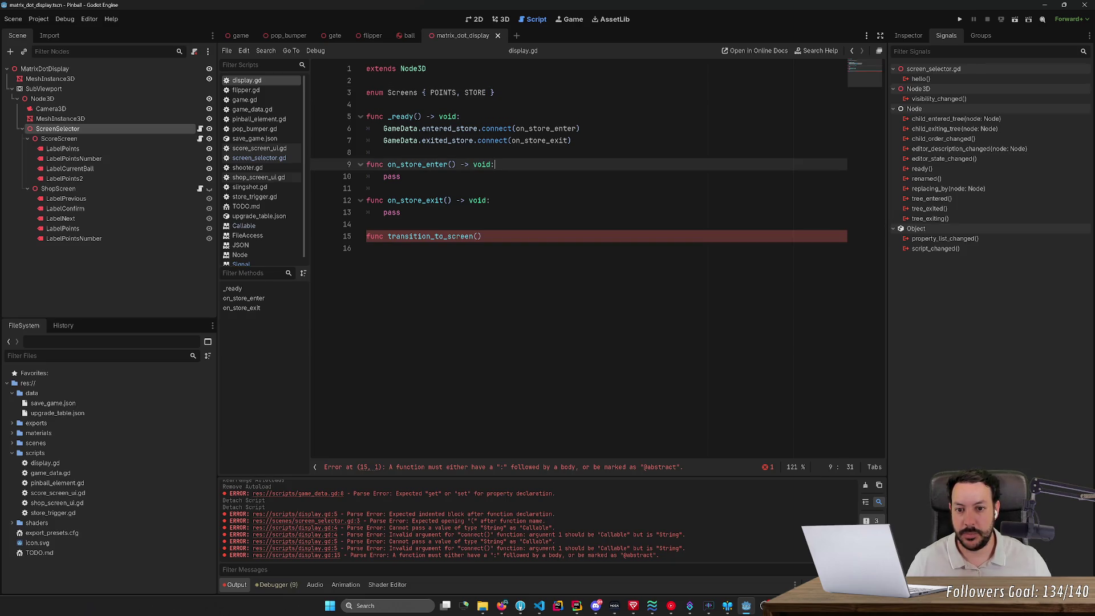
{"action": "left_click", "coordinate": [478, 236]}
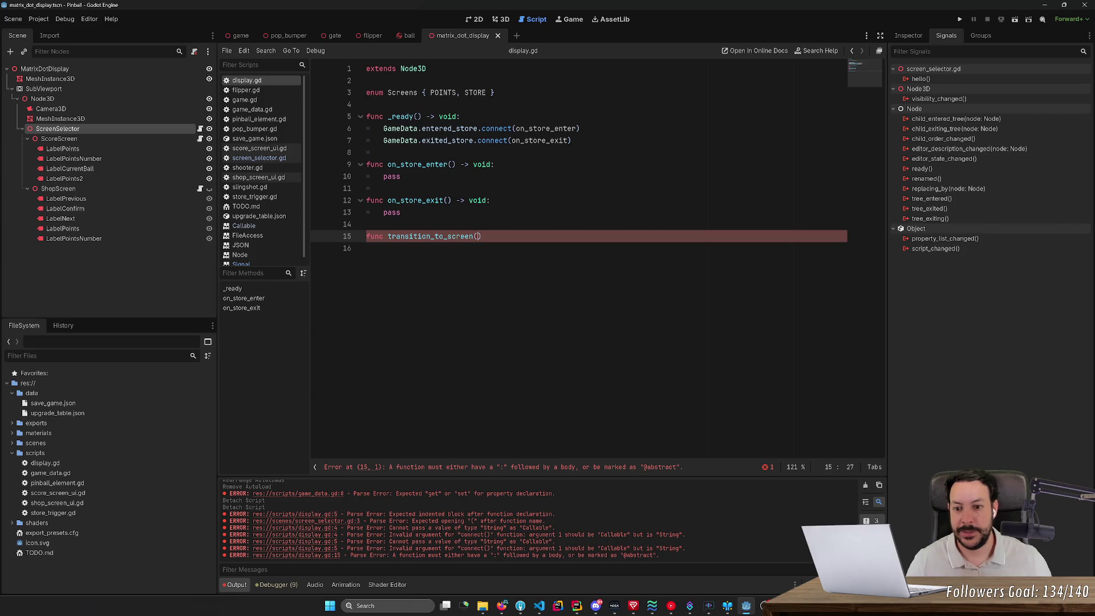
{"action": "type", "text": "screen: Sc"}
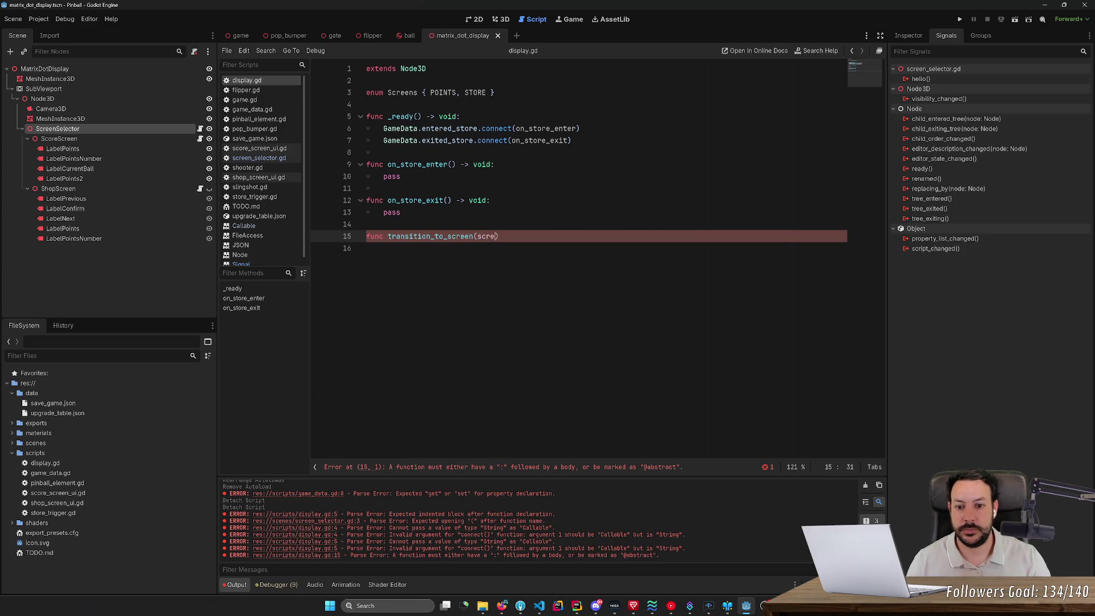
{"action": "type", "text": "reens)"}
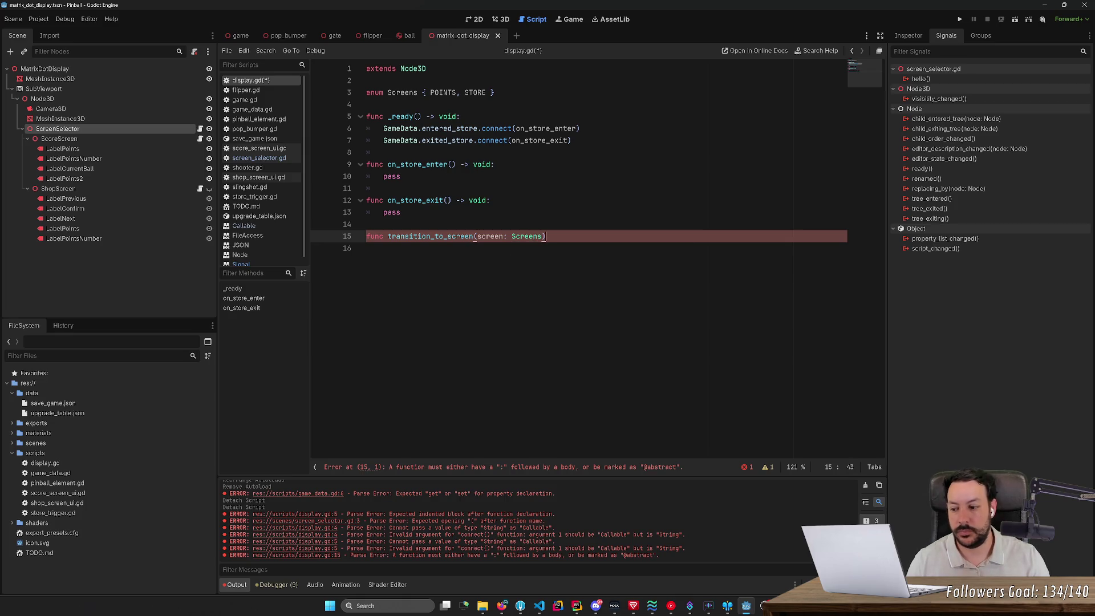
{"action": "type", "text": ":"}
{"action": "key", "text": "Return"}
{"action": "type", "text": "pass"}
{"action": "key", "text": "ctrl+s"}
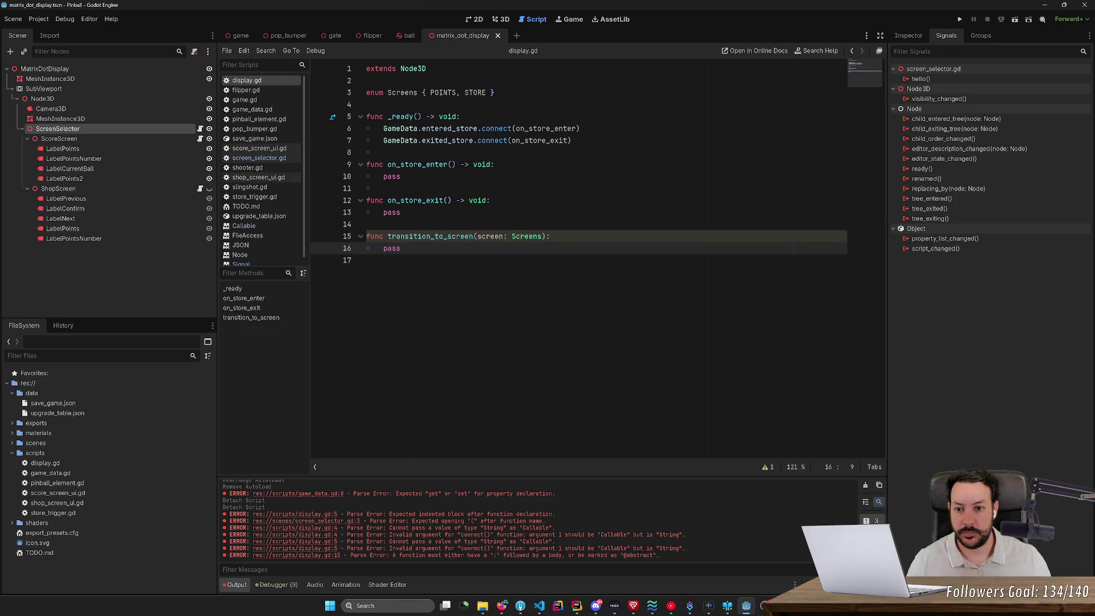
{"action": "left_click", "coordinate": [389, 237]}
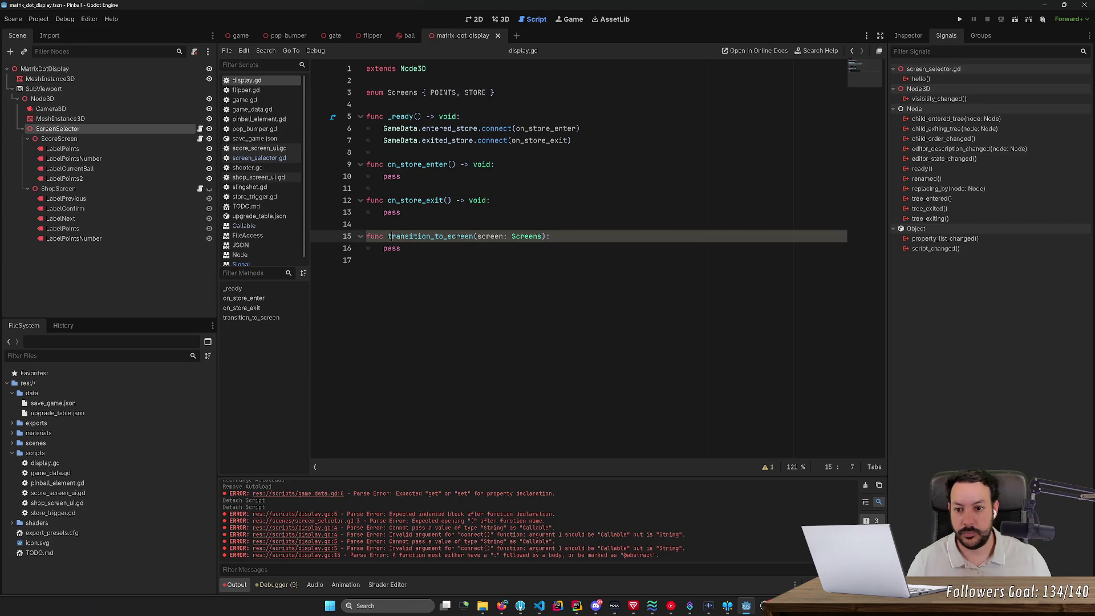
{"action": "type", "text": "_"}
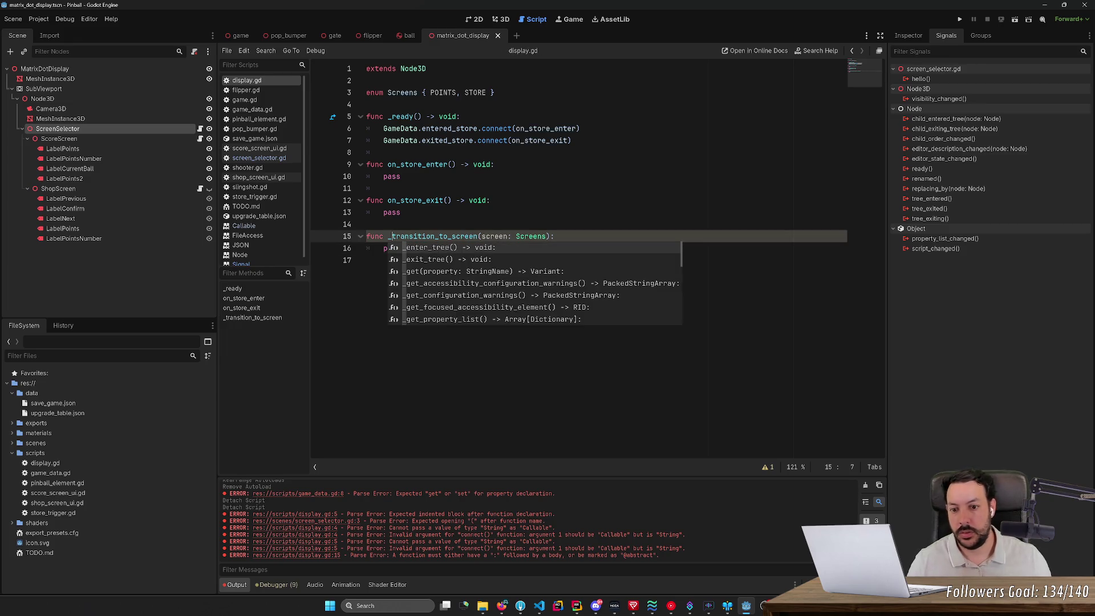
{"action": "left_click_drag", "start_coordinate": [387, 236], "coordinate": [478, 236]}
{"action": "key", "text": "ctrl+c"}
- Call _transition_to_screen(Screens.STORE) inside on_store_enter
{"action": "left_click", "coordinate": [501, 165]}
{"action": "key", "text": "Return"}
{"action": "key", "text": "ctrl+v"}
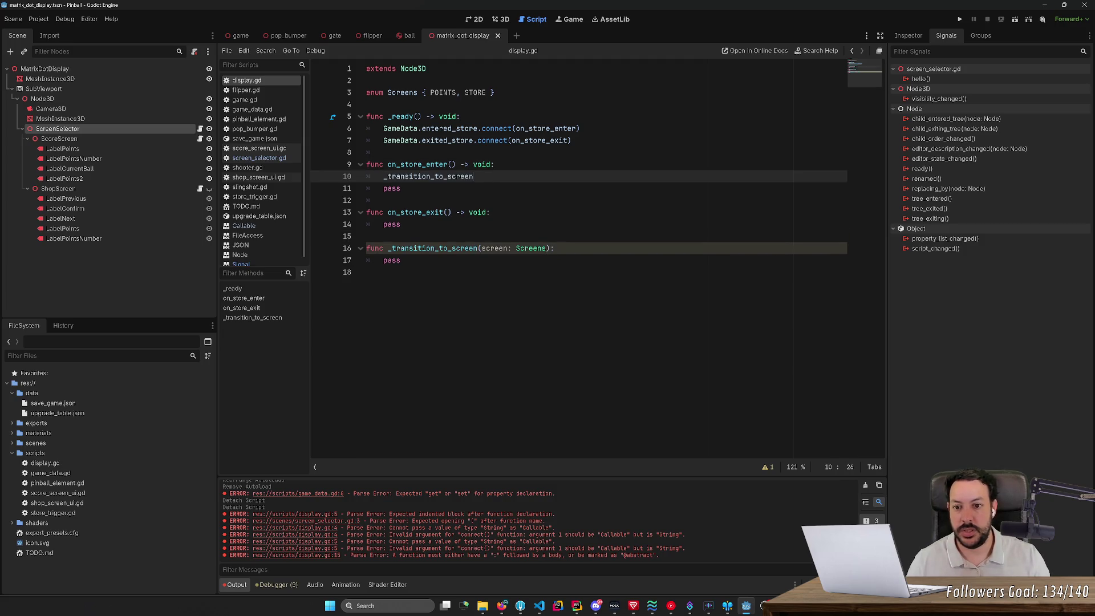
{"action": "type", "text": "(Scr"}
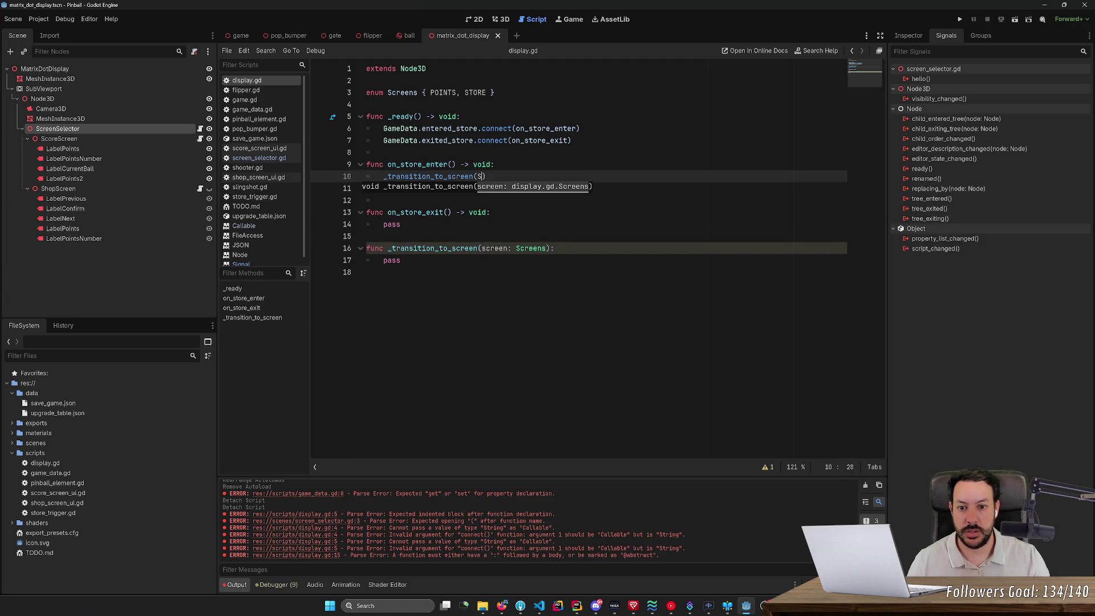
{"action": "type", "text": "een."}
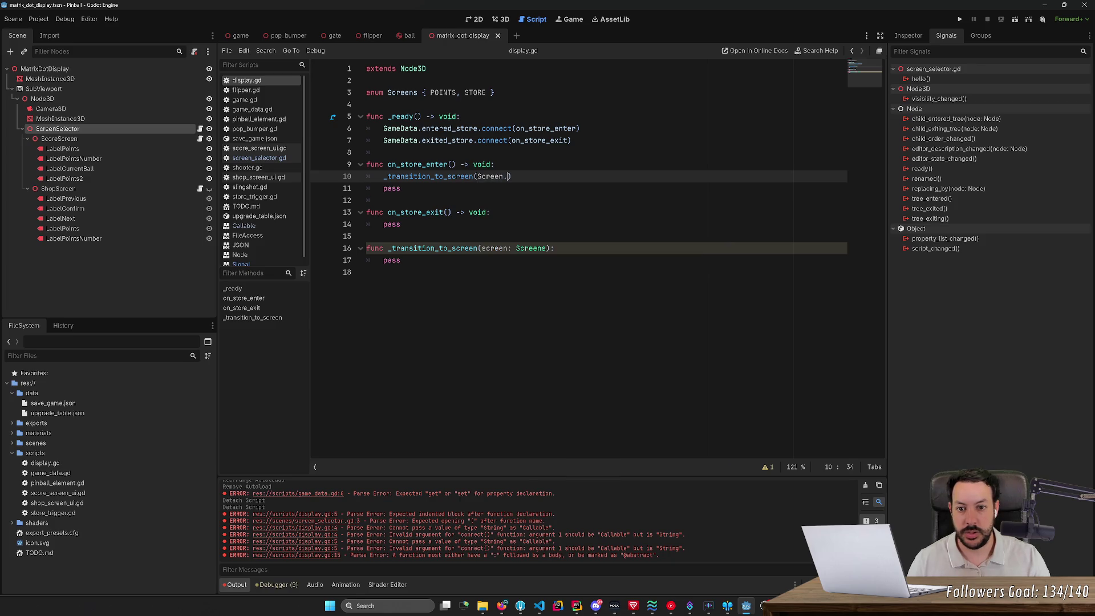
{"action": "type", "text": "Store"}
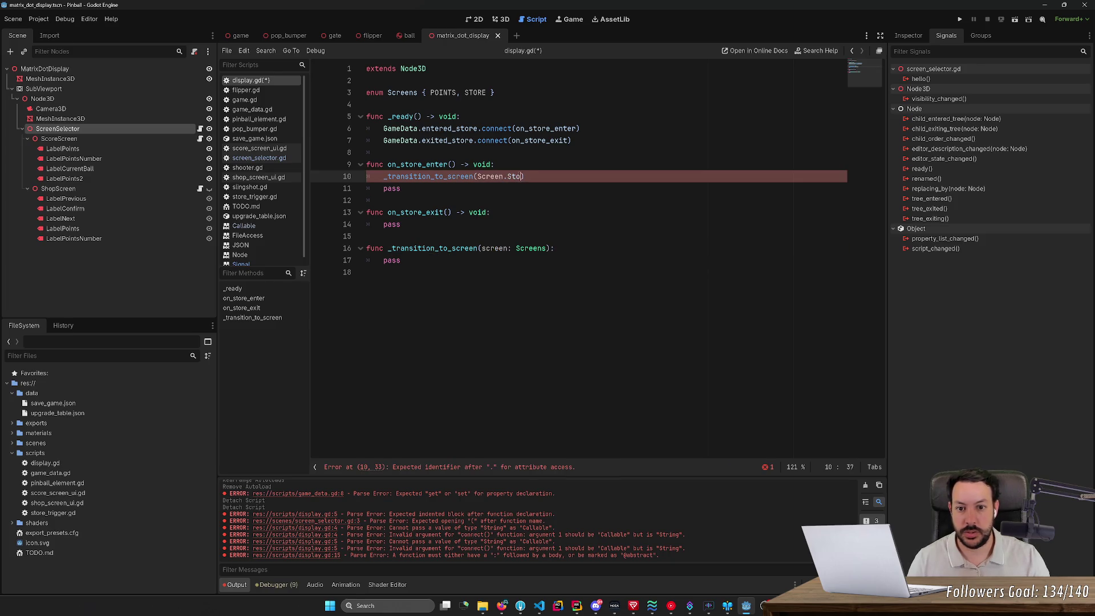
{"action": "key", "text": "BackSpace"}
{"action": "key", "text": "BackSpace"}
{"action": "key", "text": "BackSpace"}
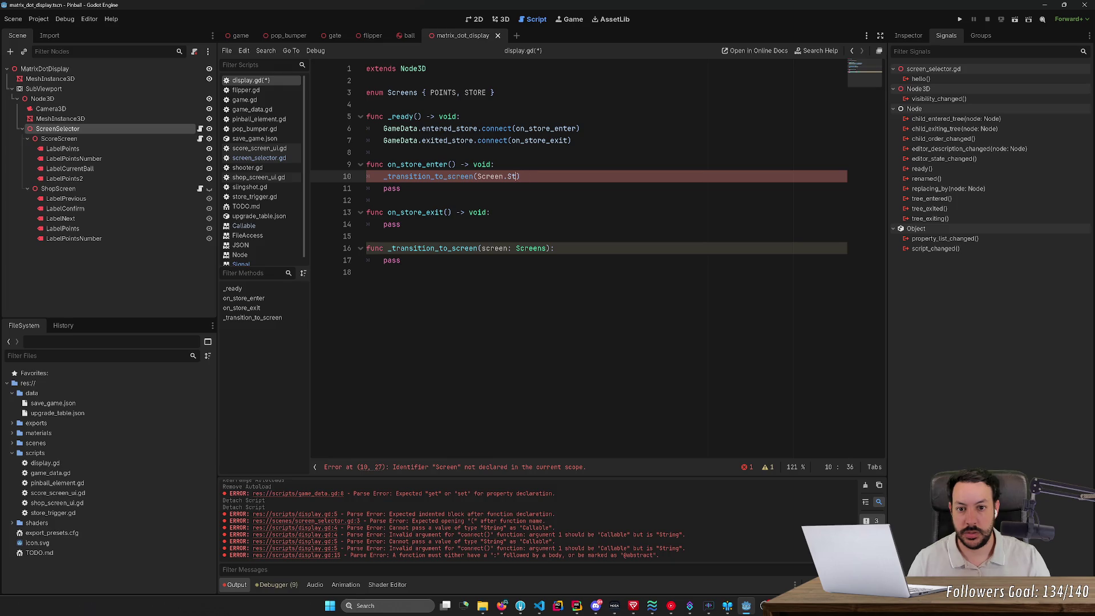
{"action": "type", "text": "STORE"}
{"action": "key", "text": "BackSpace"}
{"action": "key", "text": "BackSpace"}
{"action": "key", "text": "BackSpace"}
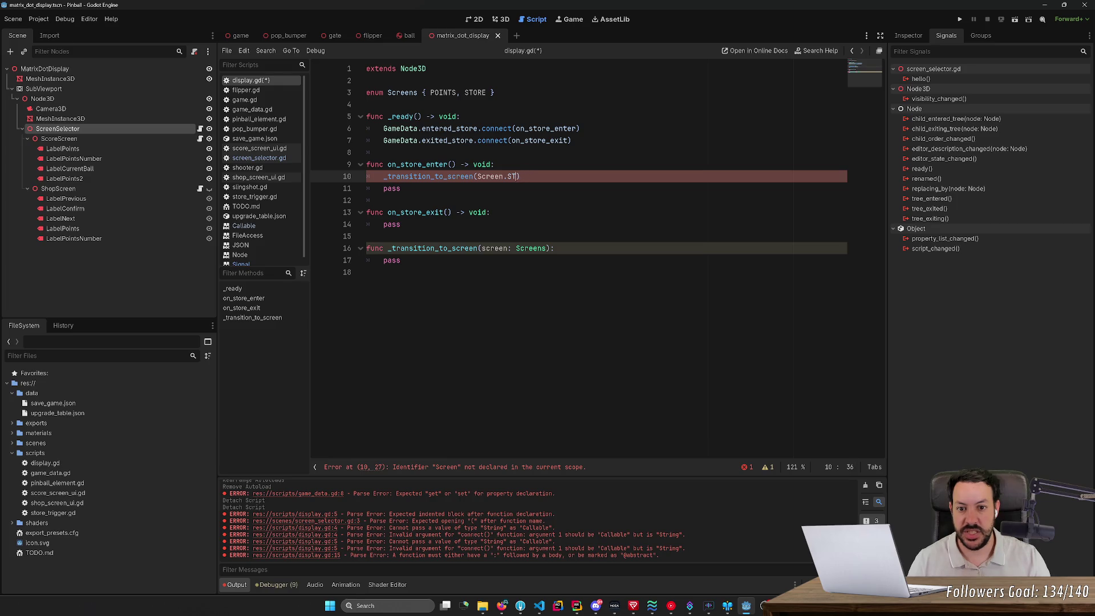
{"action": "type", "text": "s."}
- Call _transition_to_screen(Screens.POINTS) inside on_store_exit
{"action": "key", "text": "Return"}
{"action": "left_click", "coordinate": [491, 212]}
{"action": "key", "text": "Return"}
{"action": "type", "text": "_transition_to_screen("}
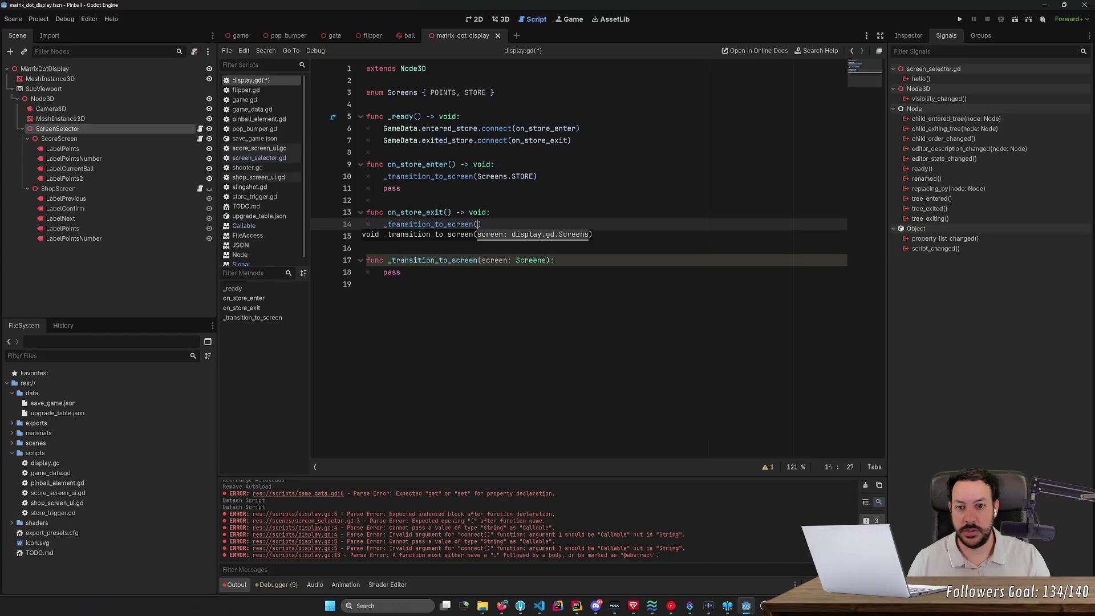
{"action": "type", "text": "Screens."}
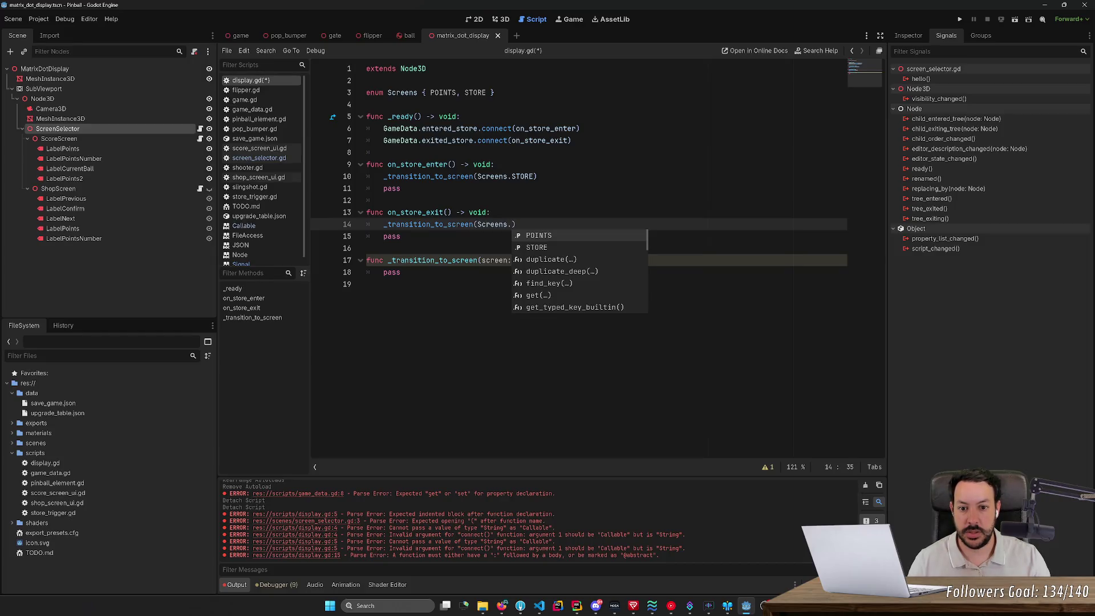
{"action": "key", "text": "Return"}
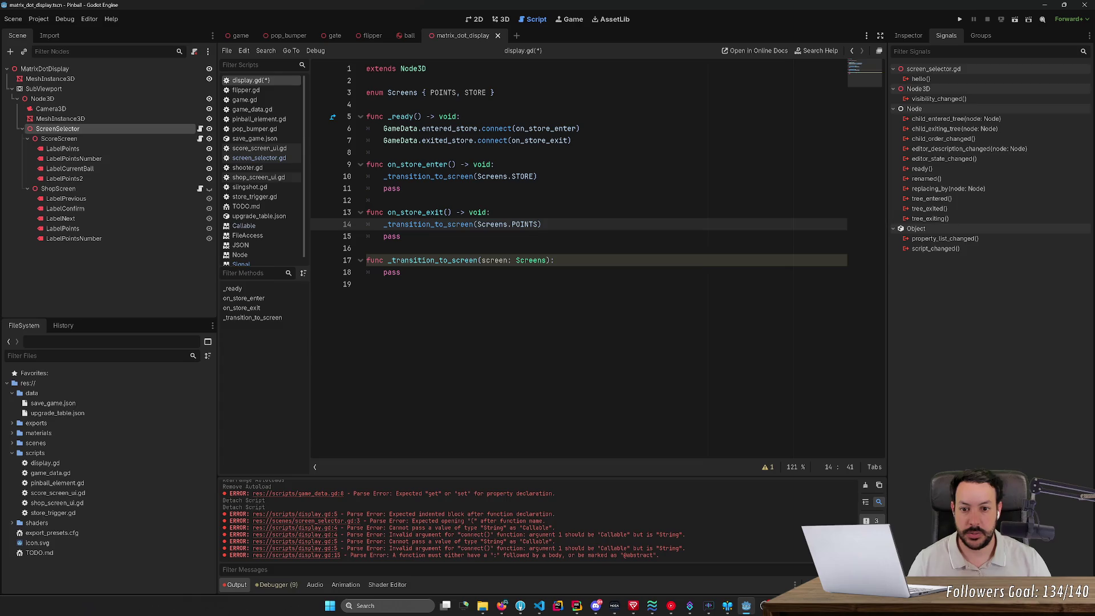
{"action": "left_click", "coordinate": [555, 261]}
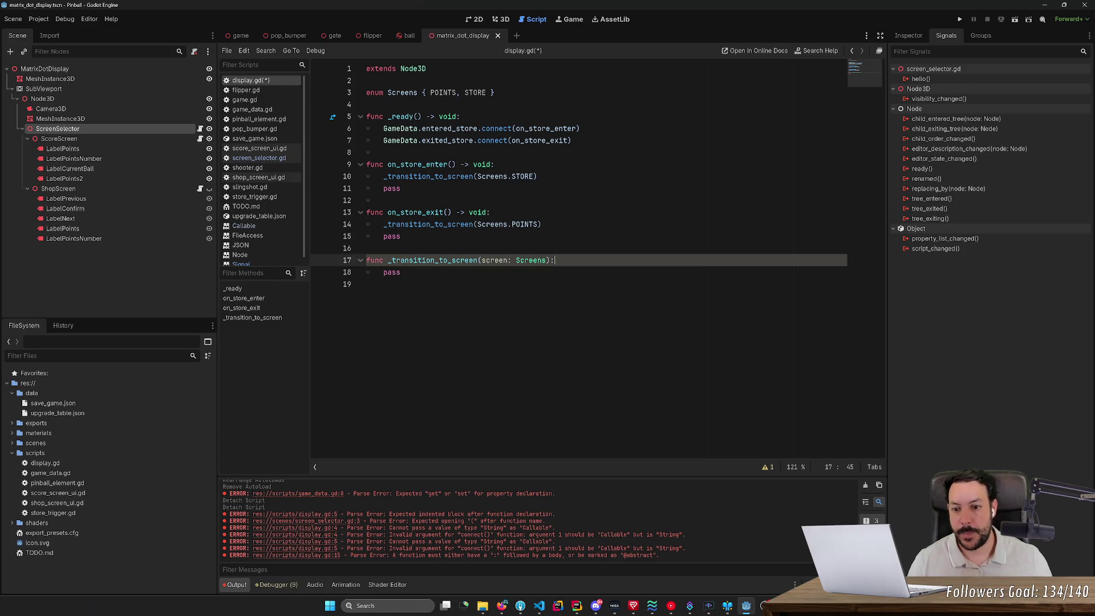
{"action": "key", "text": "Return"}
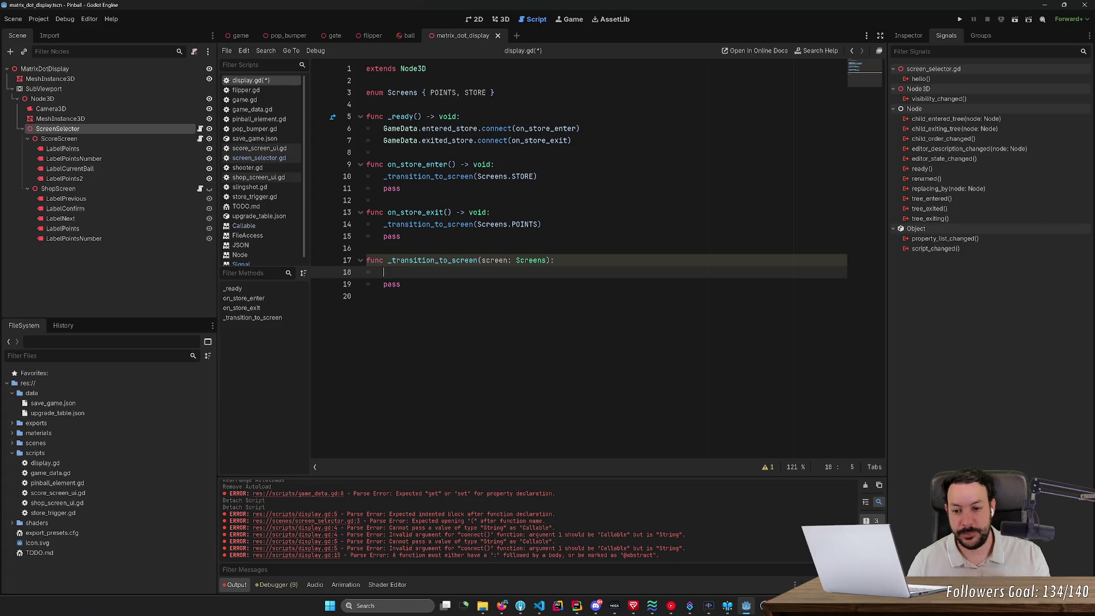
- Begin the _transition_to_screen body with 'match screen:' and a 'case' line below it
{"action": "type", "text": "switch"}
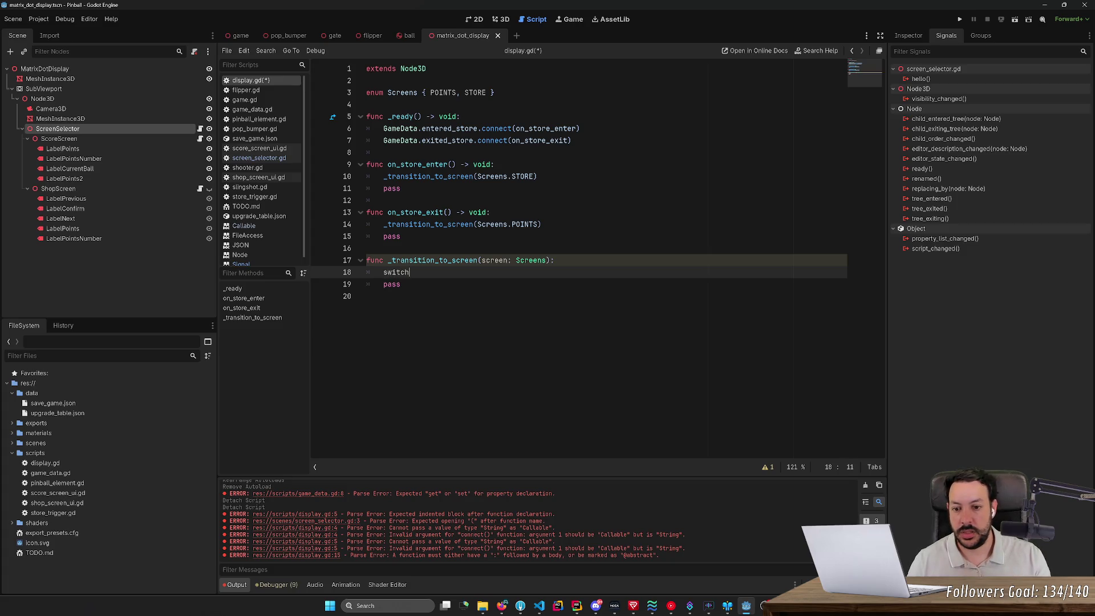
{"action": "key", "text": "BackSpace"}
{"action": "key", "text": "BackSpace"}
{"action": "key", "text": "BackSpace"}
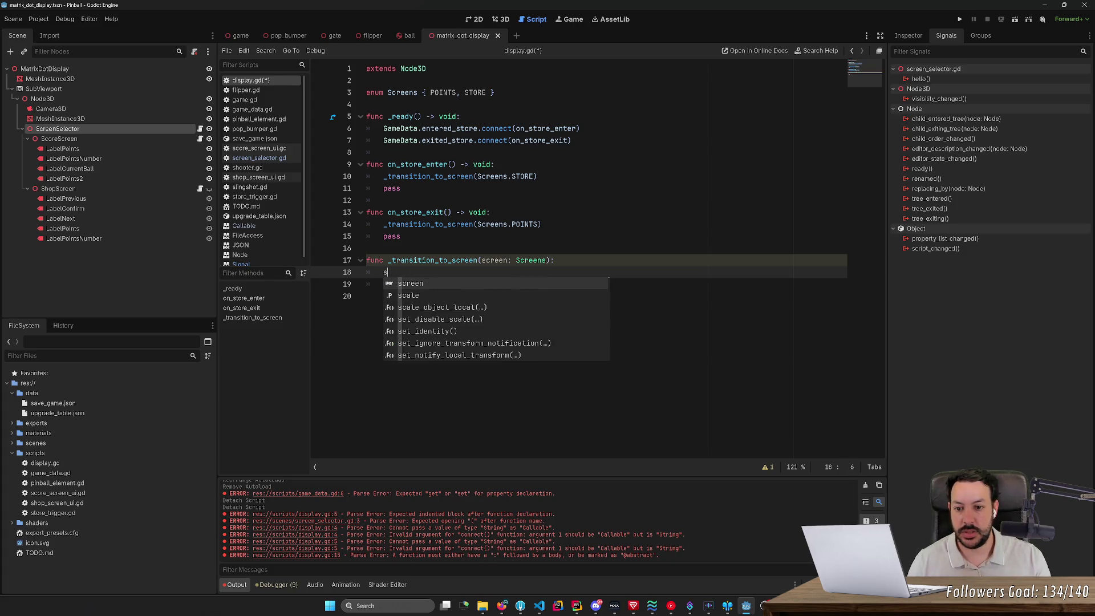
{"action": "type", "text": "match "}
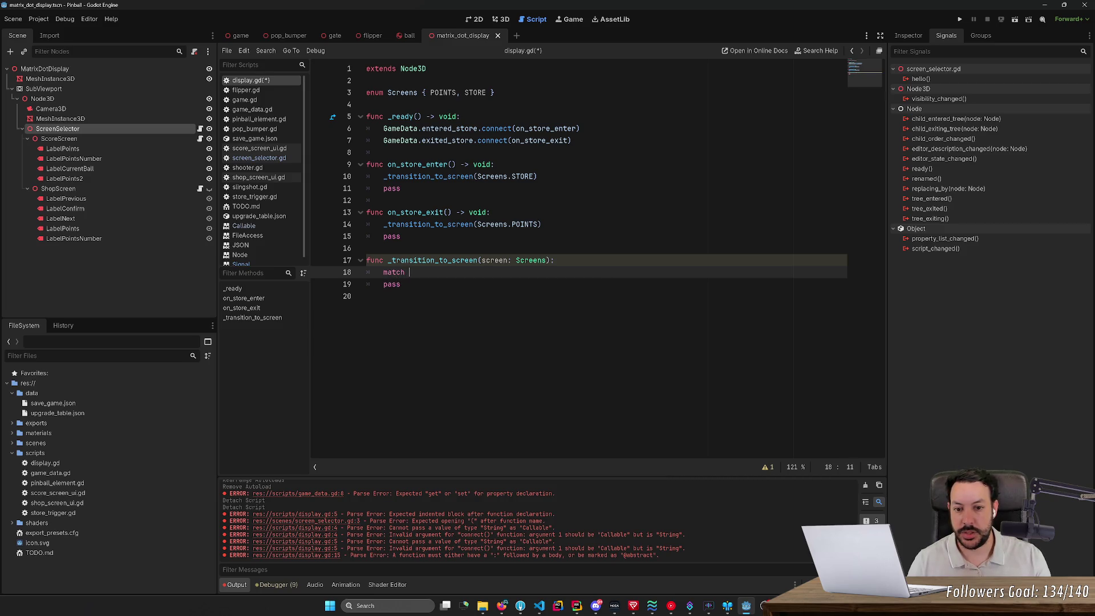
{"action": "type", "text": "screen"}
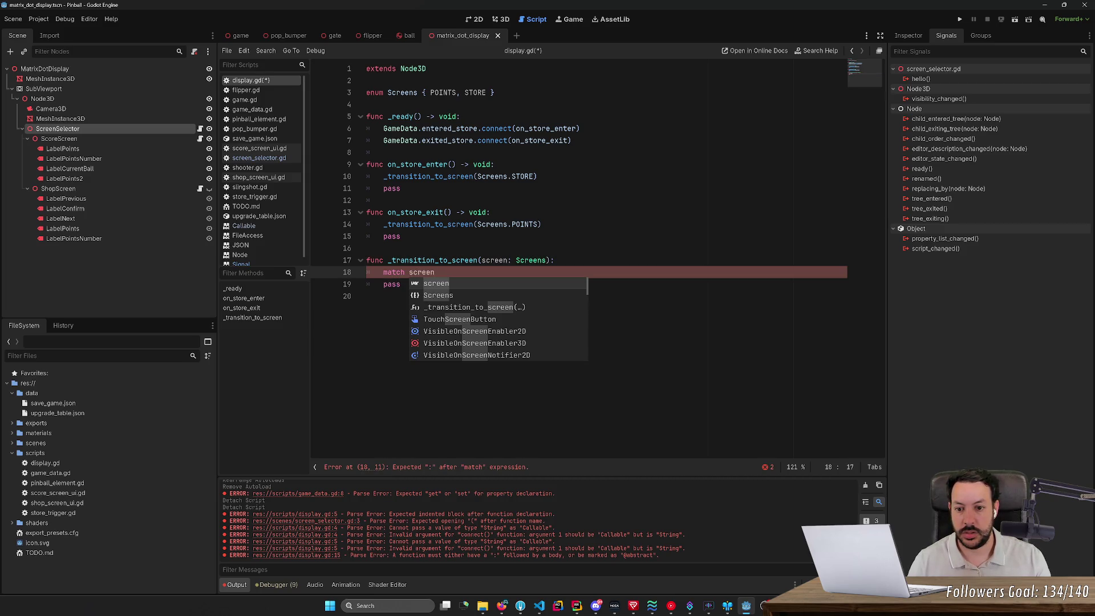
{"action": "type", "text": ":"}
{"action": "key", "text": "Return"}
{"action": "type", "text": "cas"}
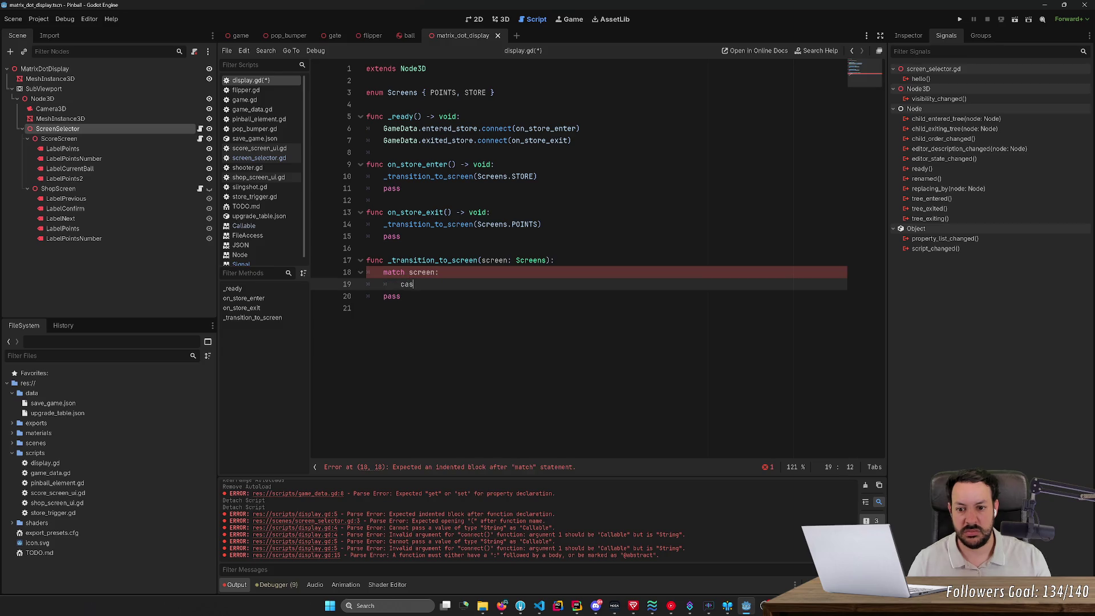
{"action": "type", "text": "e"}
{"action": "key", "text": "alt+Tab"}
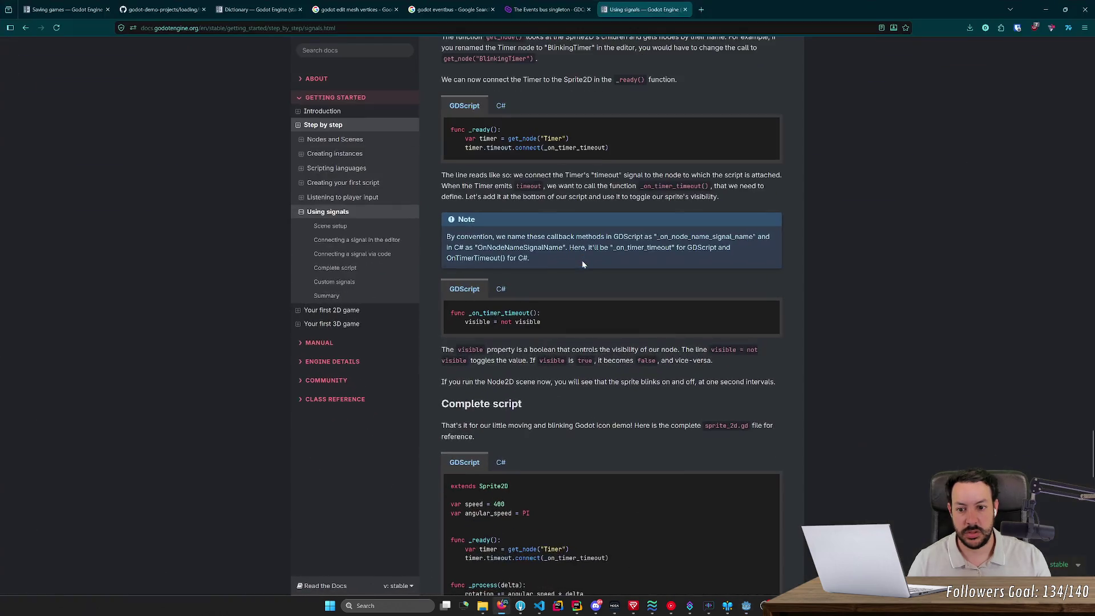
- Look up the match statement in the GDScript docs, then delete the stray 'case' word
{"action": "left_click", "coordinate": [354, 51]}
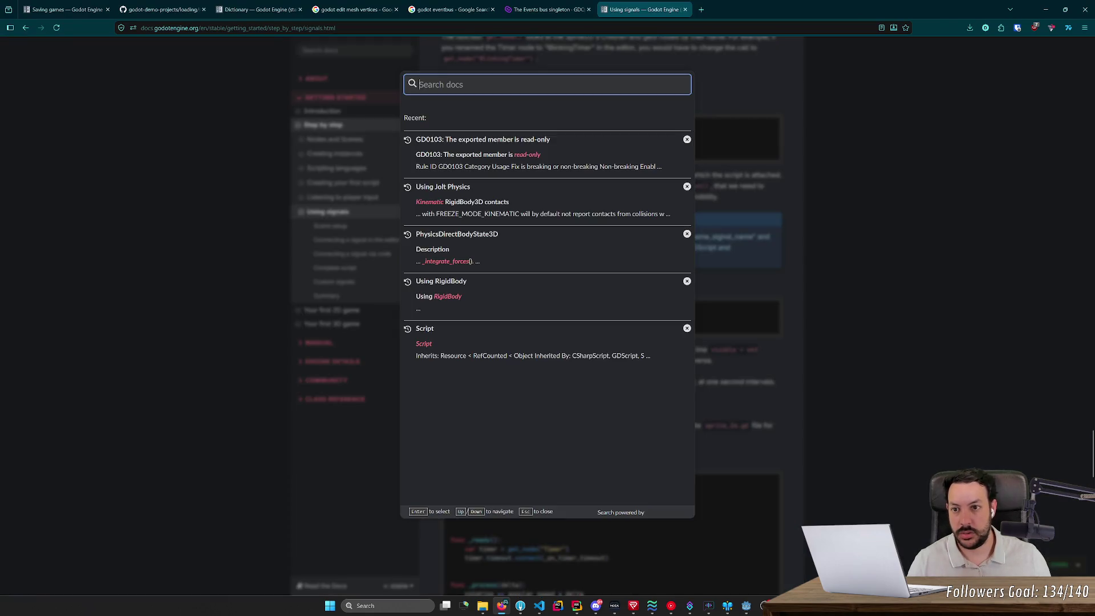
{"action": "type", "text": "match"}
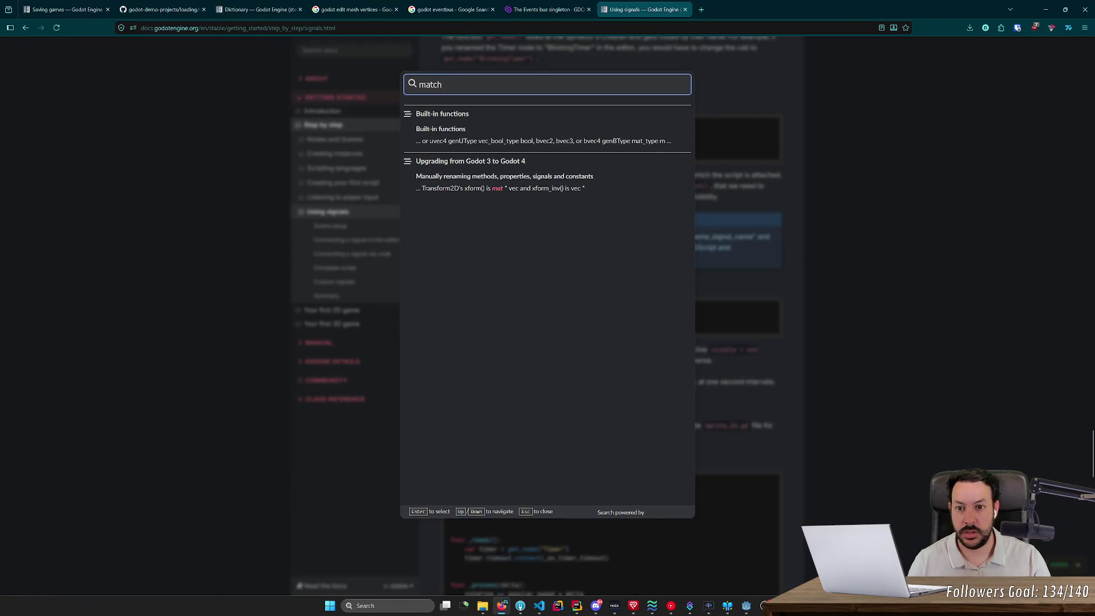
{"action": "left_click", "coordinate": [432, 131]}
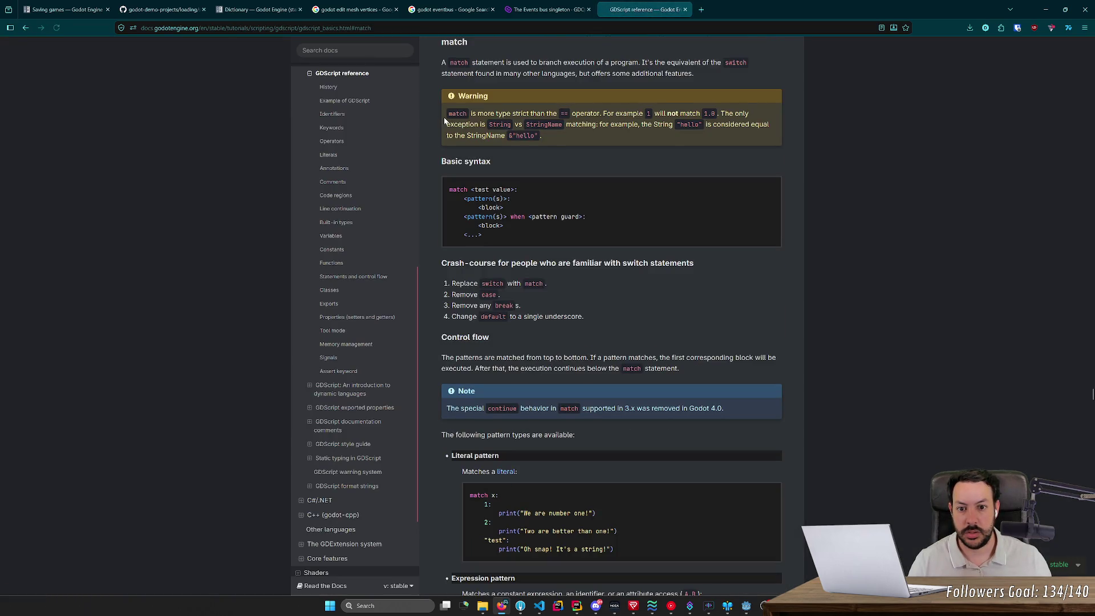
{"action": "key", "text": "alt+Tab"}
{"action": "key", "text": "alt+Tab"}
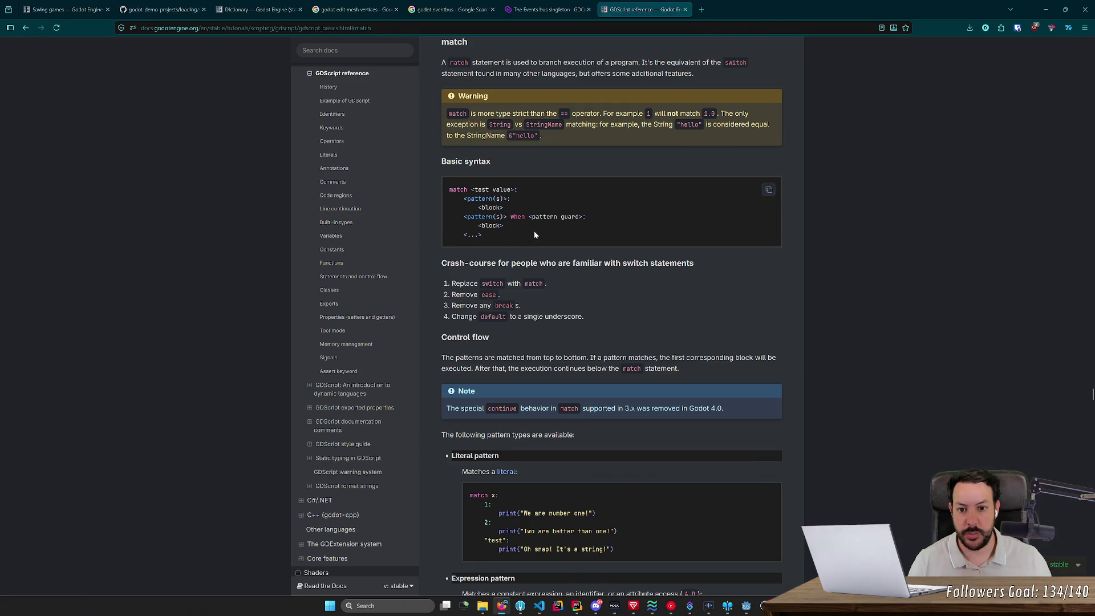
{"action": "key", "text": "alt+Tab"}
{"action": "key", "text": "BackSpace"}
{"action": "key", "text": "BackSpace"}
{"action": "key", "text": "BackSpace"}
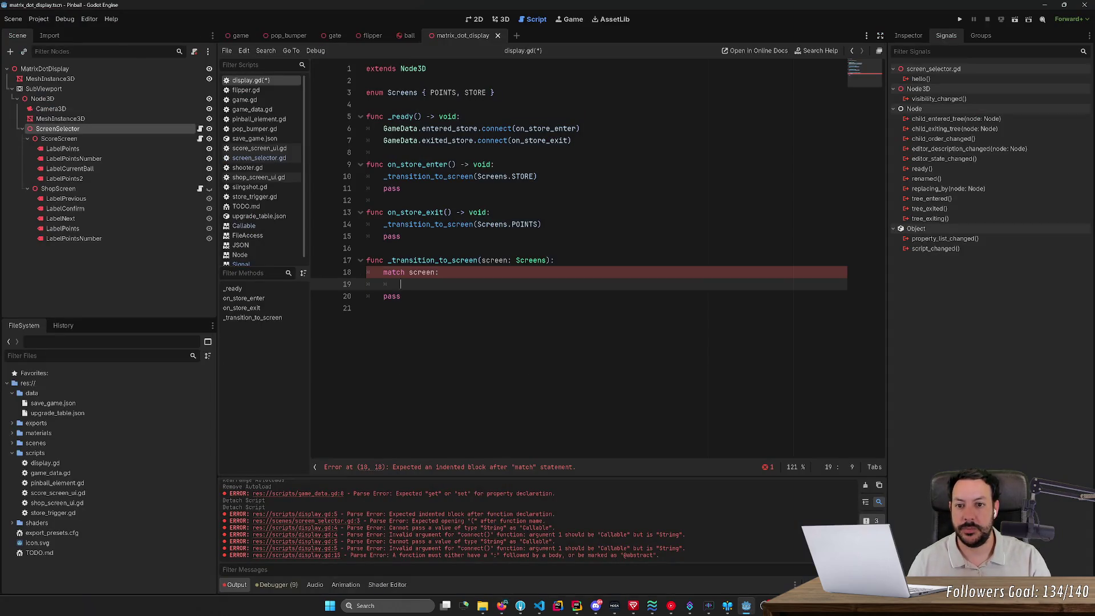
- Add Screens.POINTS: and Screens.STORE: patterns under match screen
{"action": "type", "text": "Screens."}
{"action": "key", "text": "Return"}
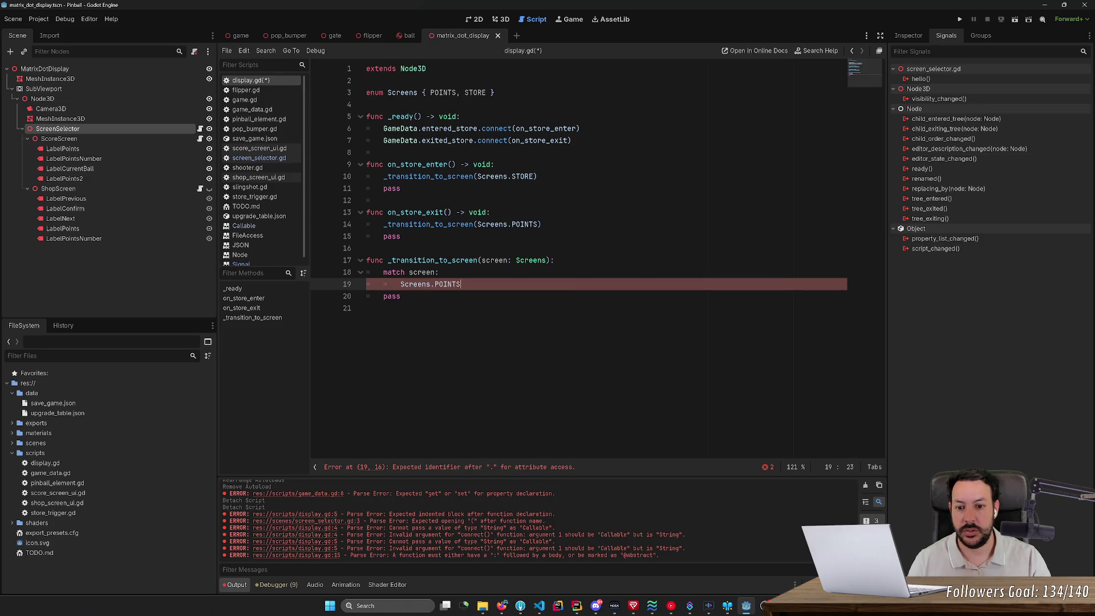
{"action": "key", "text": "alt+Tab"}
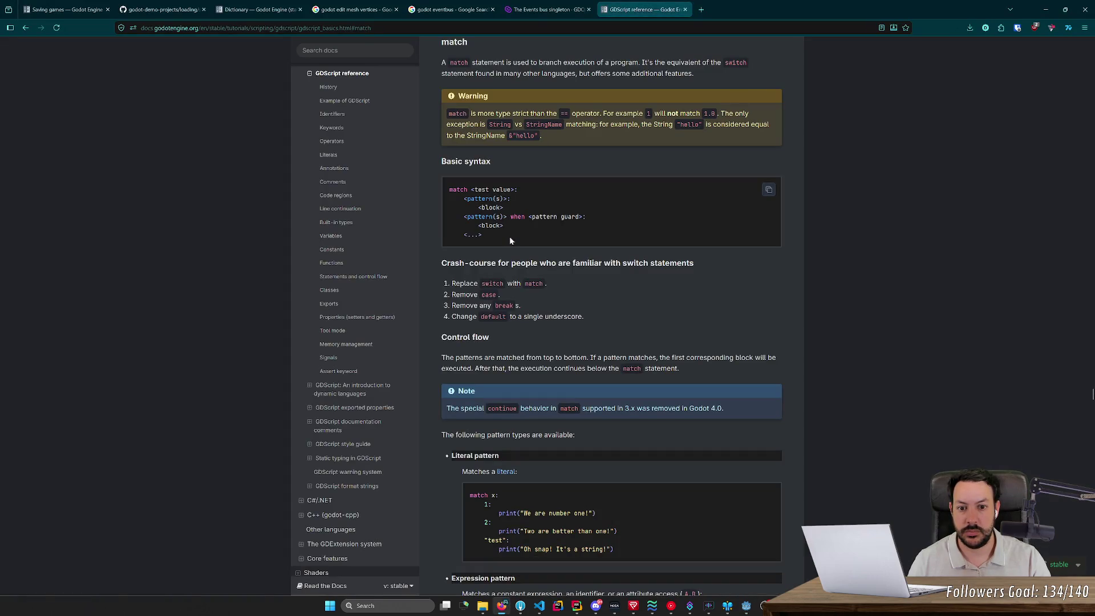
{"action": "key", "text": "alt+Tab"}
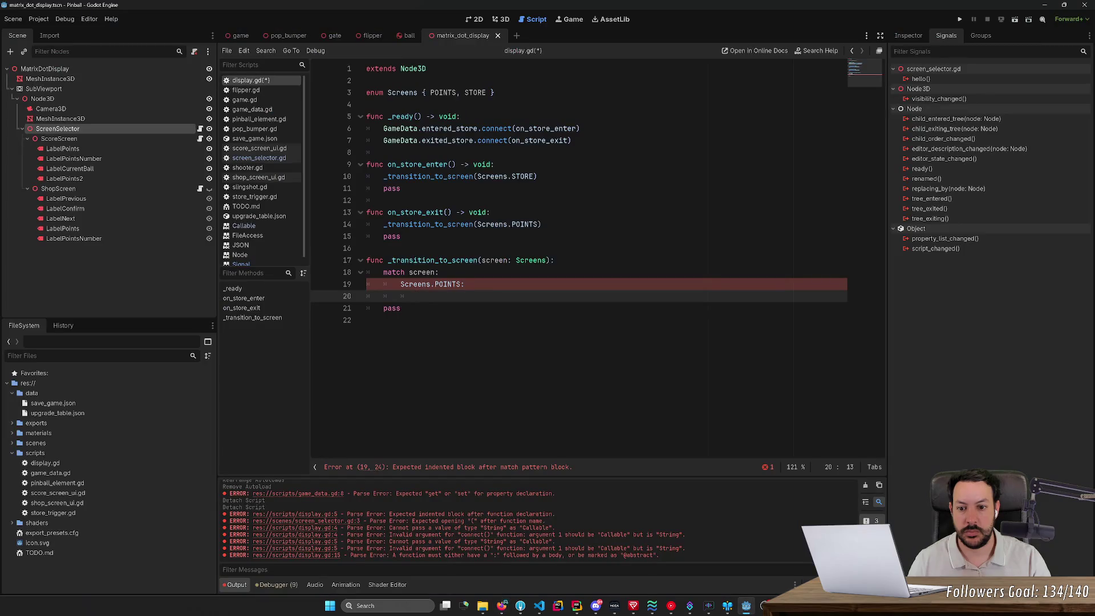
{"action": "key", "text": "BackSpace"}
{"action": "type", "text": "Screens."}
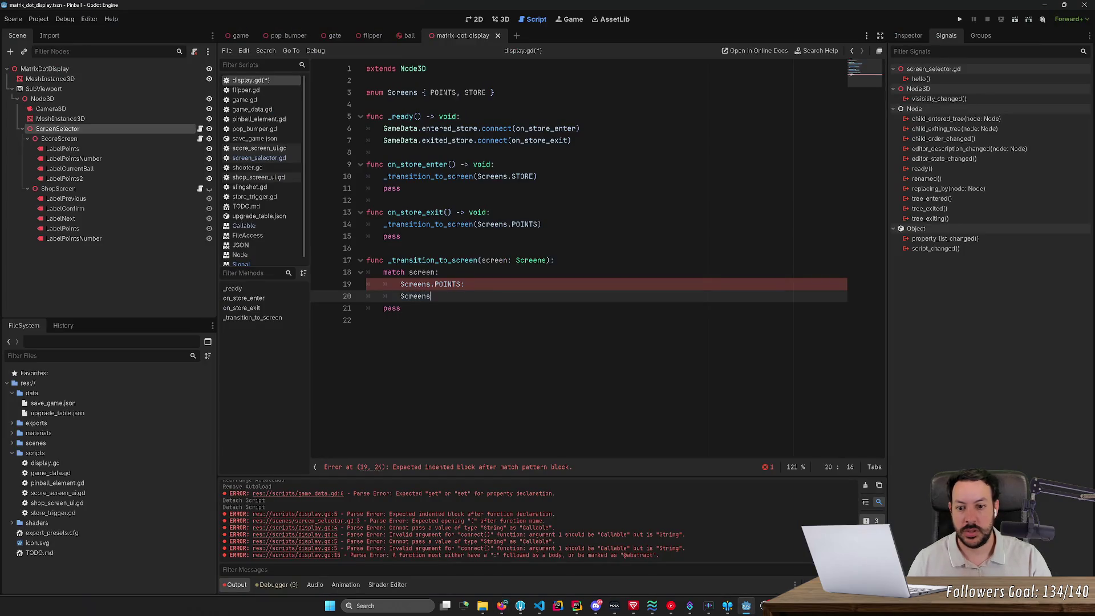
{"action": "key", "text": "Down"}
{"action": "key", "text": "Return"}
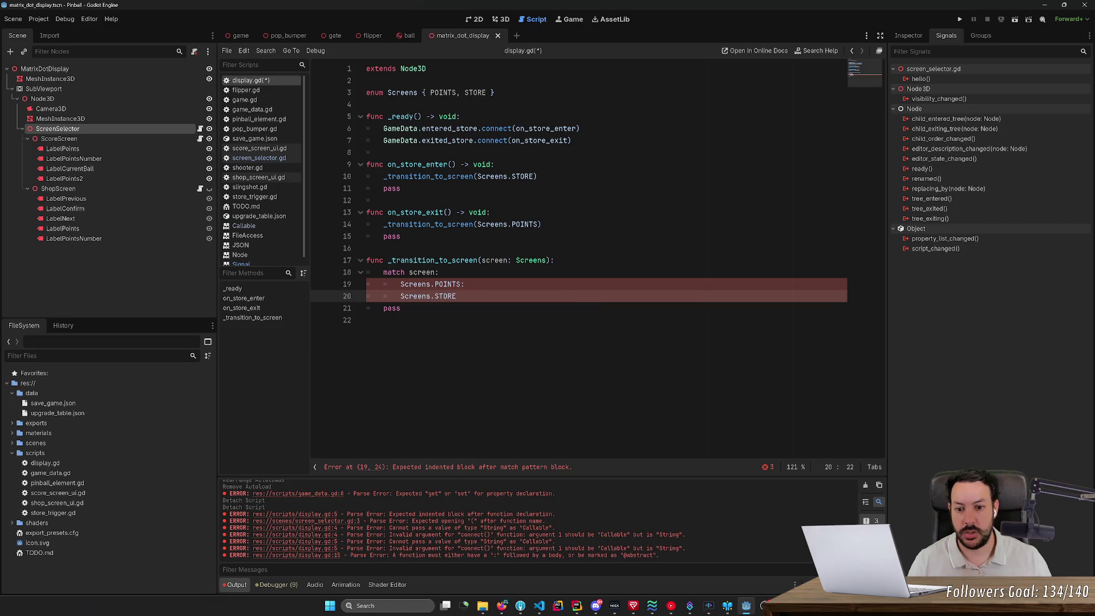
{"action": "type", "text": ":"}
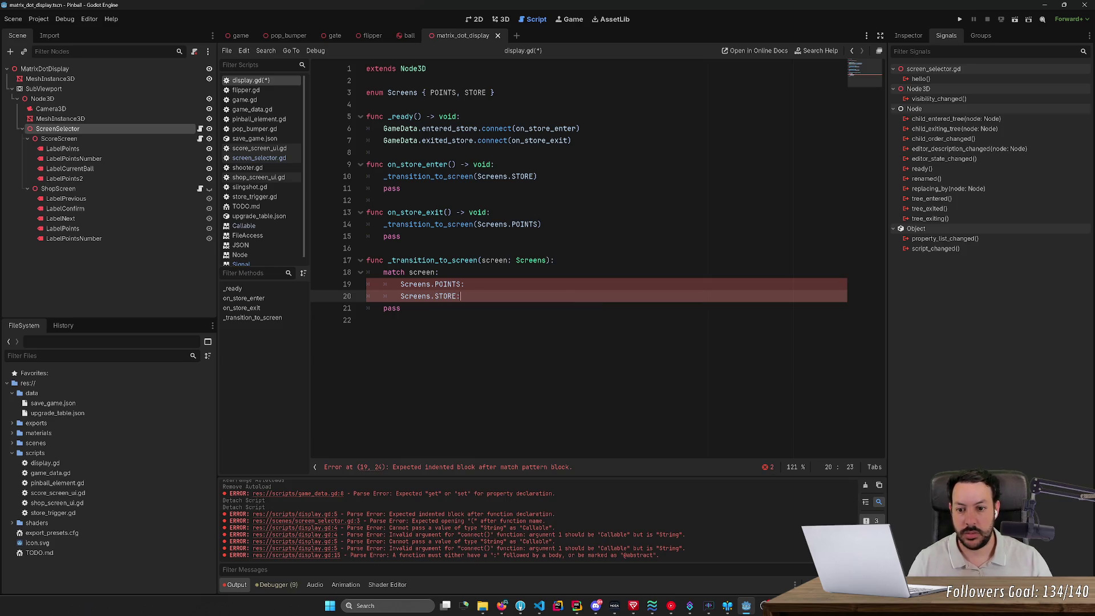
{"action": "key", "text": "Down"}
{"action": "key", "text": "ctrl+shift+k"}
{"action": "key", "text": "Up"}
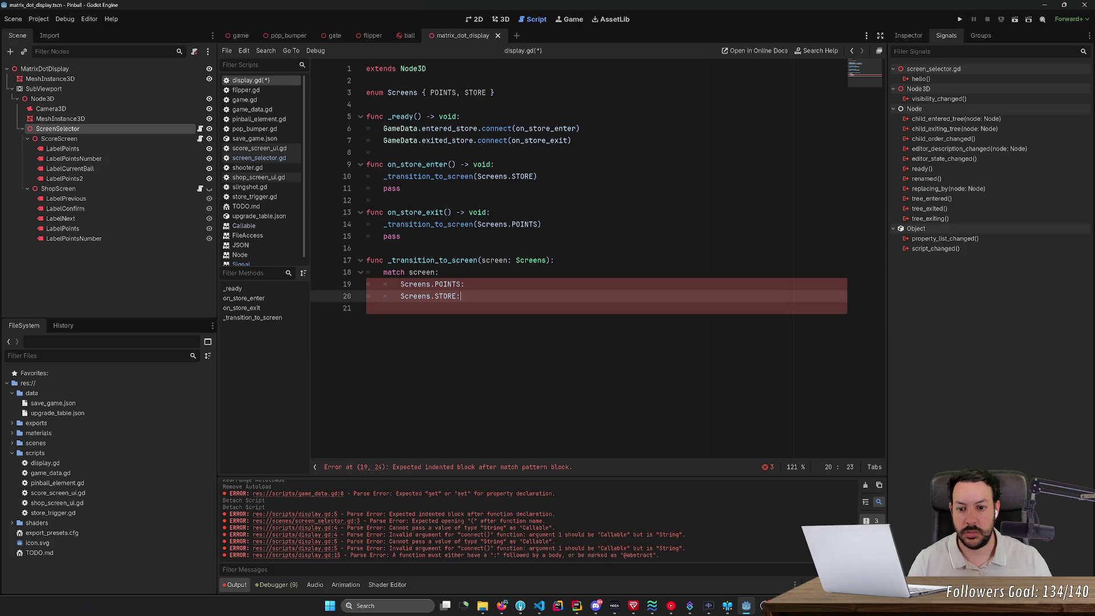
{"action": "key", "text": "alt+Tab"}
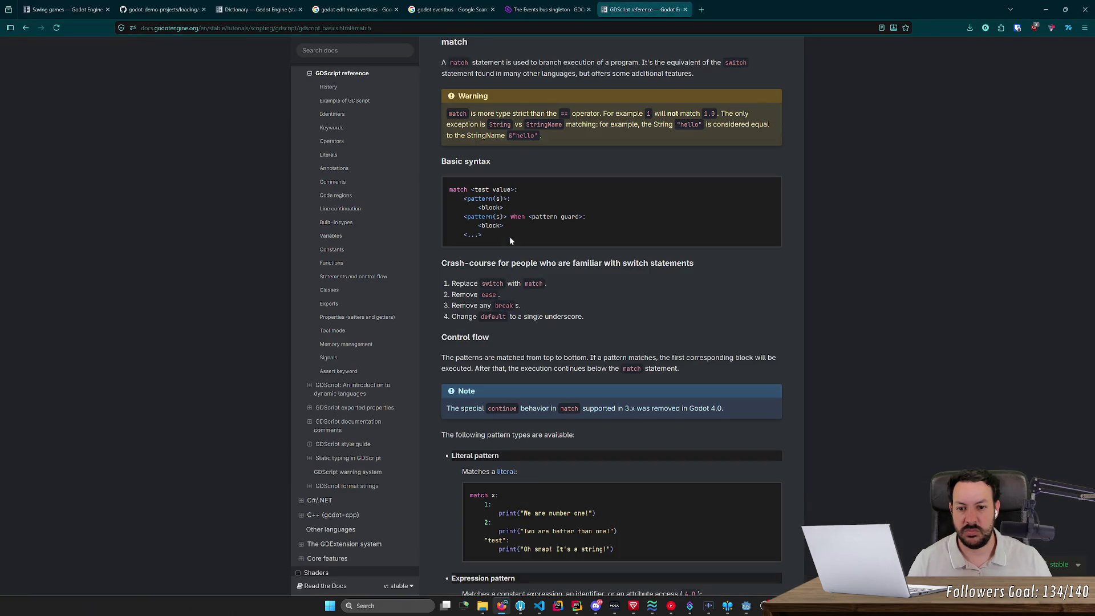
{"action": "key", "text": "alt+Tab"}
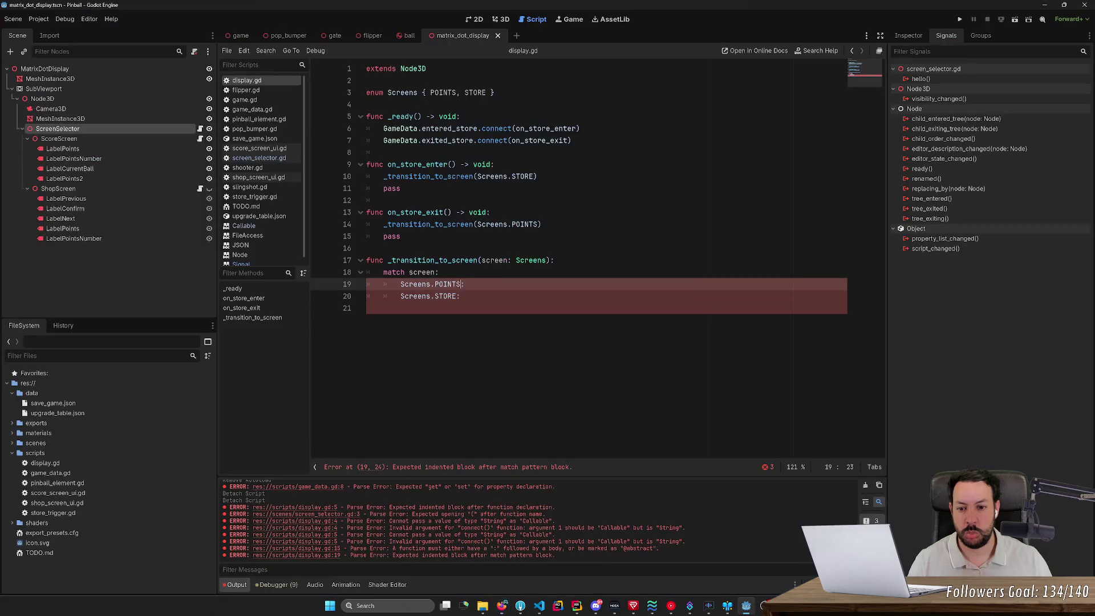
- Give both the POINTS and STORE branches an indented pass, then save display.gd
{"action": "key", "text": "Up"}
{"action": "key", "text": "End"}
{"action": "key", "text": "Return"}
{"action": "type", "text": "pass"}
{"action": "key", "text": "Down"}
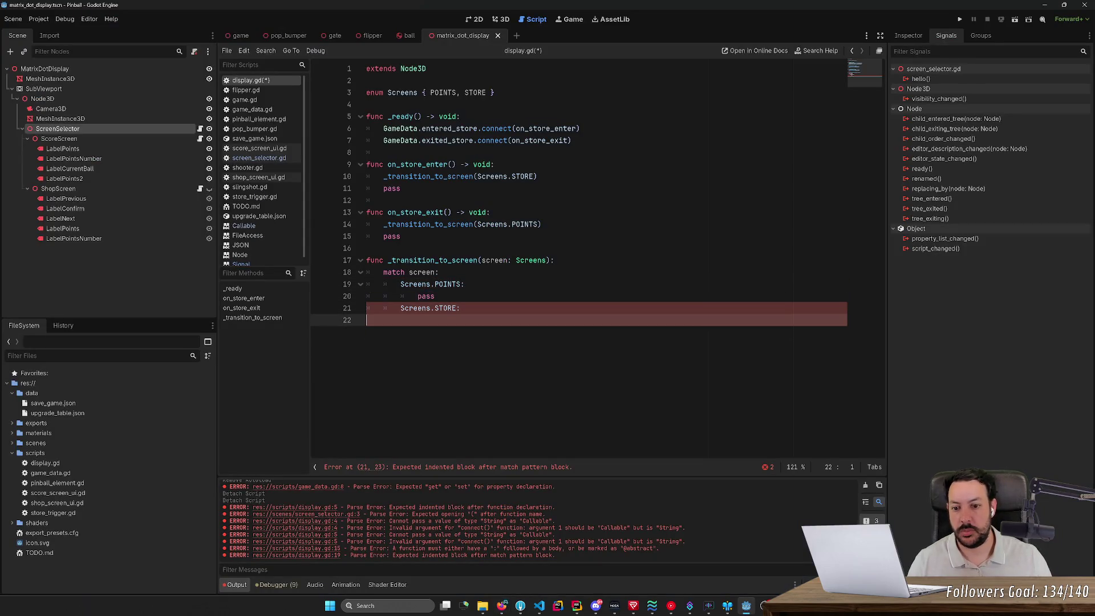
{"action": "key", "text": "Return"}
{"action": "type", "text": "pass"}
{"action": "key", "text": "Left"}
{"action": "key", "text": "Left"}
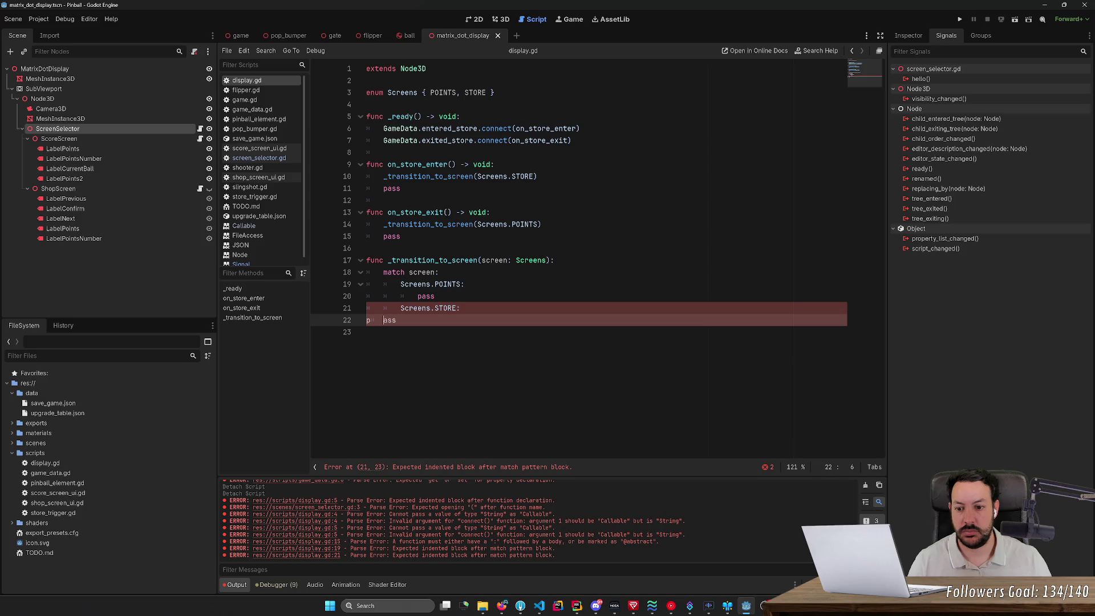
{"action": "key", "text": "Home"}
{"action": "key", "text": "Tab"}
{"action": "key", "text": "Tab"}
{"action": "key", "text": "End"}
{"action": "key", "text": "ctrl+s"}
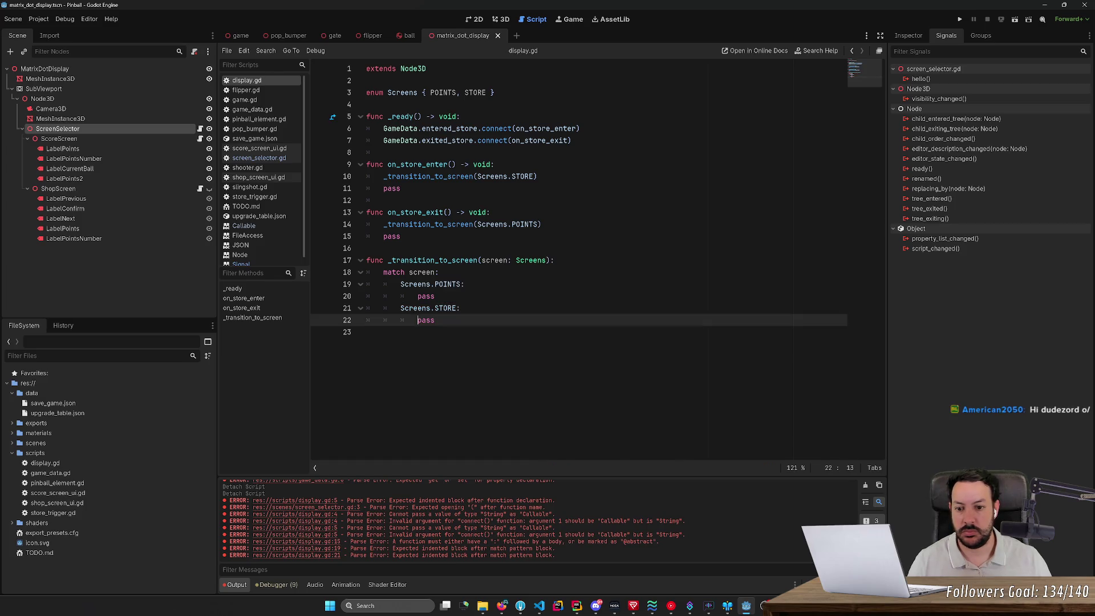
{"action": "key", "text": "alt+Tab"}
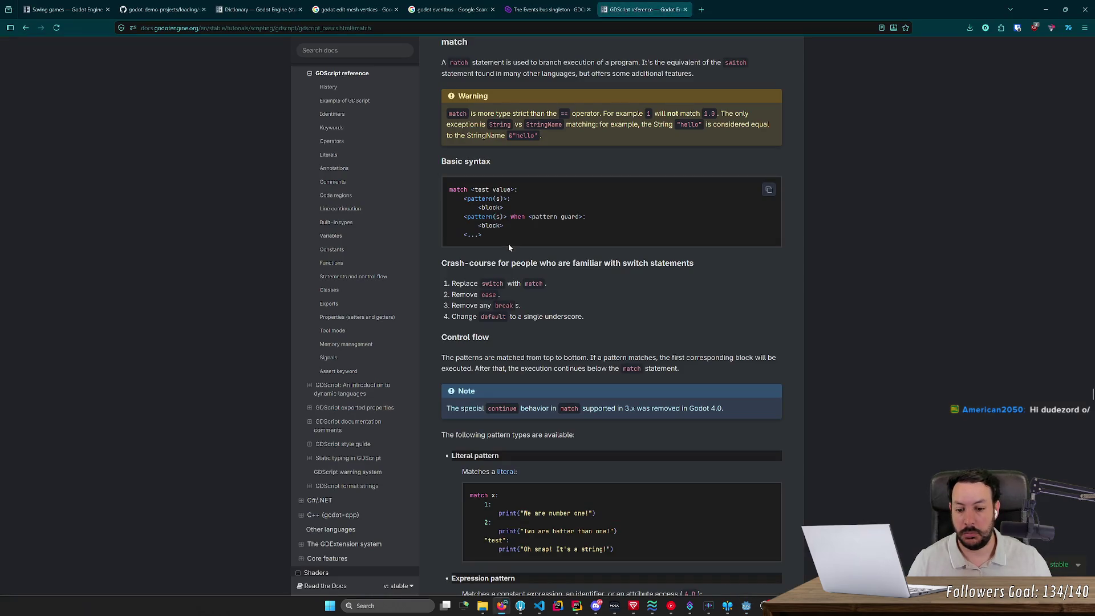
- Read the match docs' pattern types, multiple patterns and pattern guards sections
{"action": "scroll", "coordinate": [509, 246], "scroll_direction": "down", "scroll_amount": 3}
{"action": "scroll", "coordinate": [508, 245], "scroll_direction": "down", "scroll_amount": 1}
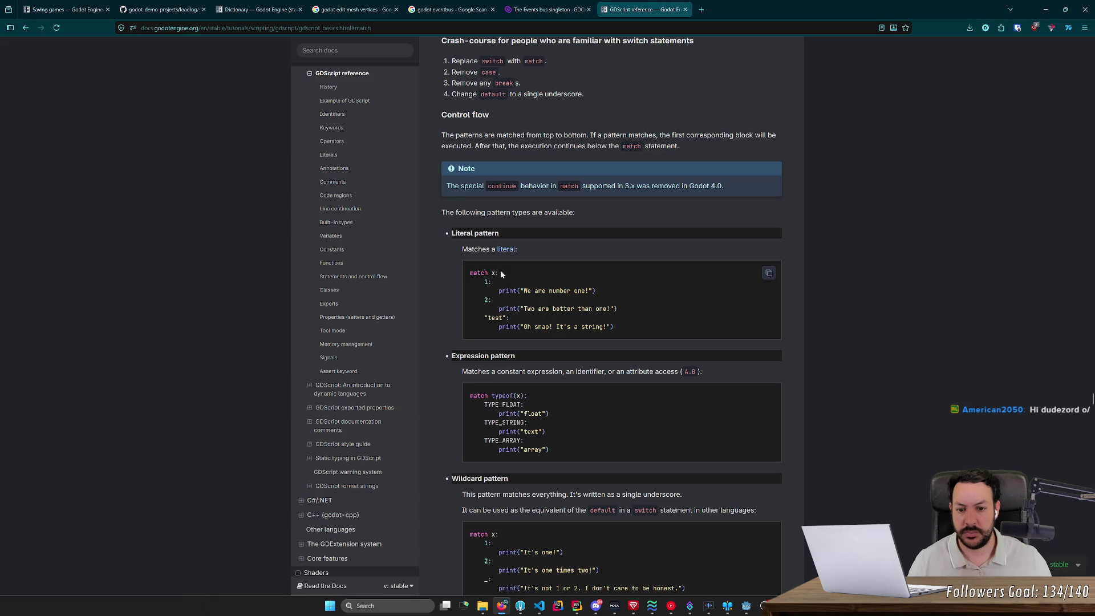
{"action": "scroll", "coordinate": [499, 275], "scroll_direction": "down", "scroll_amount": 4}
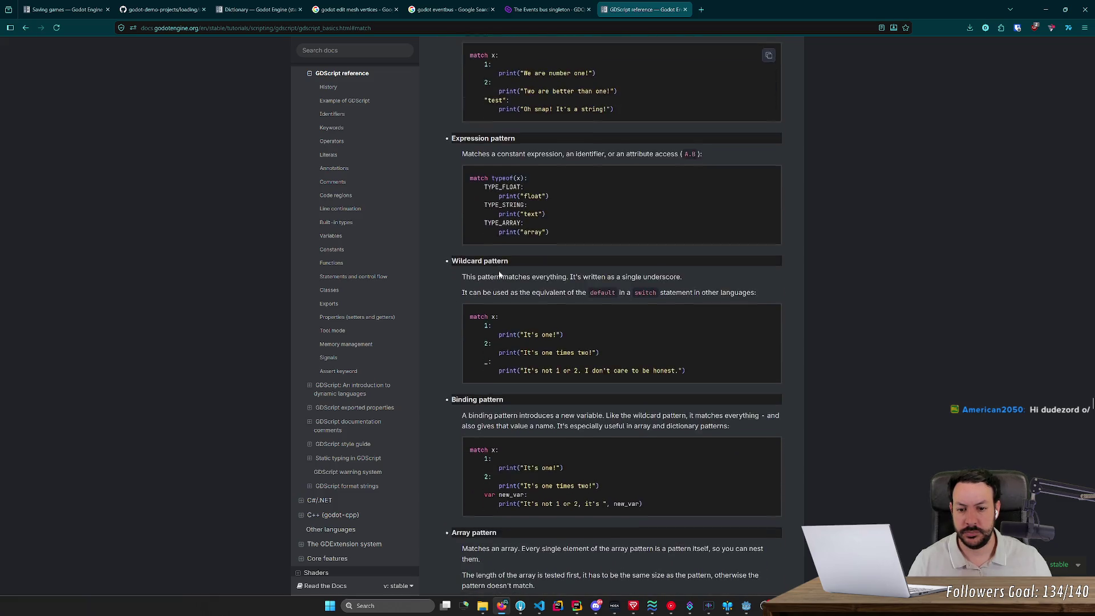
{"action": "scroll", "coordinate": [499, 275], "scroll_direction": "down", "scroll_amount": 3}
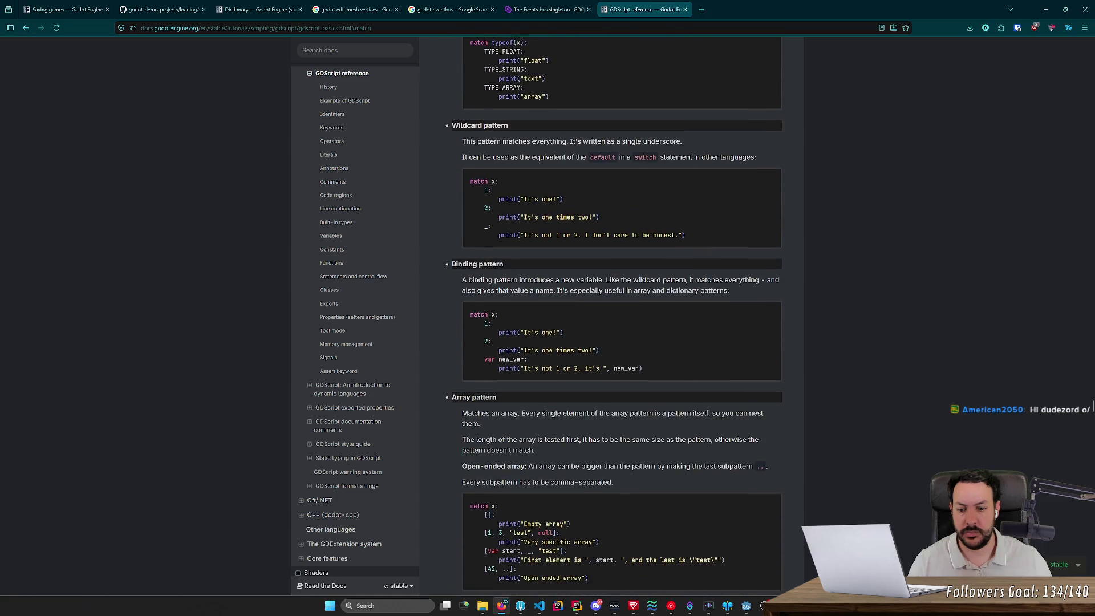
{"action": "scroll", "coordinate": [499, 275], "scroll_direction": "down", "scroll_amount": 4}
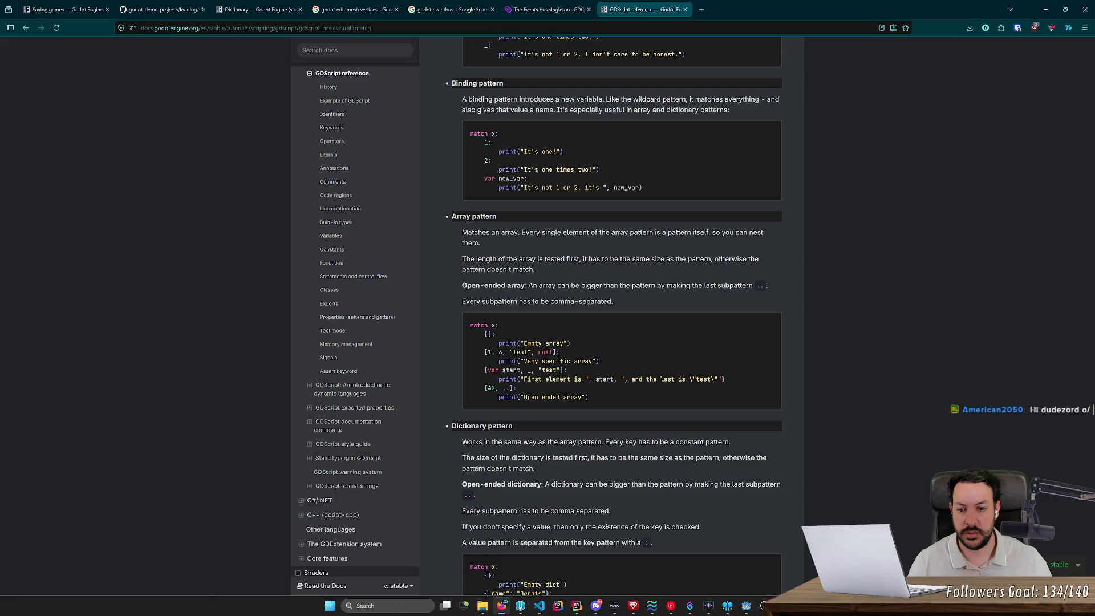
{"action": "scroll", "coordinate": [616, 316], "scroll_direction": "down", "scroll_amount": 4}
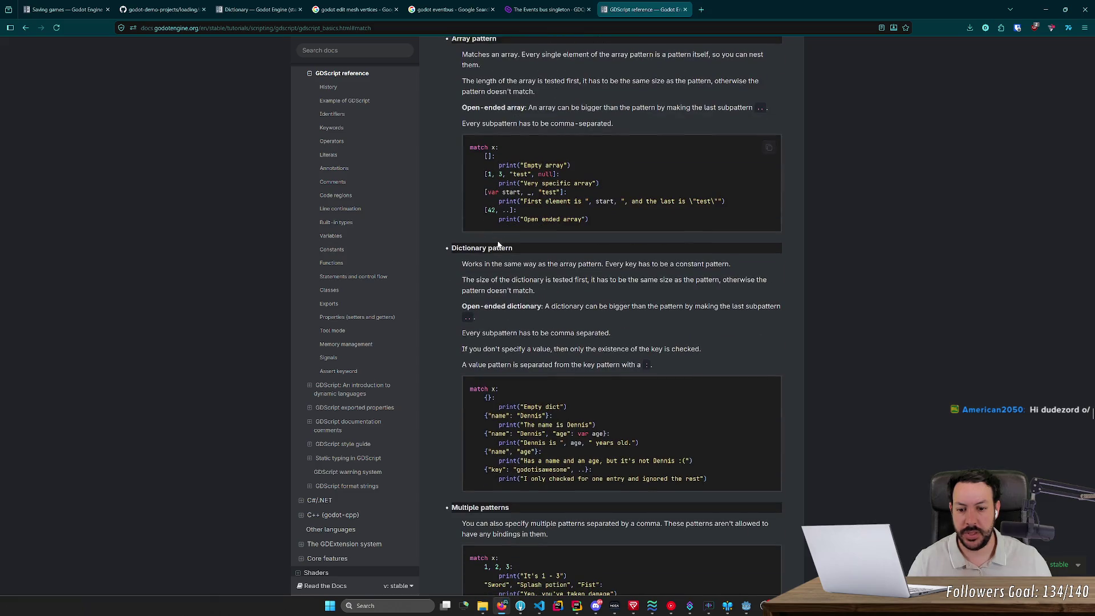
{"action": "scroll", "coordinate": [498, 260], "scroll_direction": "down", "scroll_amount": 3}
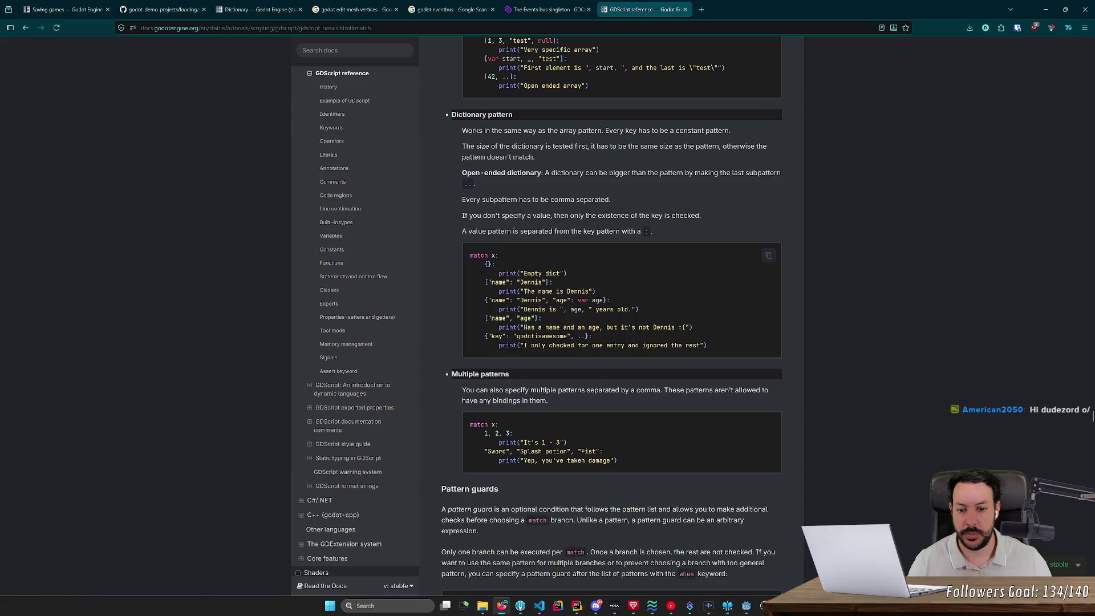
{"action": "scroll", "coordinate": [611, 316], "scroll_direction": "down", "scroll_amount": 1}
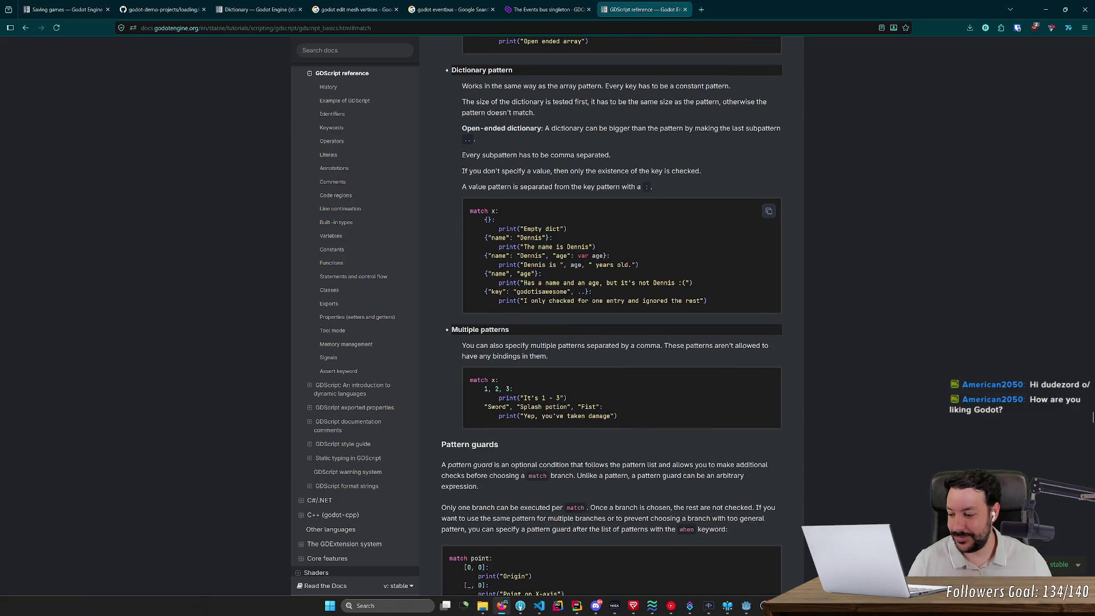
{"action": "scroll", "coordinate": [545, 240], "scroll_direction": "down", "scroll_amount": 6}
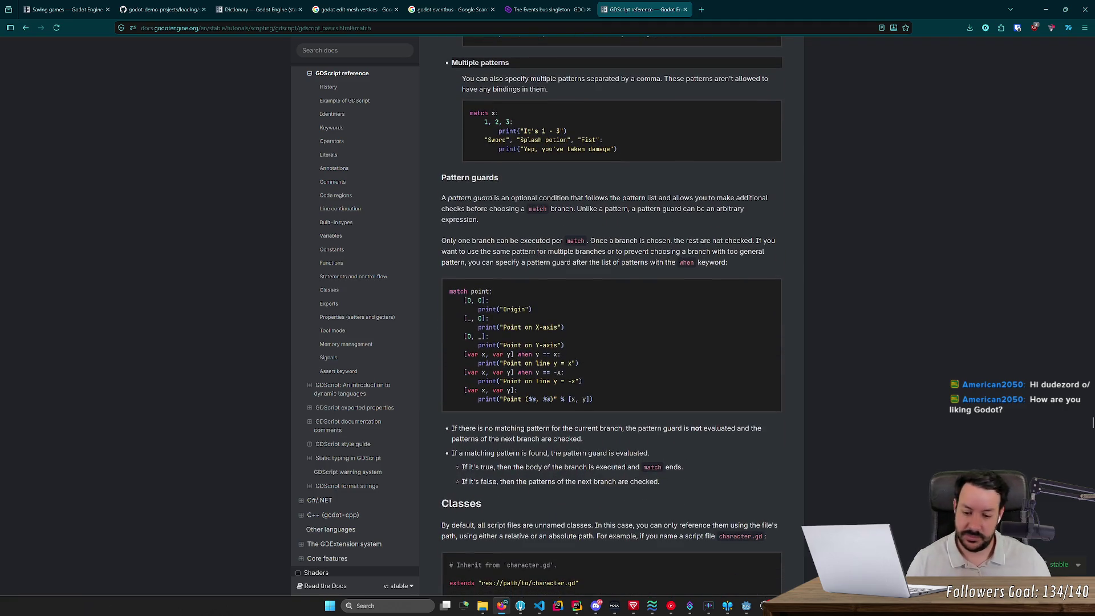
{"action": "scroll", "coordinate": [552, 211], "scroll_direction": "down", "scroll_amount": 4}
{"action": "scroll", "coordinate": [552, 211], "scroll_direction": "up", "scroll_amount": 7}
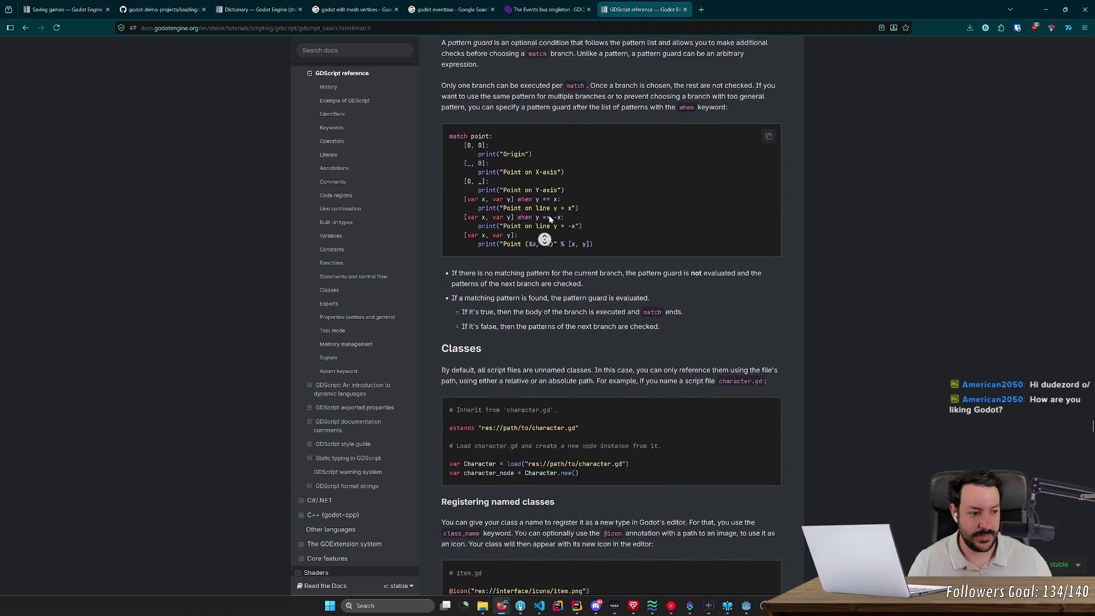
{"action": "key", "text": "alt+Tab"}
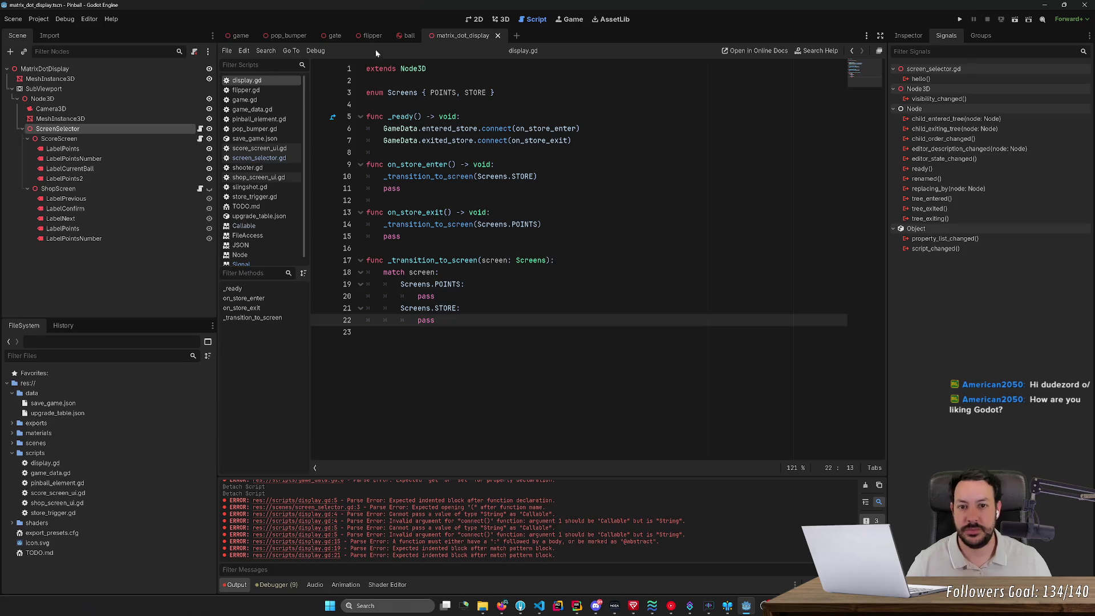
- Show the matrix_dot_display scene in 3D and zoom out to its 'Visit the shop' screen
{"action": "left_click", "coordinate": [502, 19]}
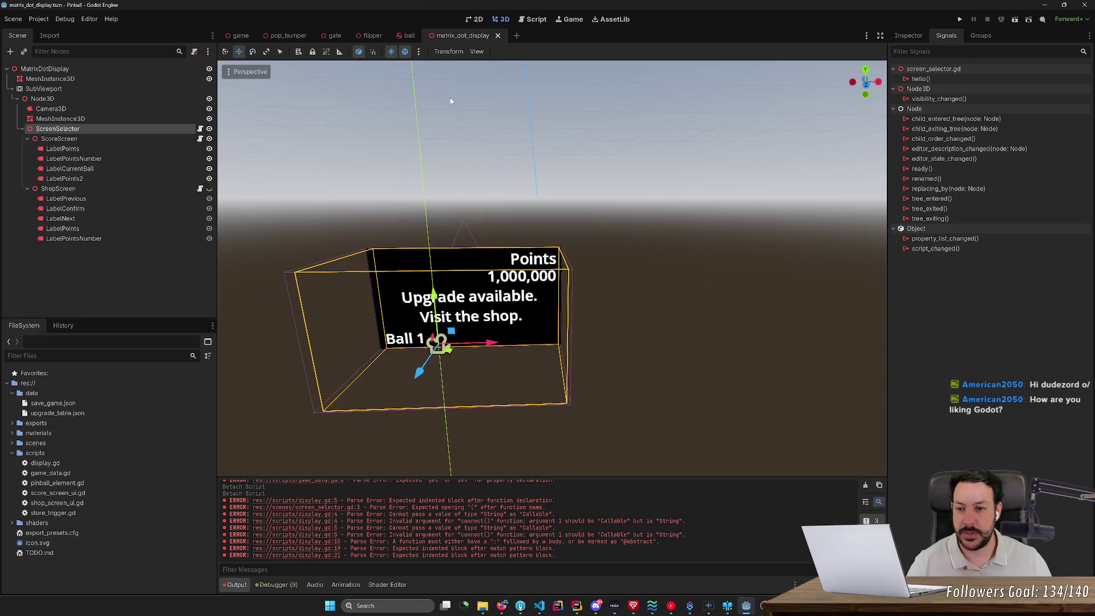
{"action": "scroll", "coordinate": [552, 268], "scroll_direction": "down", "scroll_amount": 5}
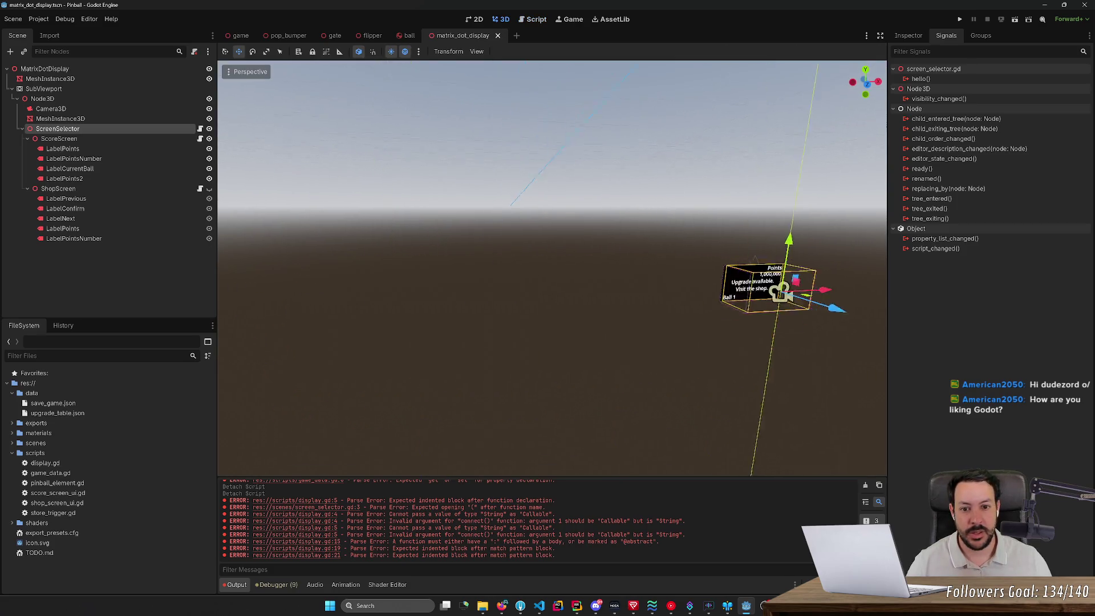
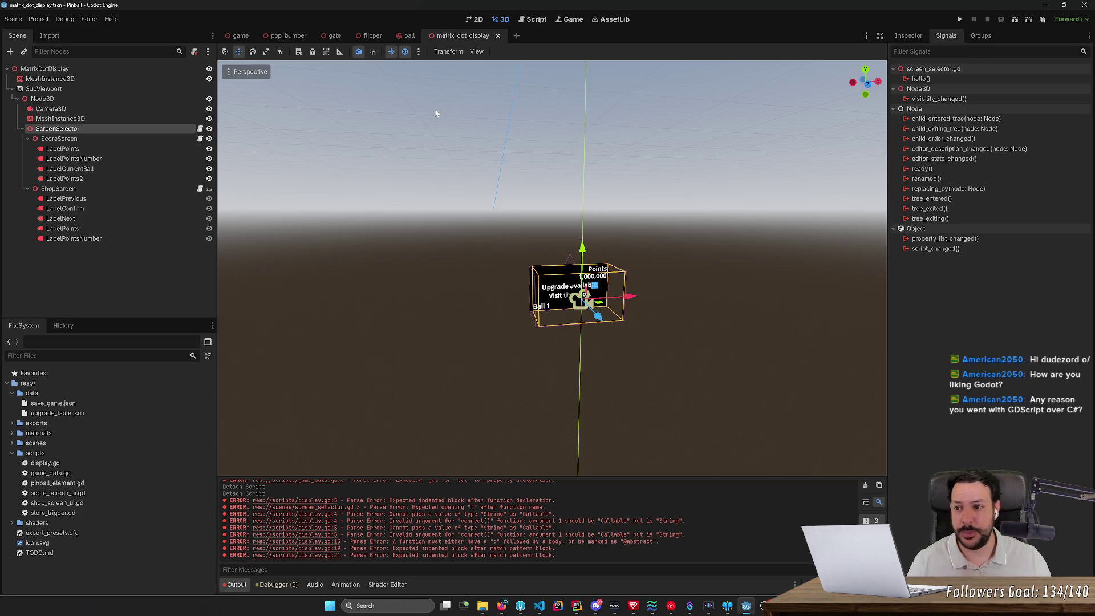
- Orbit the matrix_dot_display preview, then switch to the game scene framing the whole pinball table
{"action": "scroll", "coordinate": [536, 297], "scroll_direction": "up", "scroll_amount": 5}
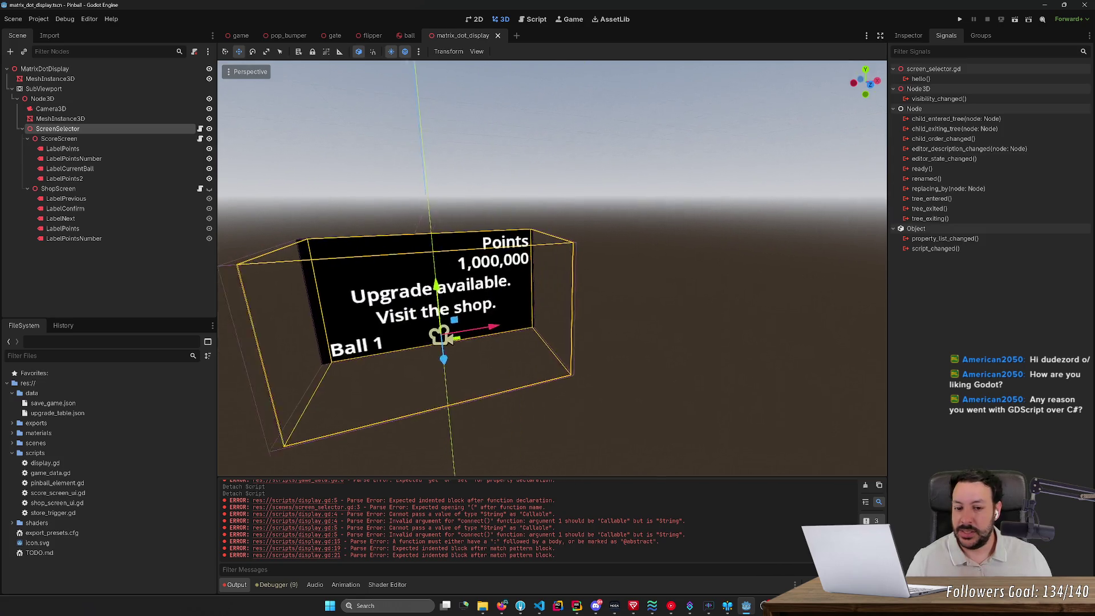
{"action": "scroll", "coordinate": [536, 297], "scroll_direction": "down", "scroll_amount": 5}
{"action": "scroll", "coordinate": [537, 297], "scroll_direction": "up", "scroll_amount": 3}
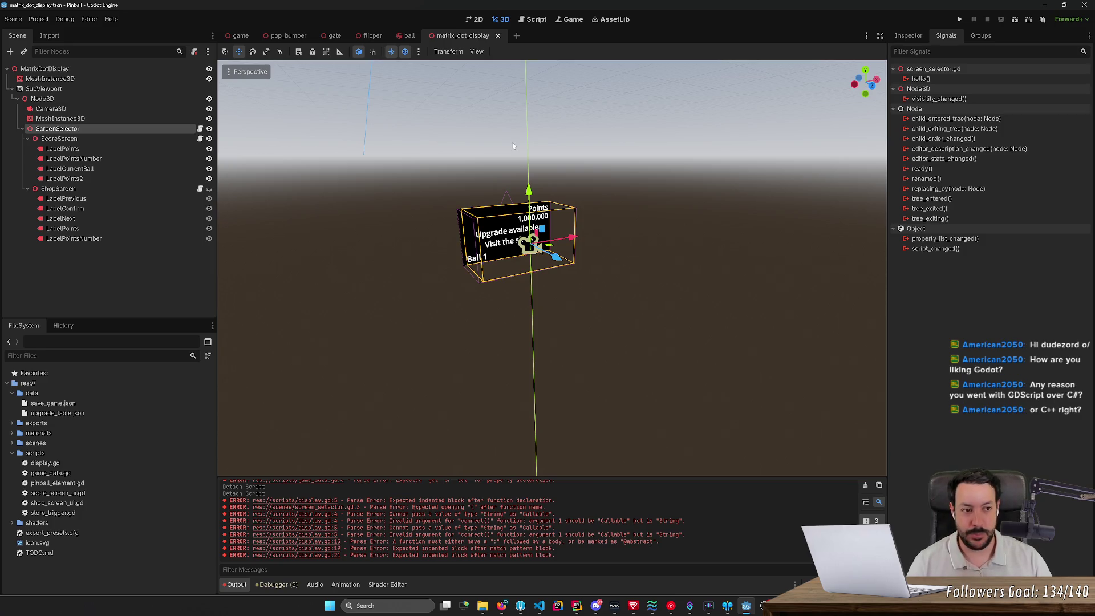
{"action": "scroll", "coordinate": [512, 145], "scroll_direction": "up", "scroll_amount": 3}
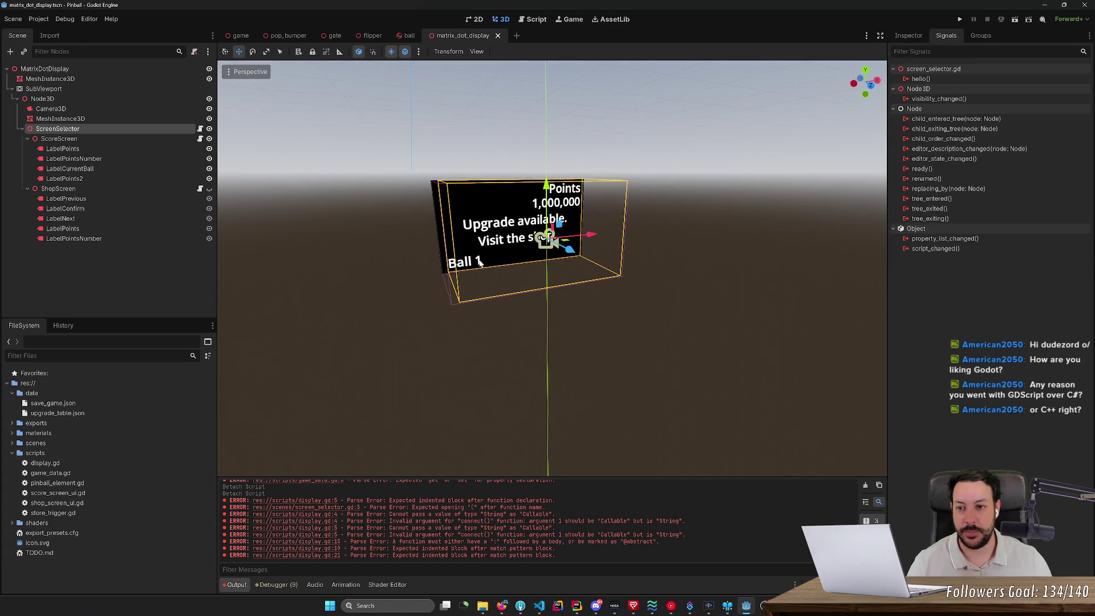
{"action": "left_click", "coordinate": [241, 35]}
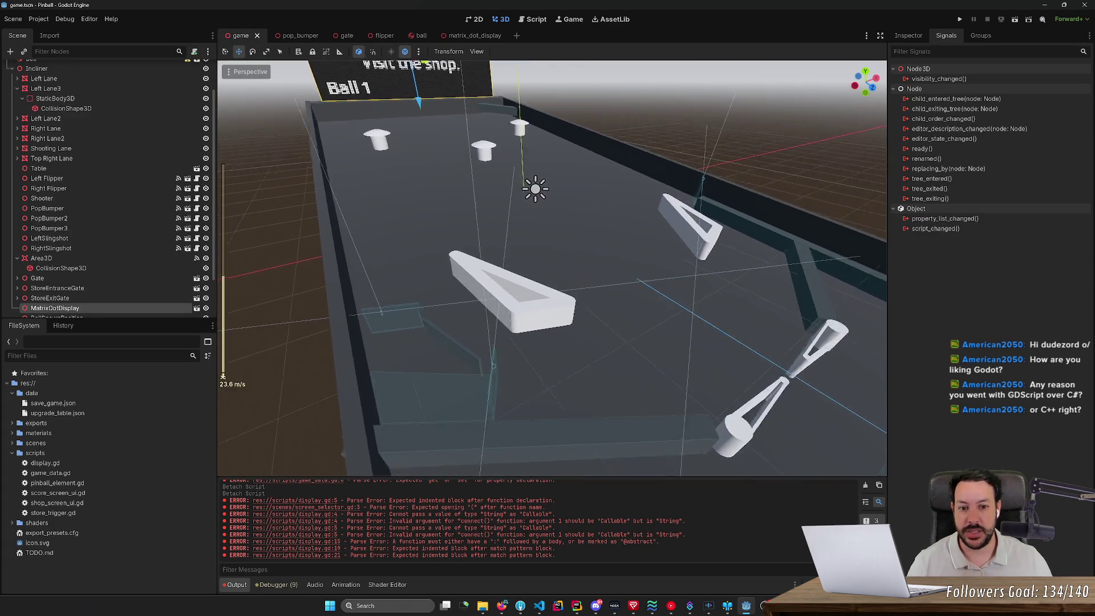
{"action": "scroll", "coordinate": [592, 314], "scroll_direction": "up", "scroll_amount": 3}
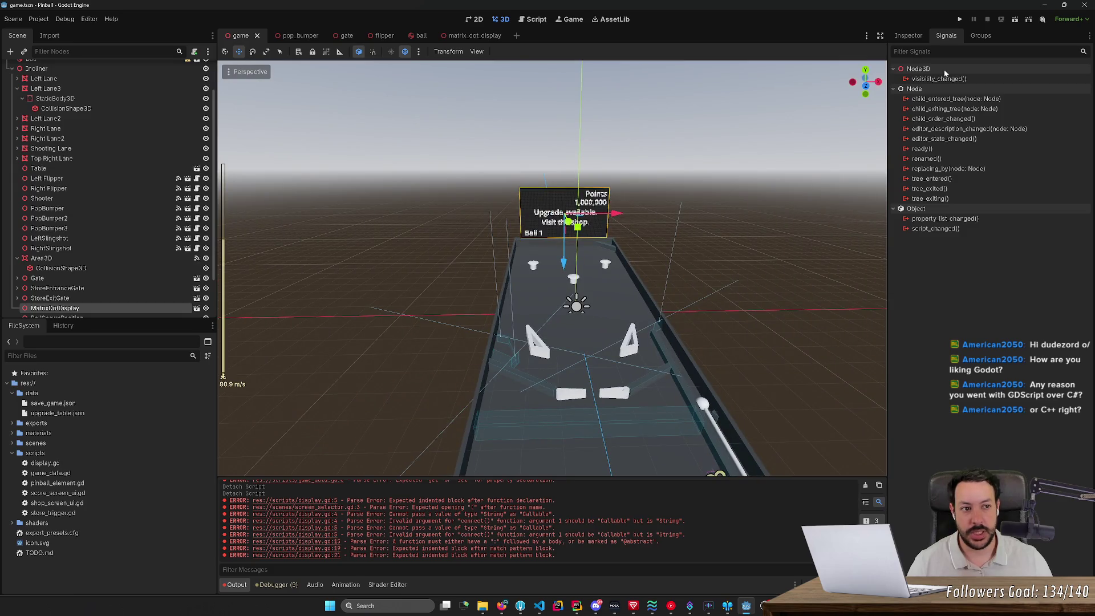
- Delete the unfinished 'func on_store_enter' line from screen_selector.gd
{"action": "left_click", "coordinate": [960, 20]}
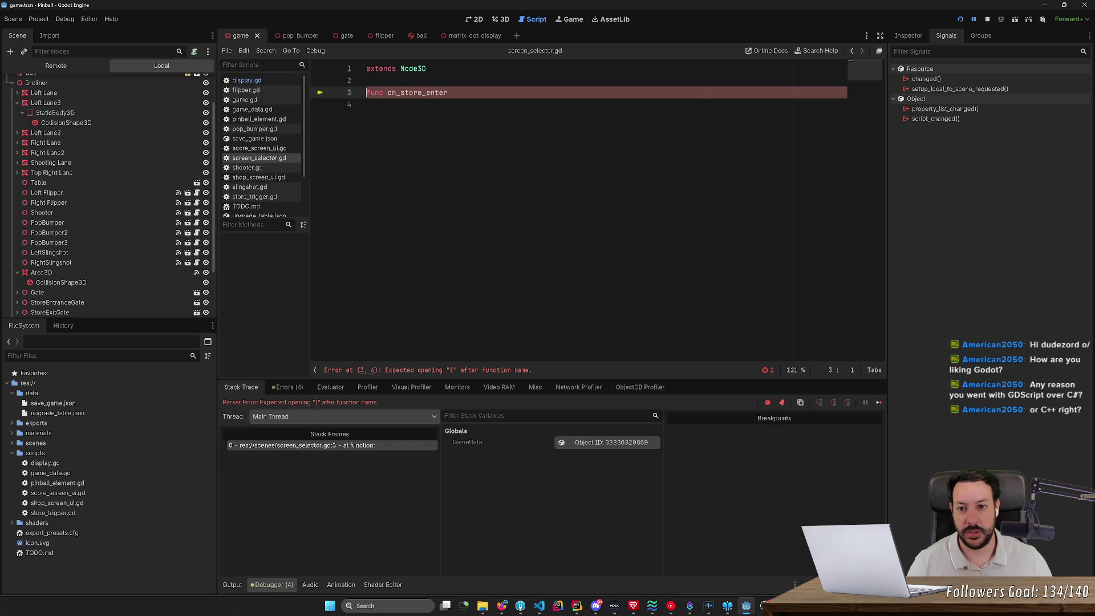
{"action": "left_click", "coordinate": [449, 92]}
{"action": "key", "text": "ctrl+shift+k"}
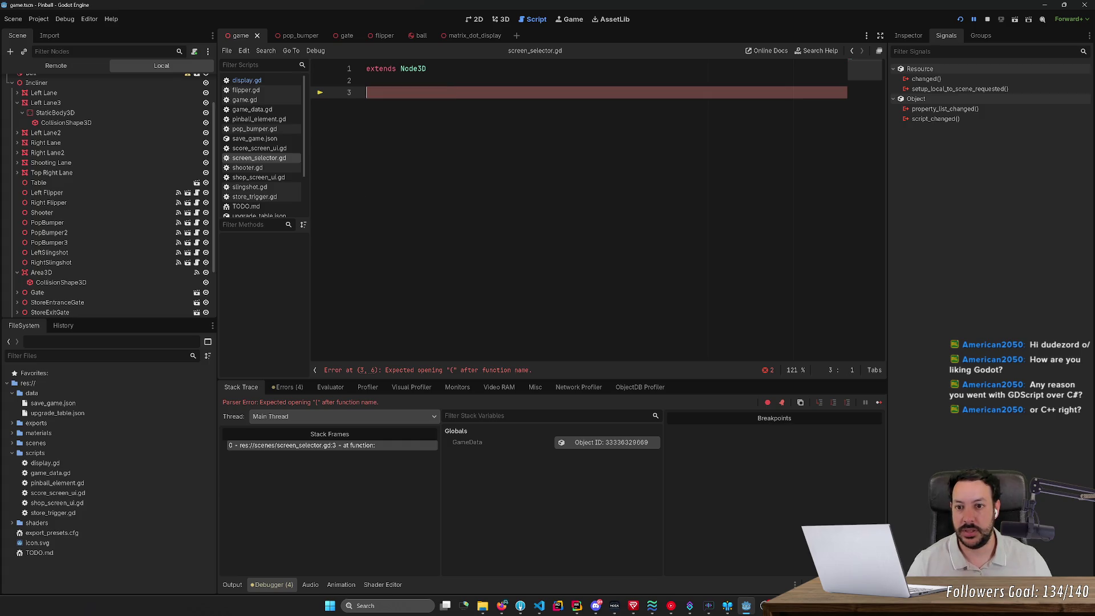
{"action": "key", "text": "ctrl+z"}
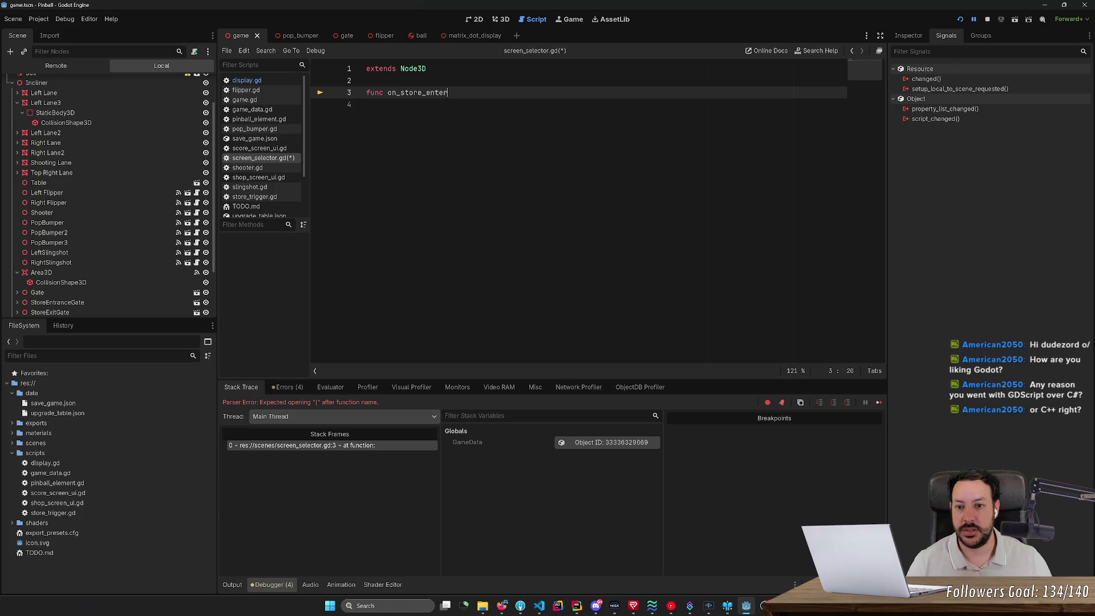
{"action": "key", "text": "ctrl+shift+k"}
- Save the script, dismiss the load error, and run the pinball game again
{"action": "key", "text": "ctrl+s"}
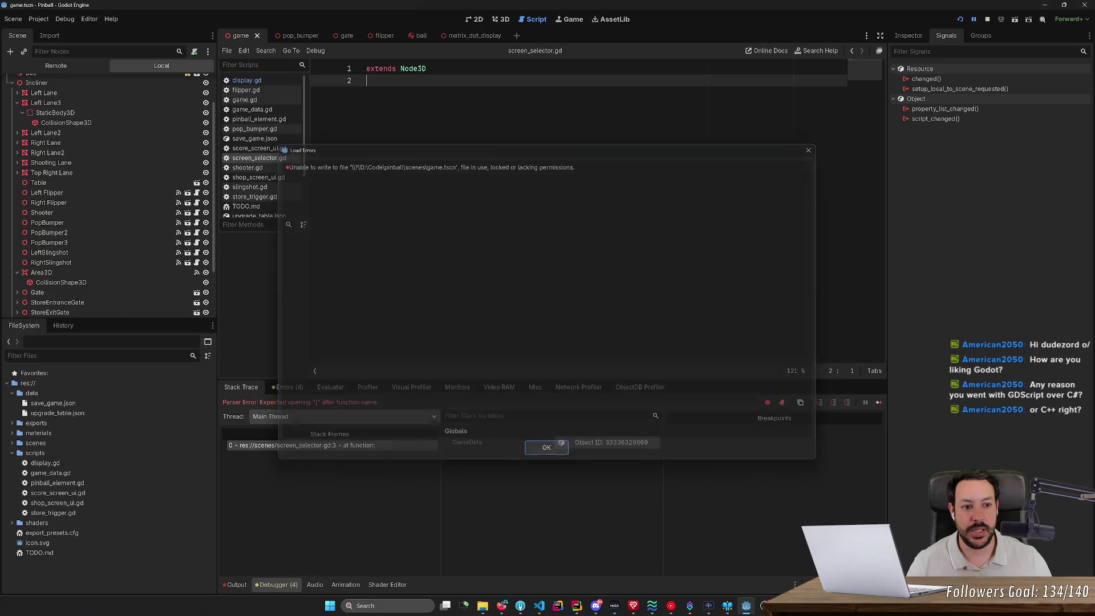
{"action": "key", "text": "Return"}
{"action": "left_click", "coordinate": [960, 19]}
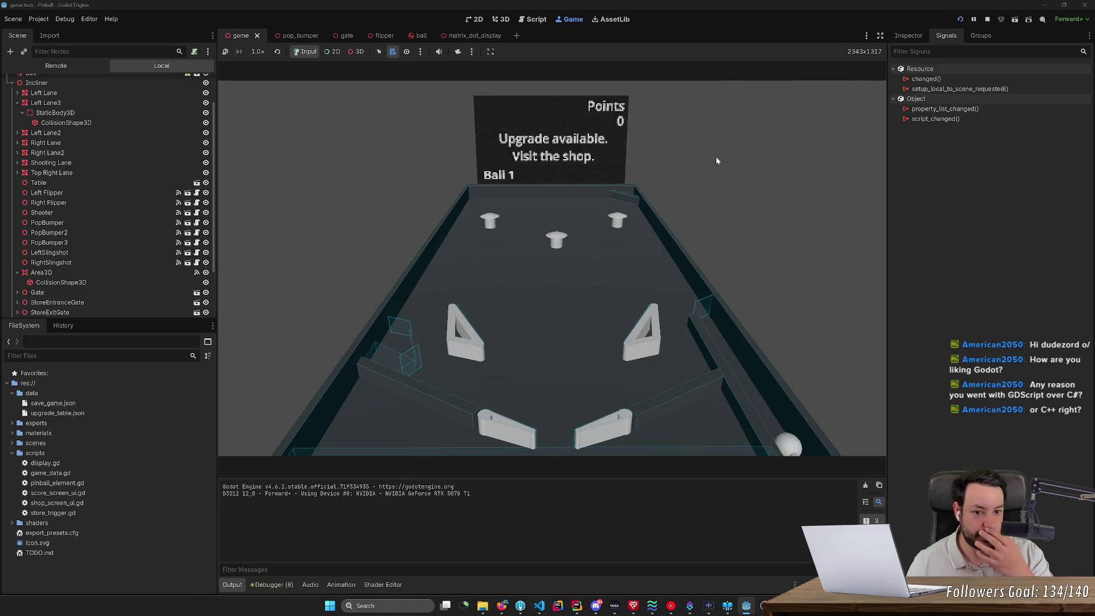
- Launch the ball and flip it to score 3 points on Ball 1, then stop the game
{"action": "key", "text": "Left"}
{"action": "key", "text": "Right"}
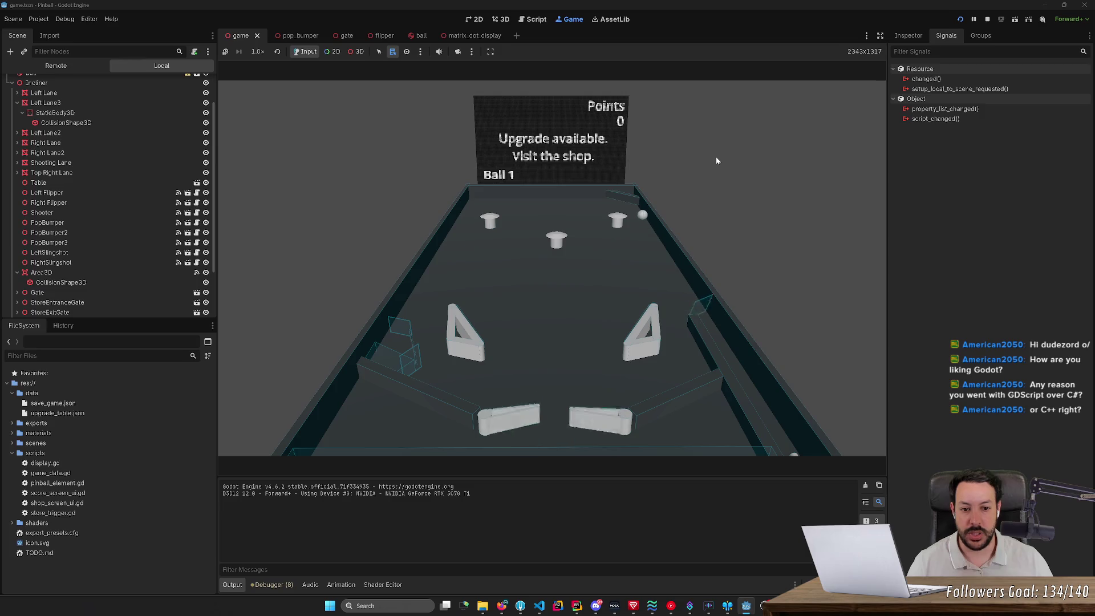
{"action": "key", "text": "Right"}
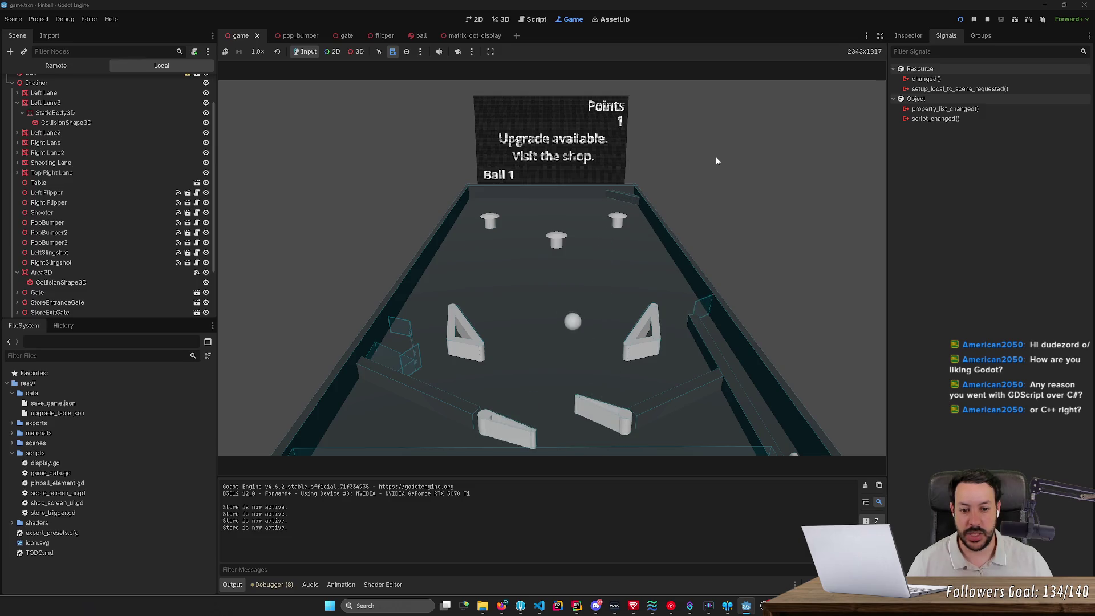
{"action": "key", "text": "Left"}
{"action": "key", "text": "Left"}
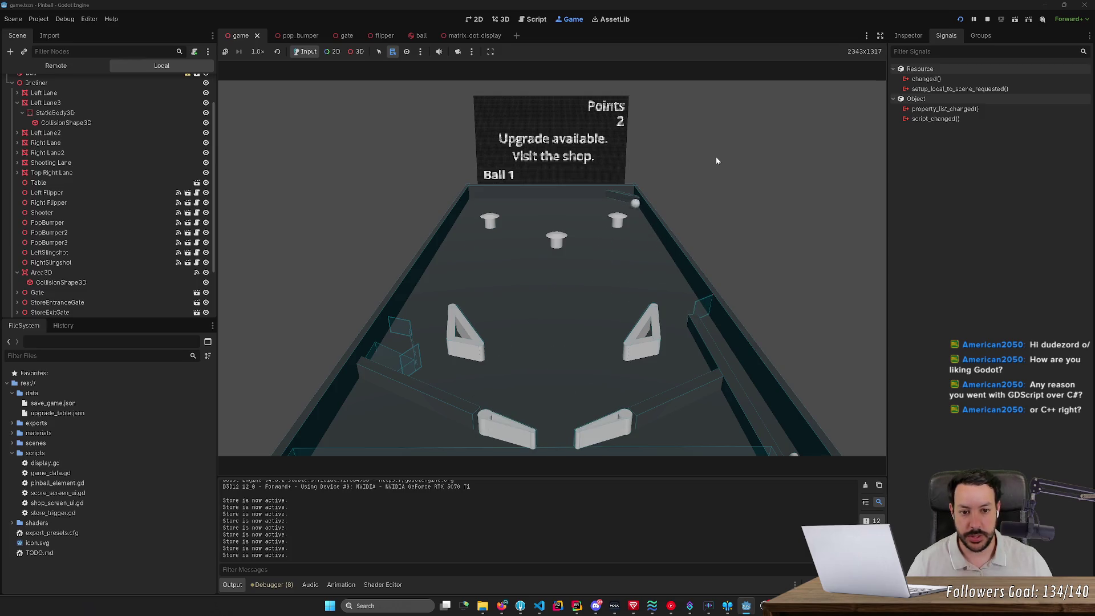
{"action": "key", "text": "Right"}
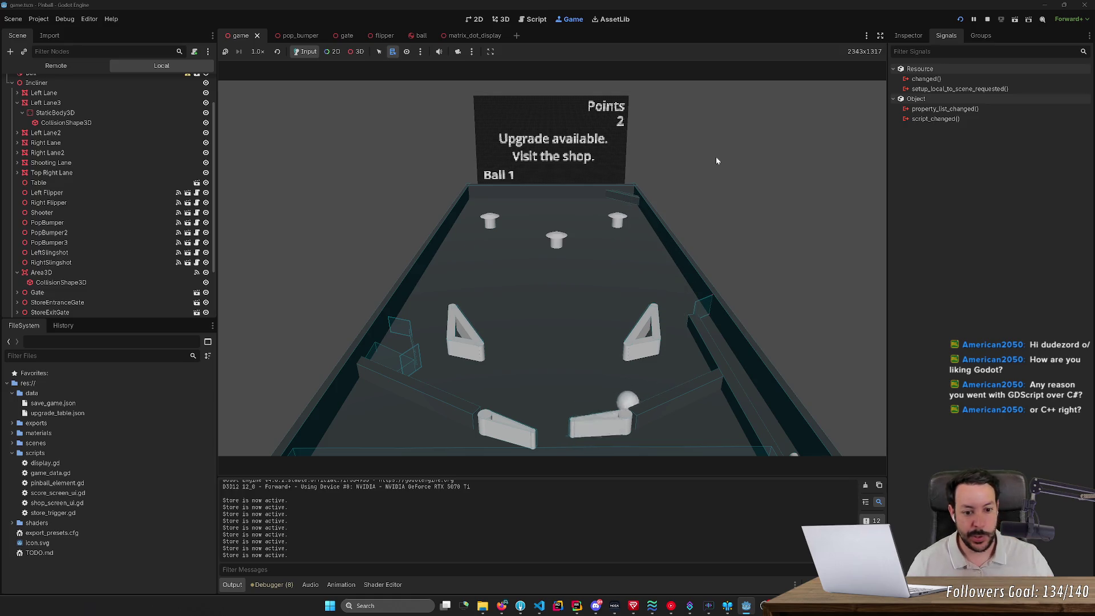
{"action": "key", "text": "Left"}
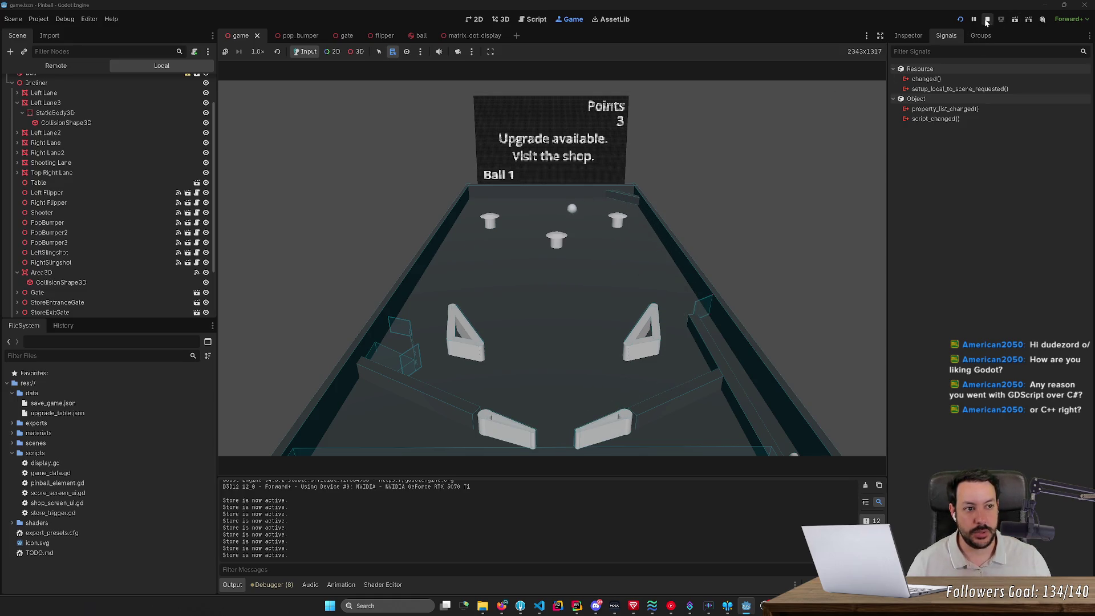
{"action": "left_click", "coordinate": [987, 19]}
- Glance at the pop_bumper scene in 3D, then return to the game scene and run it
{"action": "left_click", "coordinate": [293, 36]}
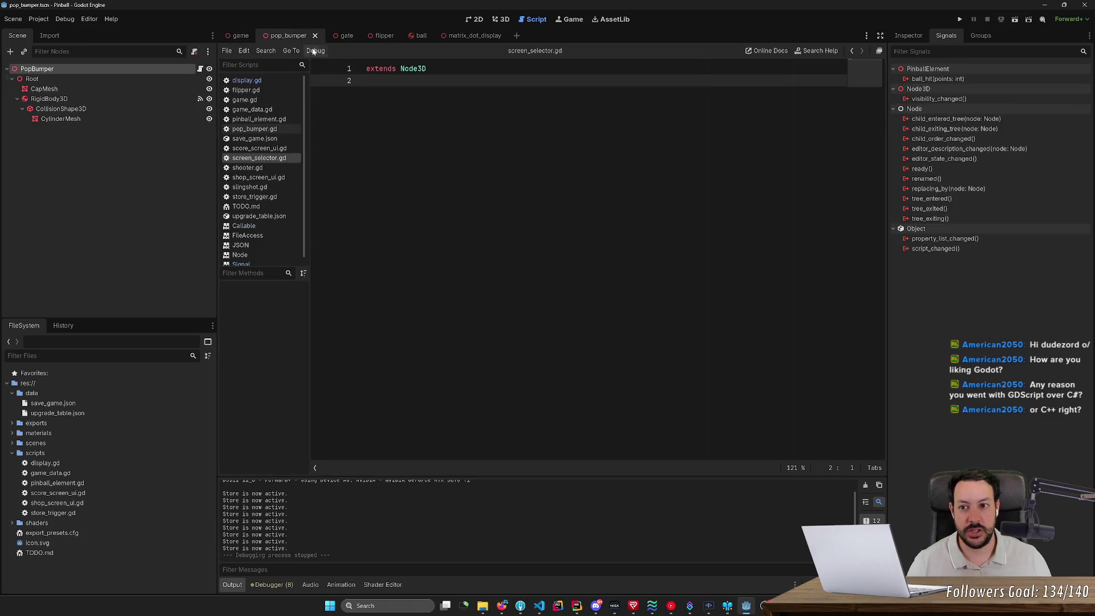
{"action": "left_click", "coordinate": [503, 20]}
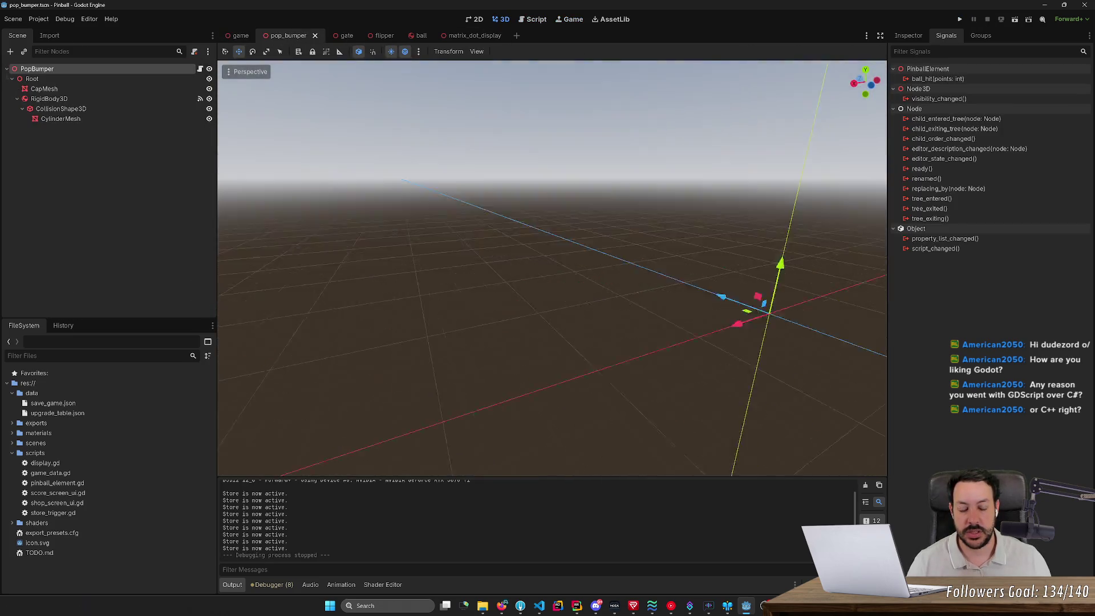
{"action": "left_click_drag", "start_coordinate": [480, 262], "coordinate": [480, 262]}
{"action": "left_click", "coordinate": [239, 35]}
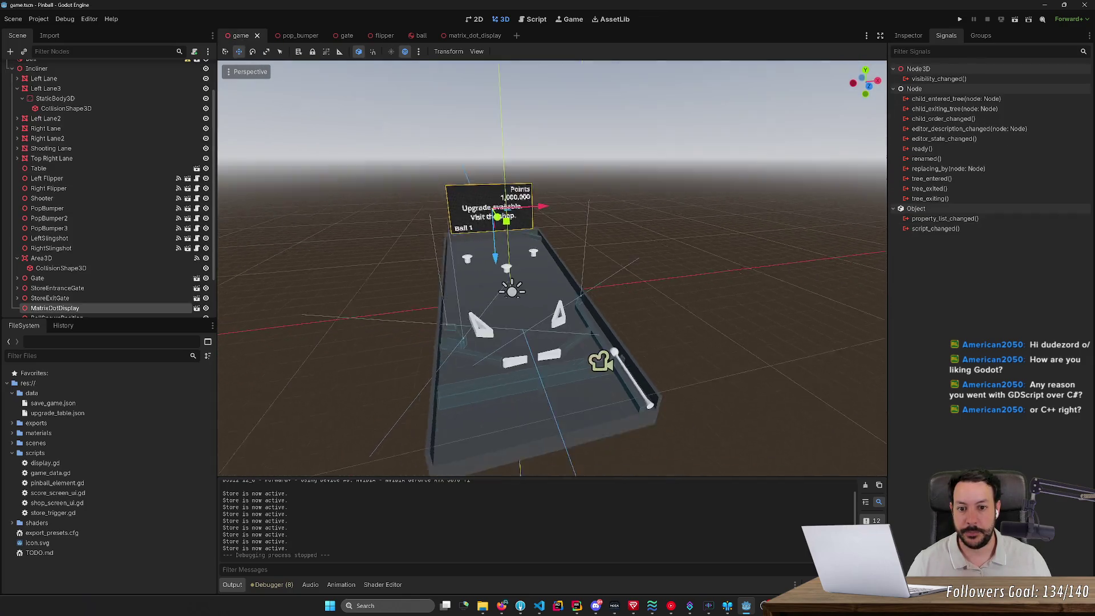
{"action": "left_click", "coordinate": [960, 19]}
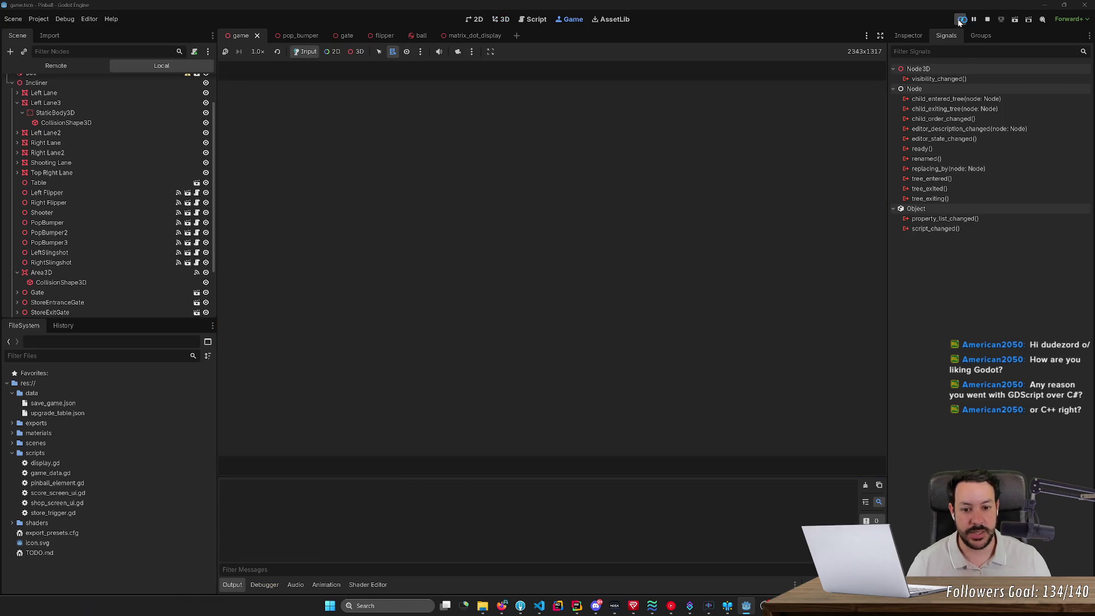
- Play with the launcher and flippers until Points 6 and Ball 2 show, then stop the game
{"action": "key", "text": "Left"}
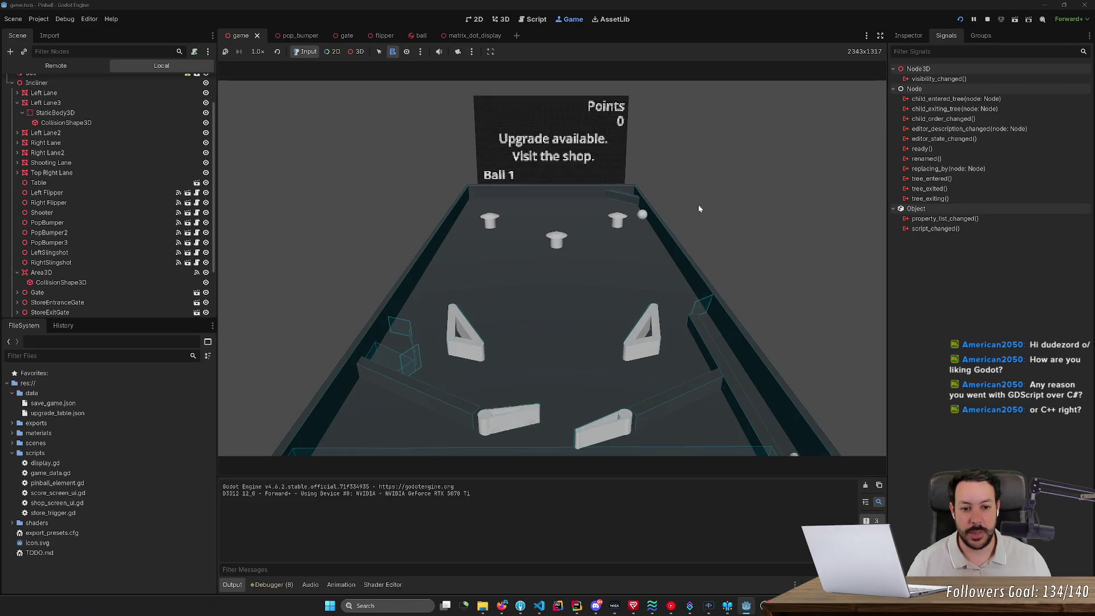
{"action": "key", "text": "Right"}
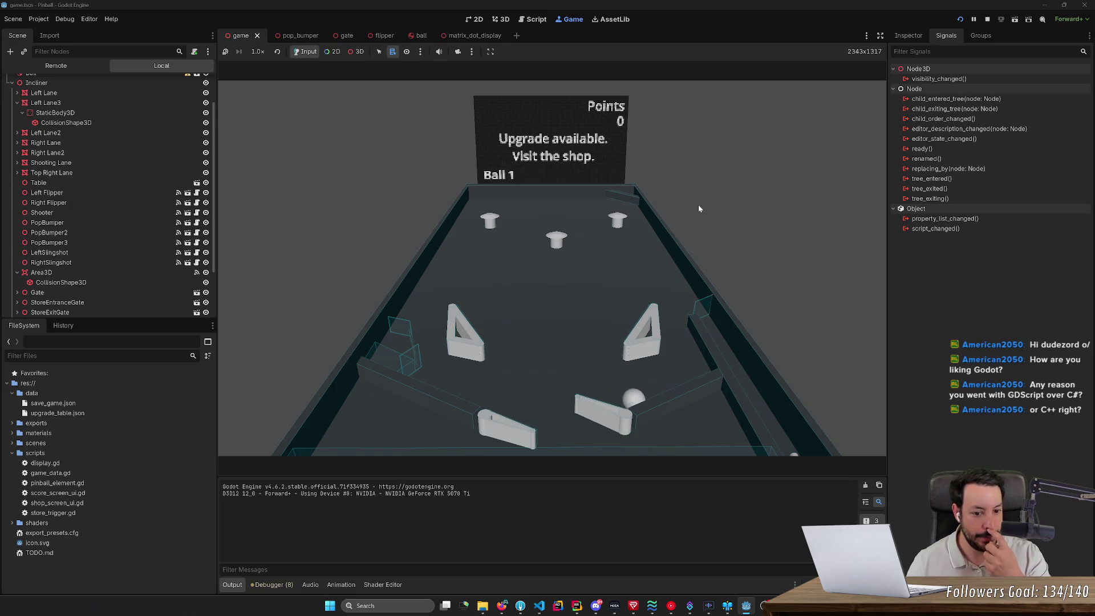
{"action": "key", "text": "Right"}
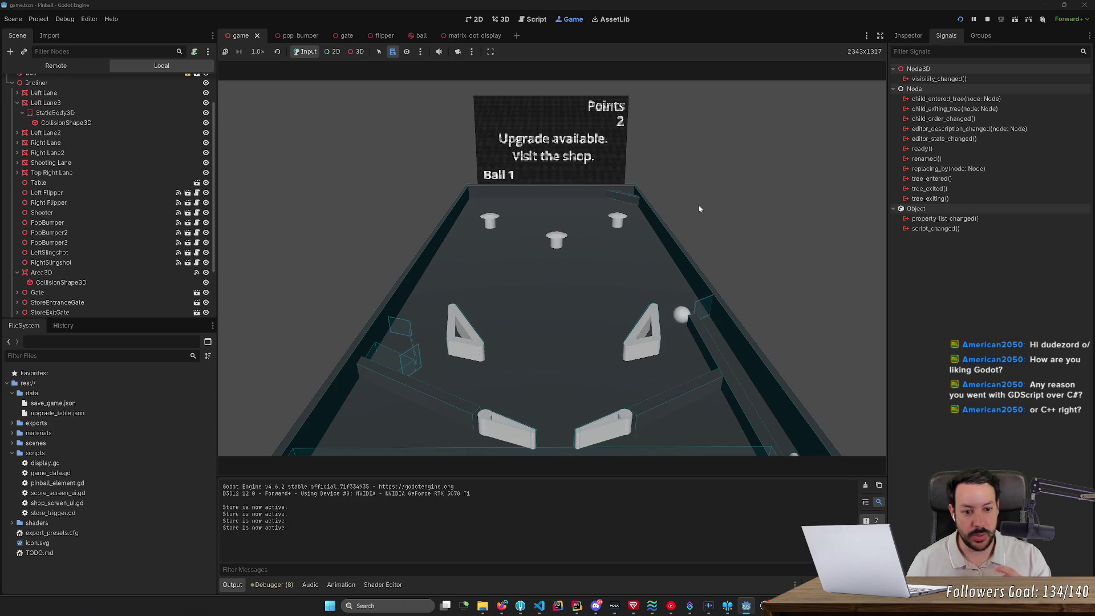
{"action": "key", "text": "Right"}
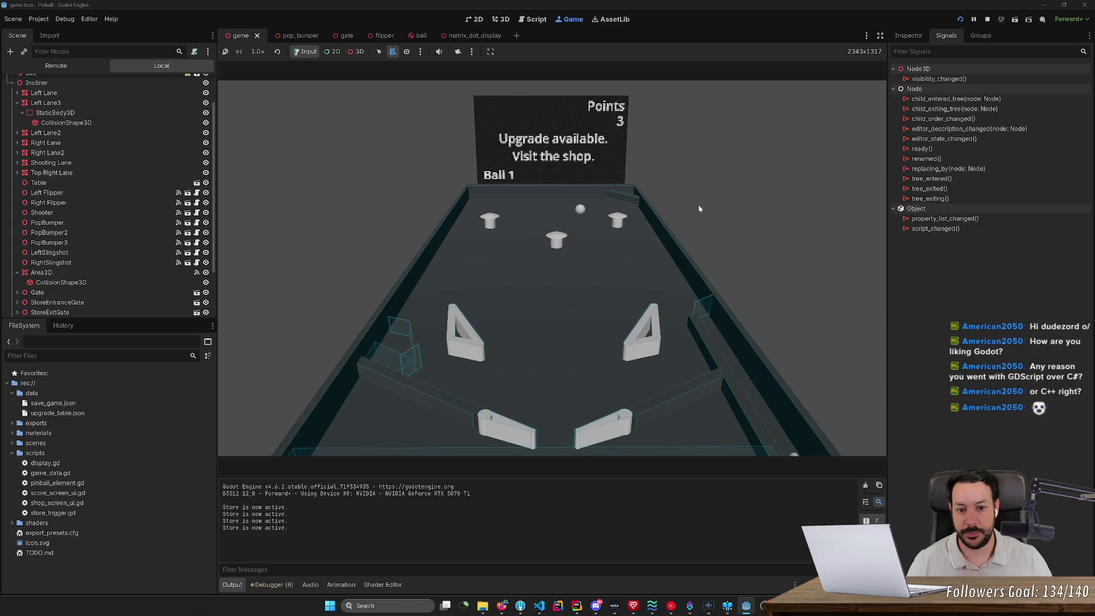
{"action": "key", "text": "Left"}
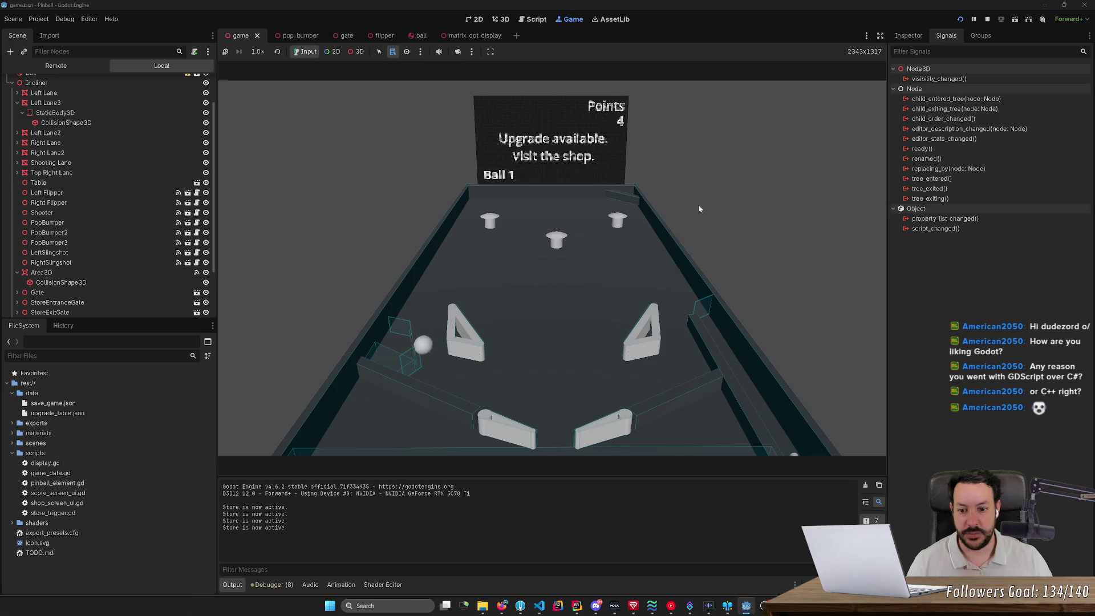
{"action": "key", "text": "Left"}
{"action": "key", "text": "Left"}
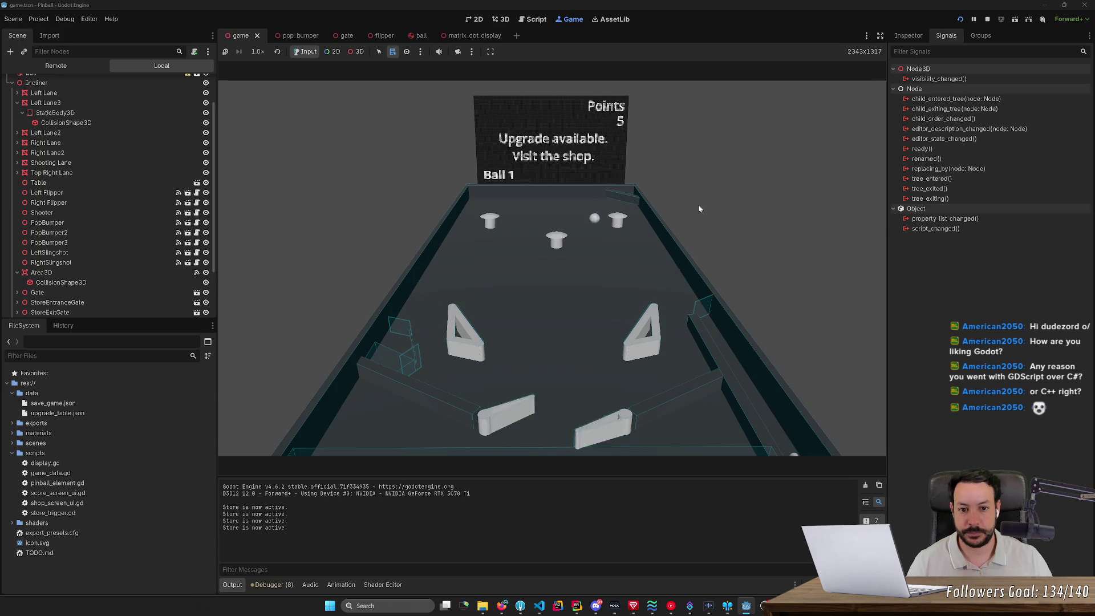
{"action": "key", "text": "Right"}
{"action": "key", "text": "Left"}
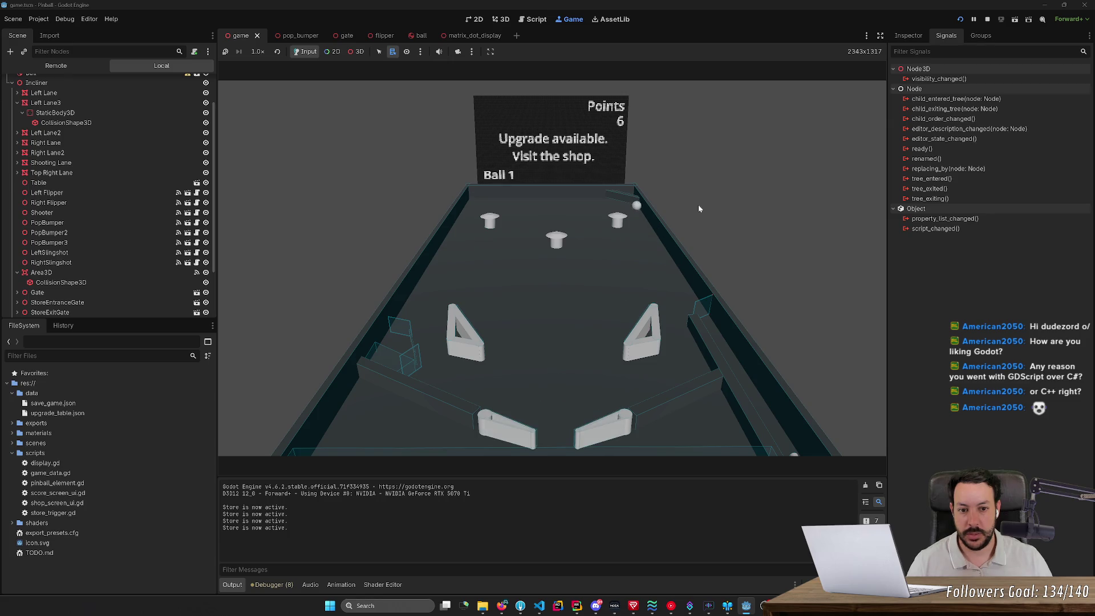
{"action": "key", "text": "Left"}
{"action": "key", "text": "Left"}
{"action": "key", "text": "Right"}
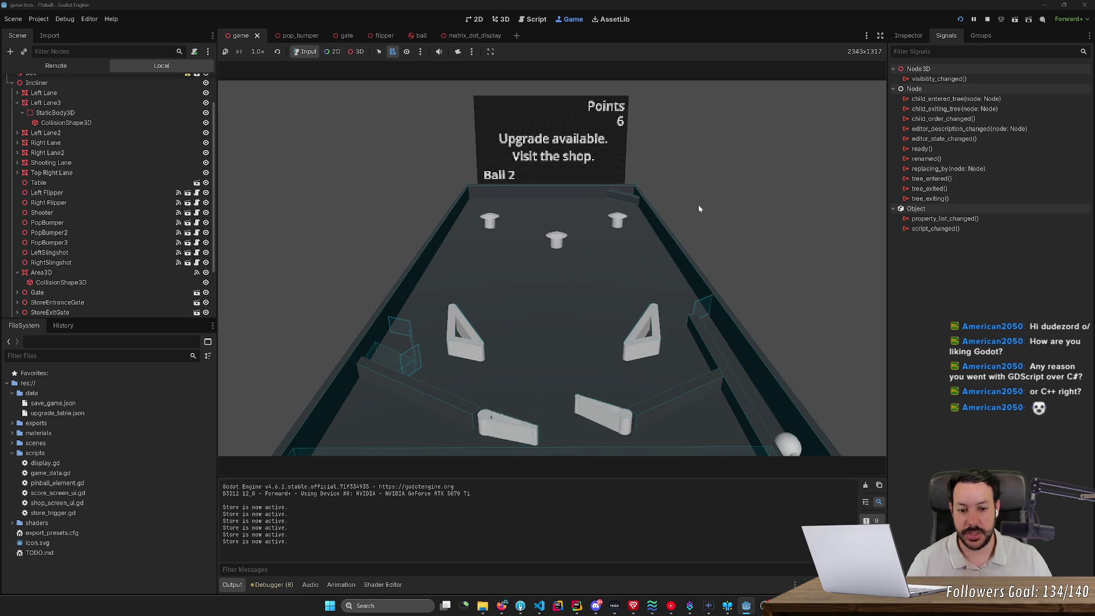
{"action": "key", "text": "Left"}
{"action": "left_click", "coordinate": [987, 20]}
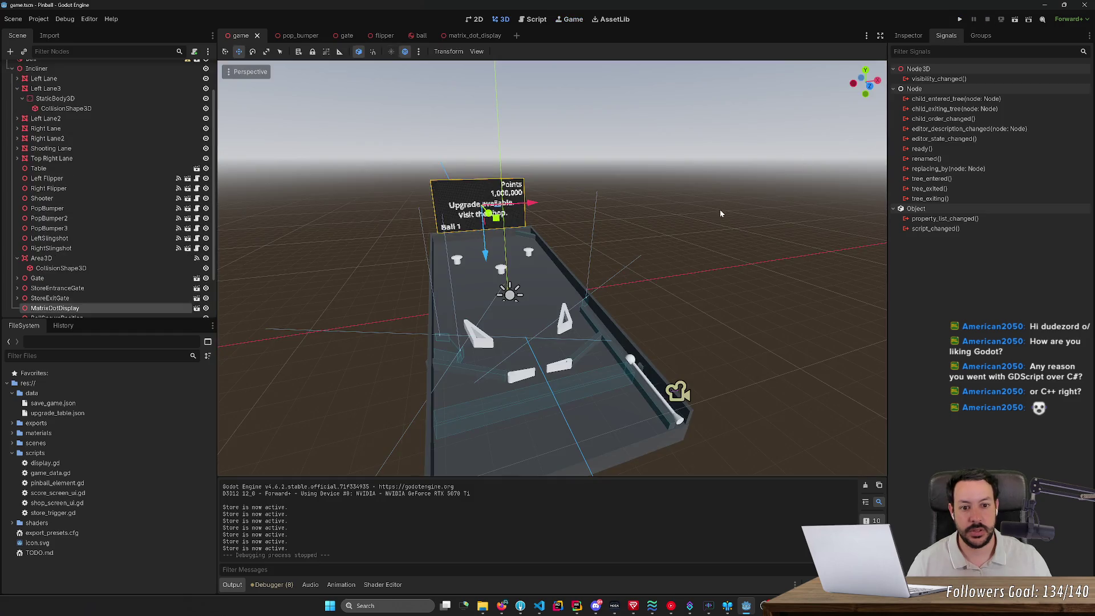
- Orbit and zoom around the table's MatrixDotDisplay, then open screen_selector.gd in the script editor
{"action": "key", "text": "e"}
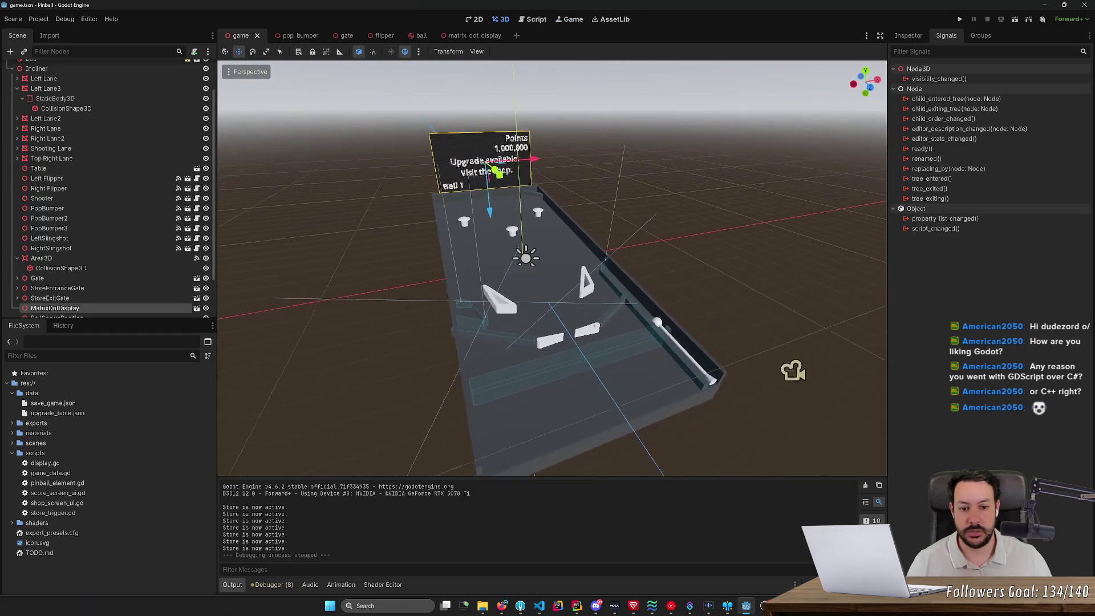
{"action": "scroll", "coordinate": [719, 212], "scroll_direction": "up", "scroll_amount": 3}
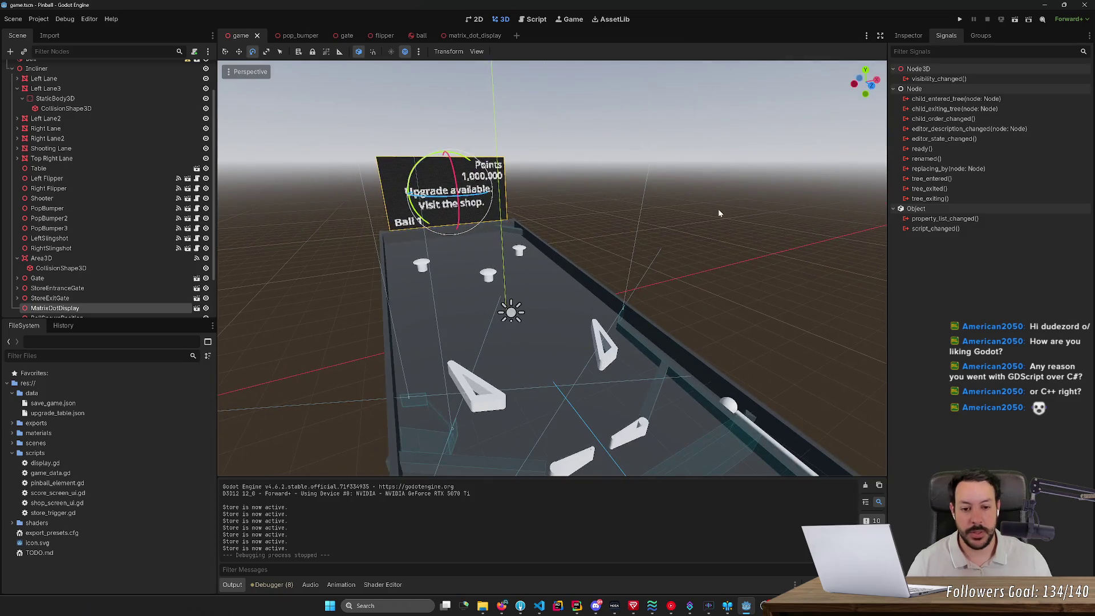
{"action": "left_click_drag", "start_coordinate": [717, 209], "coordinate": [901, 273]}
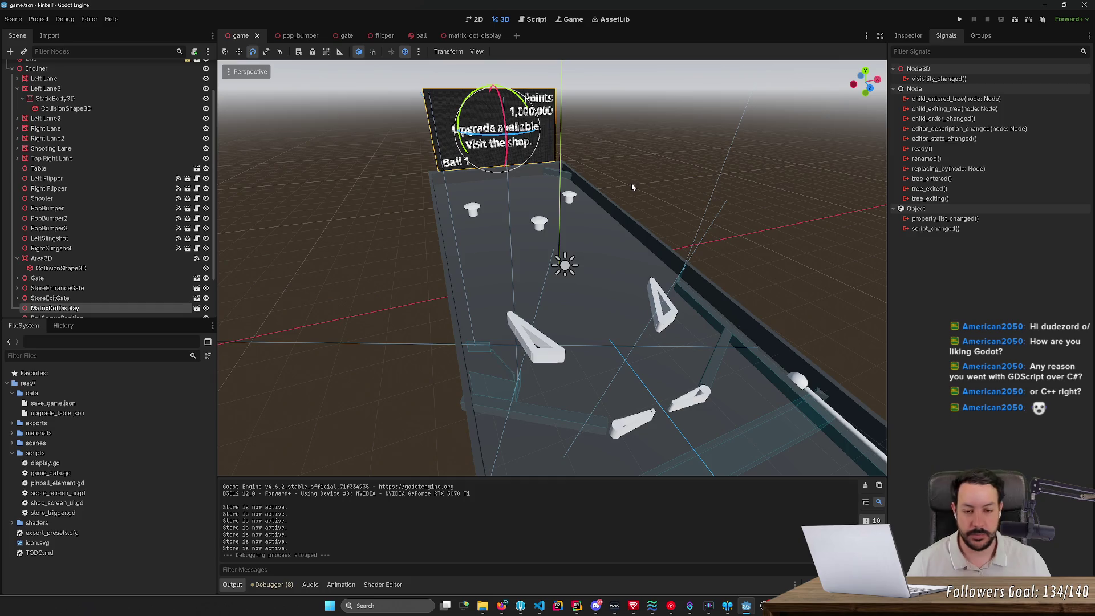
{"action": "left_click_drag", "start_coordinate": [599, 228], "coordinate": [631, 187]}
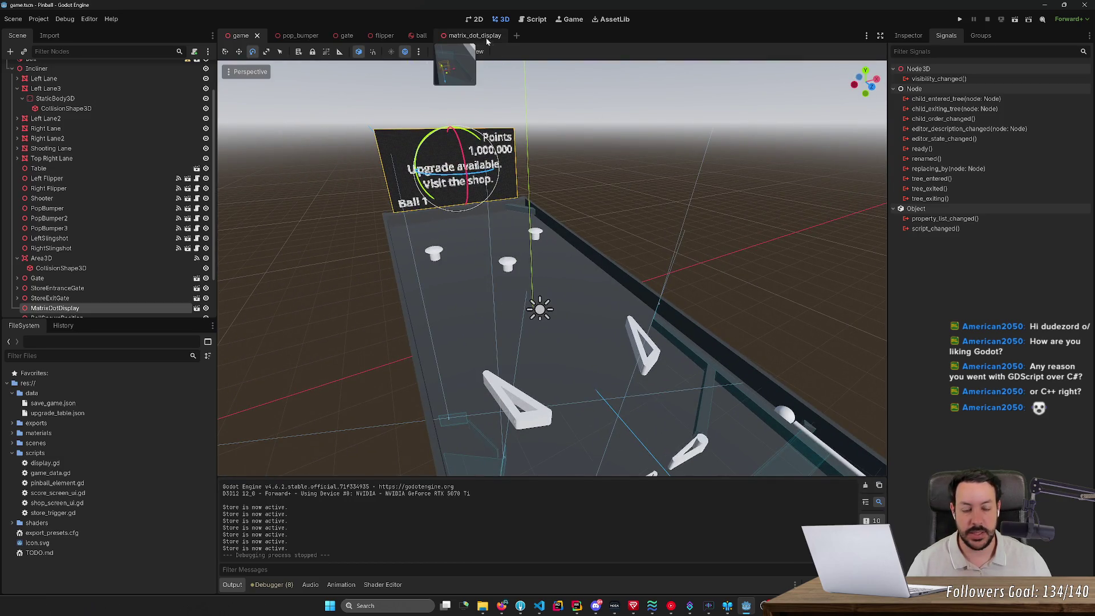
{"action": "scroll", "coordinate": [552, 268], "scroll_direction": "down", "scroll_amount": 3}
{"action": "left_click_drag", "start_coordinate": [552, 268], "coordinate": [552, 268]}
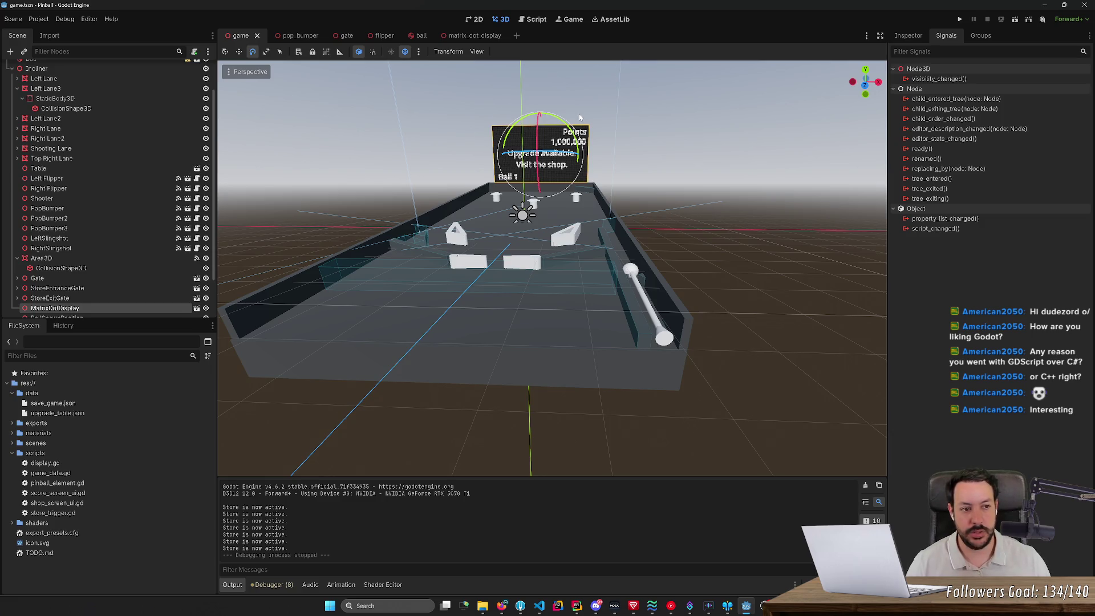
{"action": "left_click_drag", "start_coordinate": [399, 217], "coordinate": [399, 216]}
{"action": "left_click_drag", "start_coordinate": [378, 158], "coordinate": [378, 158]}
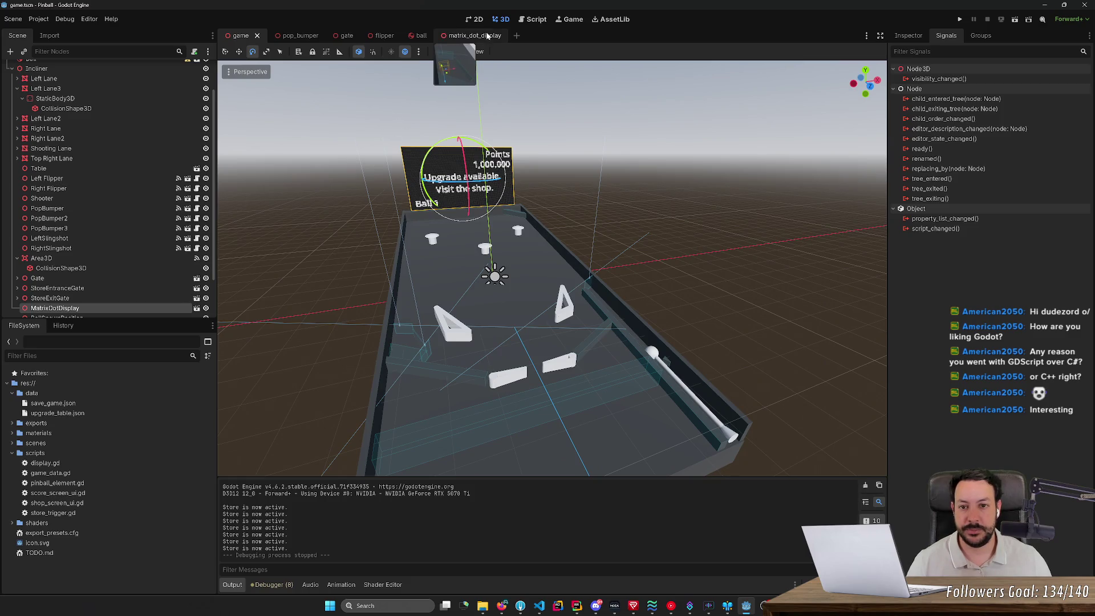
{"action": "left_click", "coordinate": [536, 19]}
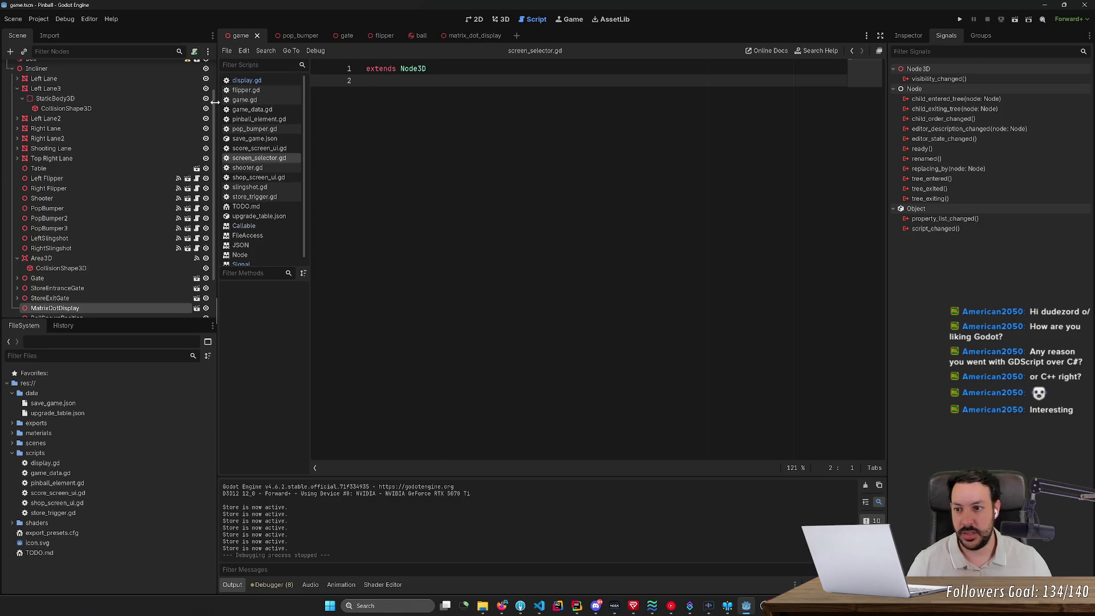
- Switch to display.gd and widen the script list panel
{"action": "left_click_drag", "start_coordinate": [217, 98], "coordinate": [217, 65]}
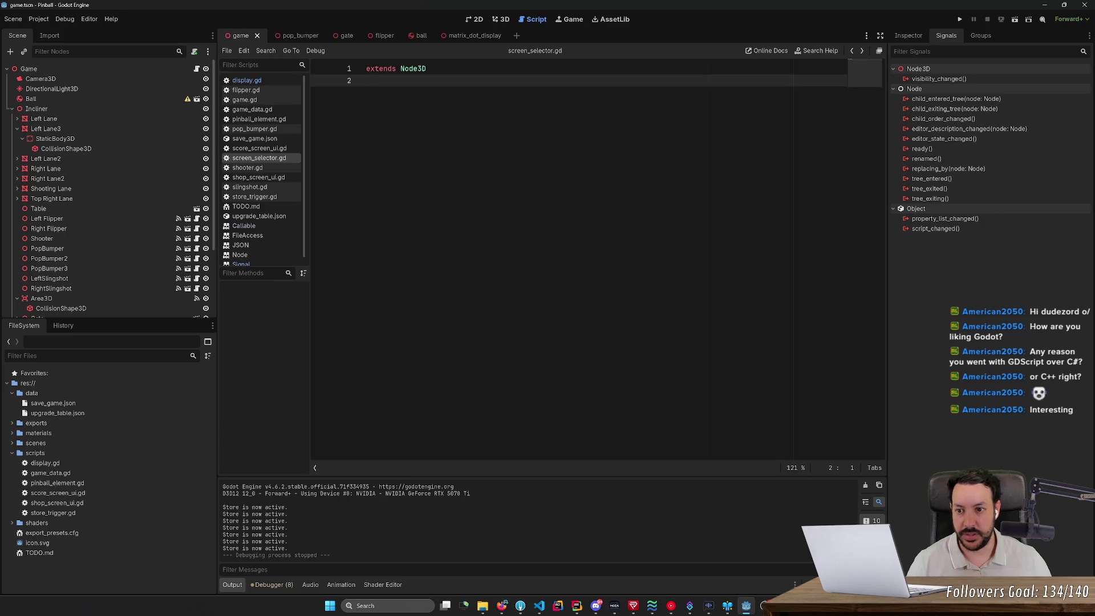
{"action": "key", "text": "alt+Left"}
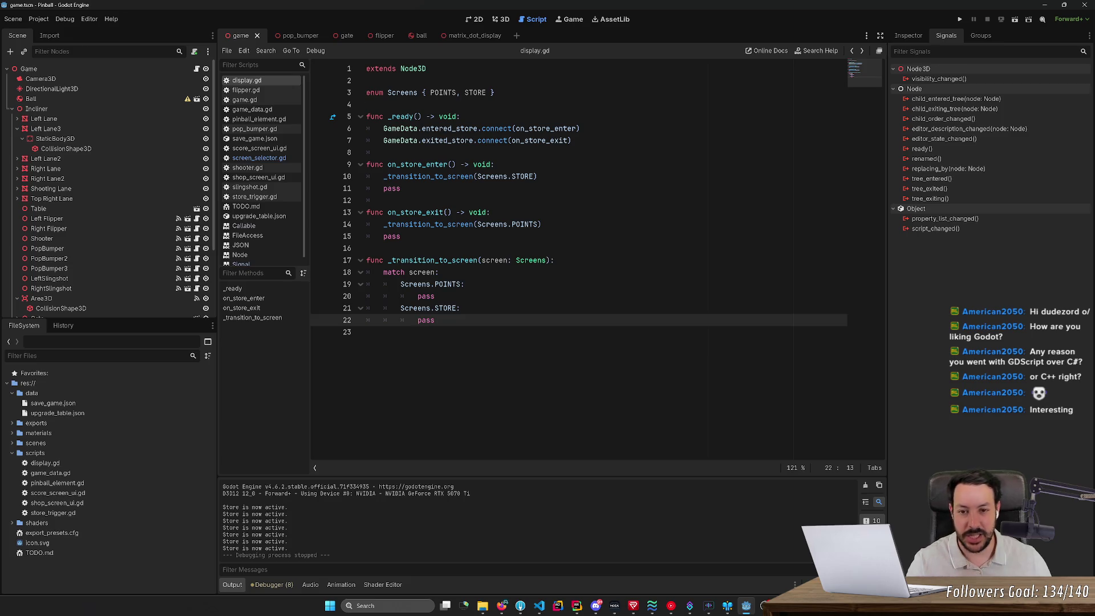
{"action": "mouse_move", "coordinate": [440, 129]}
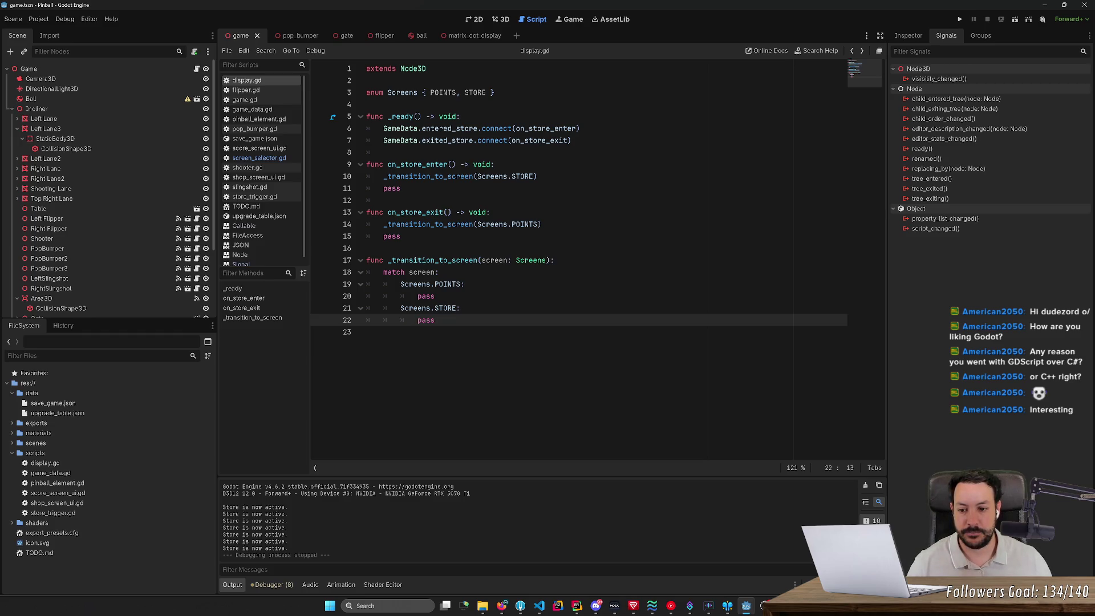
{"action": "mouse_move", "coordinate": [309, 138]}
{"action": "left_mouse_down"}
{"action": "mouse_move", "coordinate": [332, 138]}
{"action": "mouse_move", "coordinate": [310, 147]}
{"action": "left_mouse_up"}
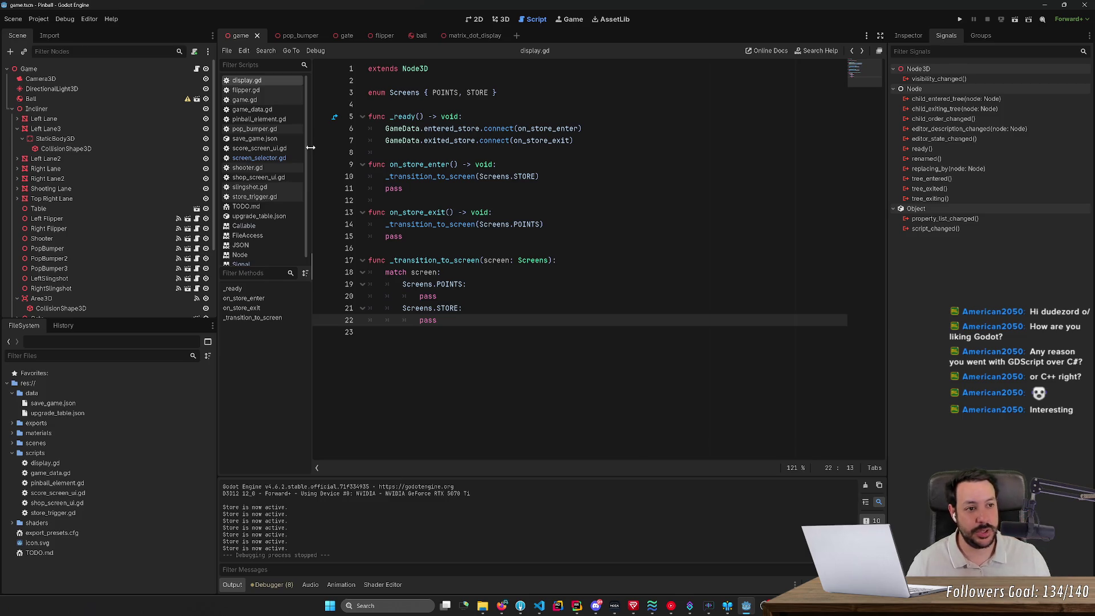
- Check the display node's Inspector, Groups and Signals docks, then view the Game workspace
{"action": "left_click", "coordinate": [919, 38]}
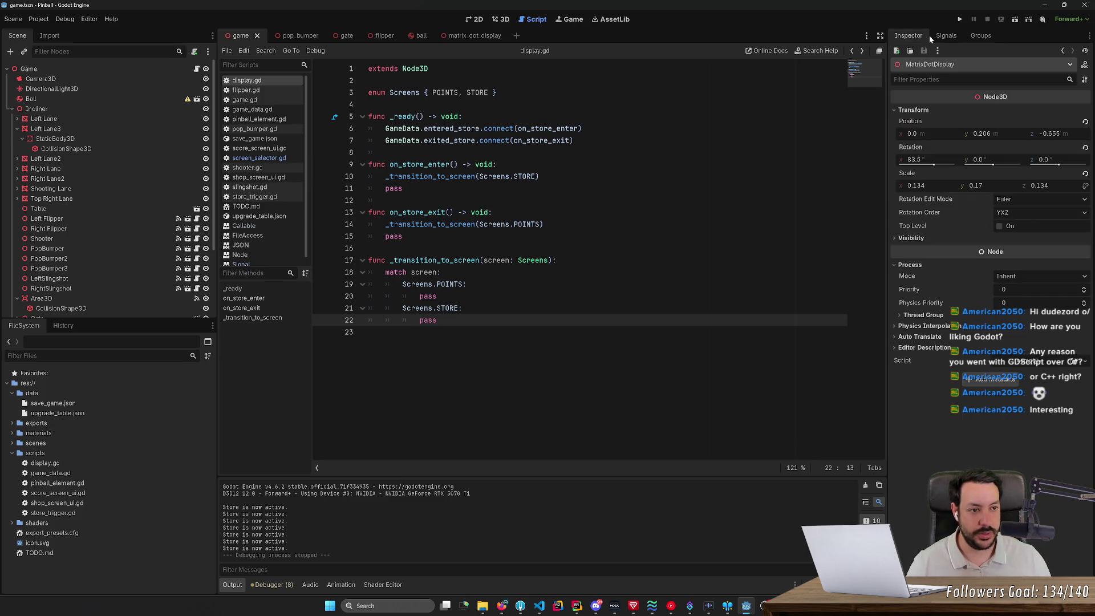
{"action": "left_click", "coordinate": [970, 36]}
{"action": "left_click", "coordinate": [944, 37]}
{"action": "left_click", "coordinate": [919, 37]}
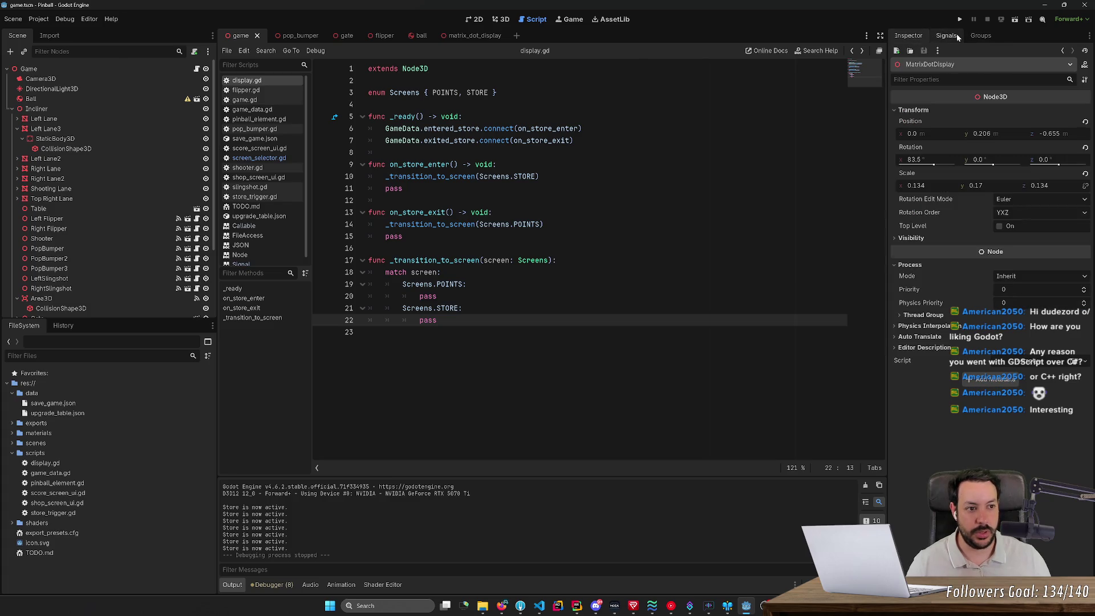
{"action": "left_click", "coordinate": [952, 35]}
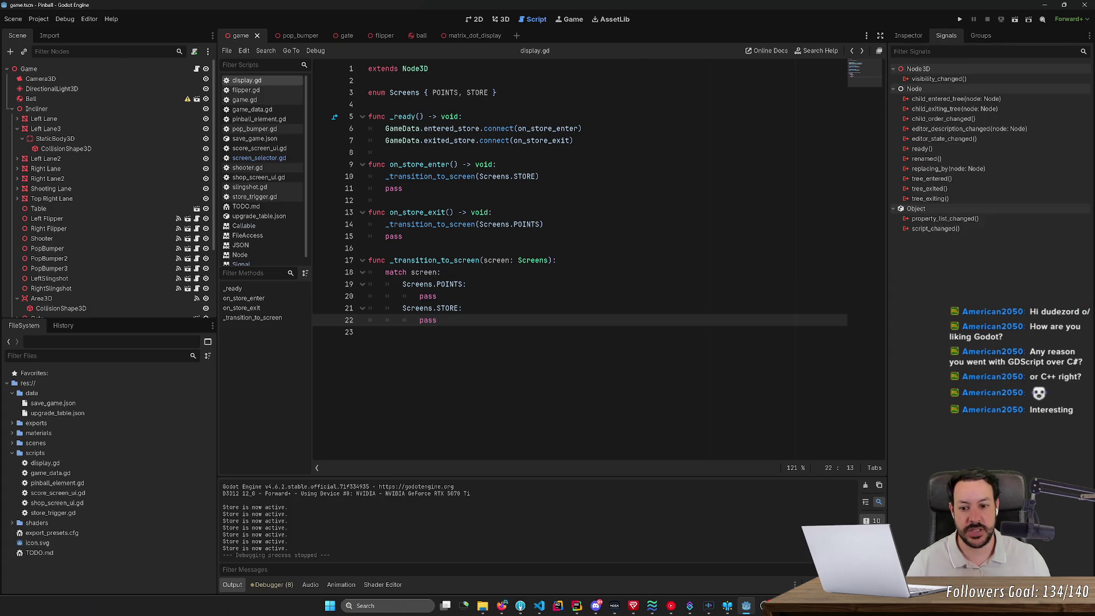
{"action": "left_click", "coordinate": [368, 332]}
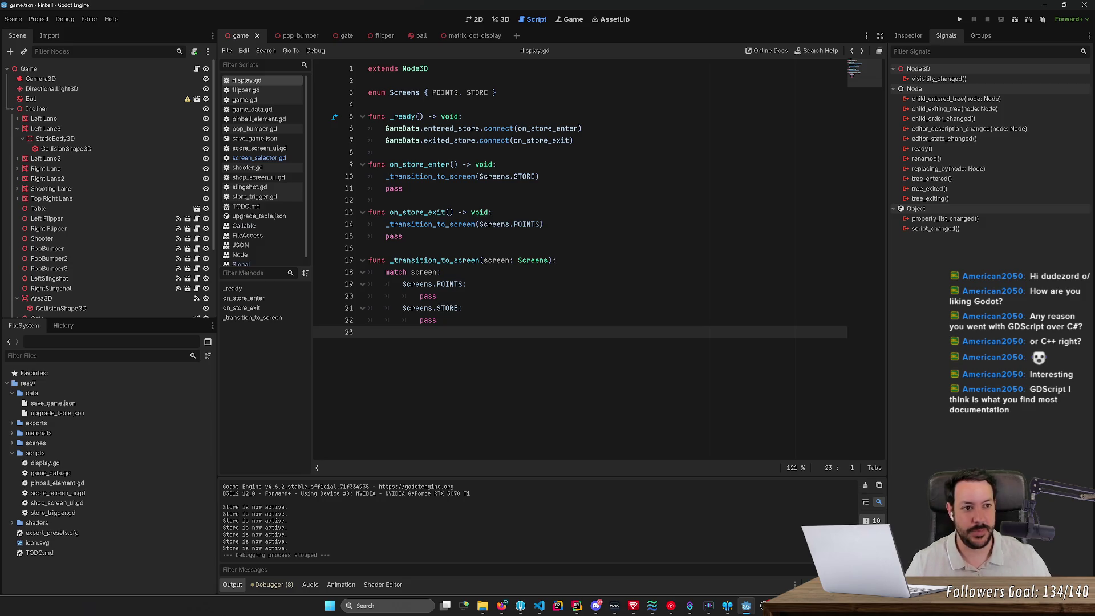
{"action": "left_click", "coordinate": [572, 19]}
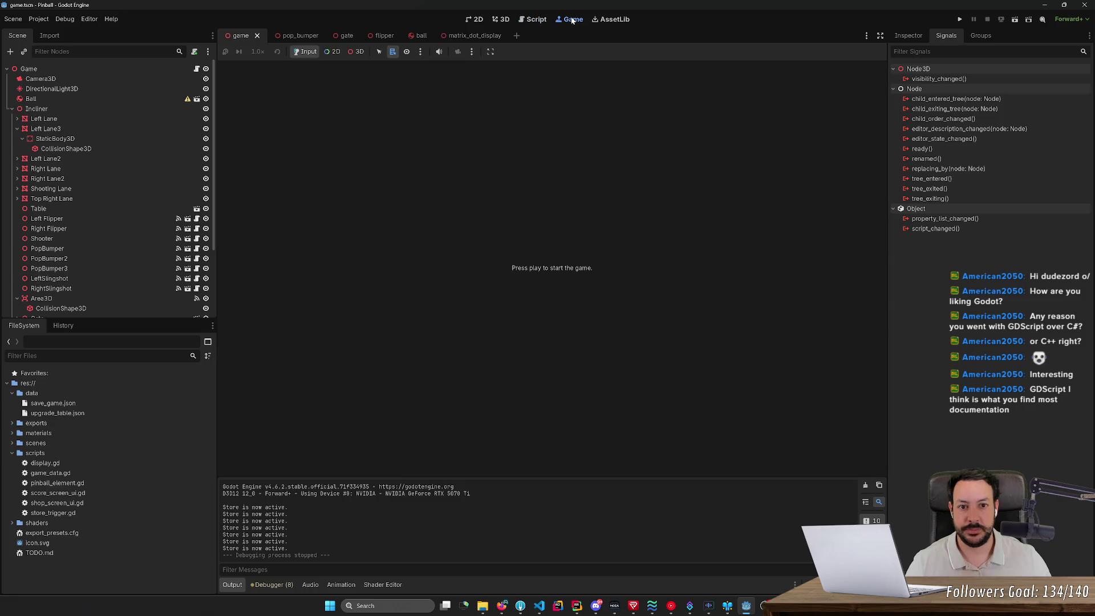
- Return to the 3D view and frame the score display on the table
{"action": "left_click", "coordinate": [613, 20]}
{"action": "left_click", "coordinate": [525, 19]}
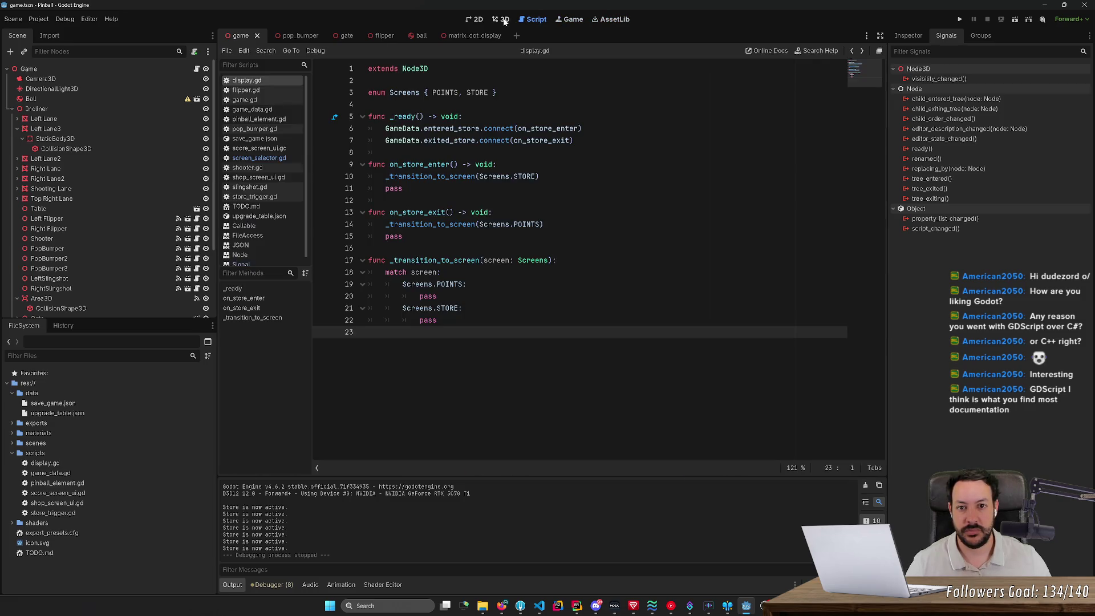
{"action": "left_click", "coordinate": [503, 19]}
{"action": "scroll", "coordinate": [495, 273], "scroll_direction": "up", "scroll_amount": 5}
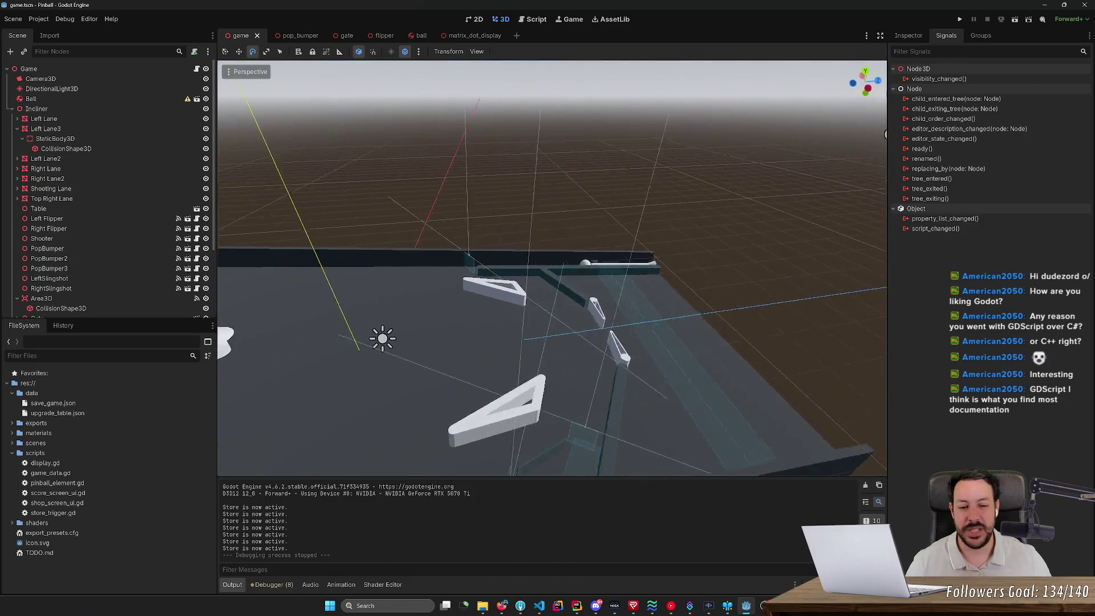
{"action": "scroll", "coordinate": [552, 268], "scroll_direction": "down", "scroll_amount": 5}
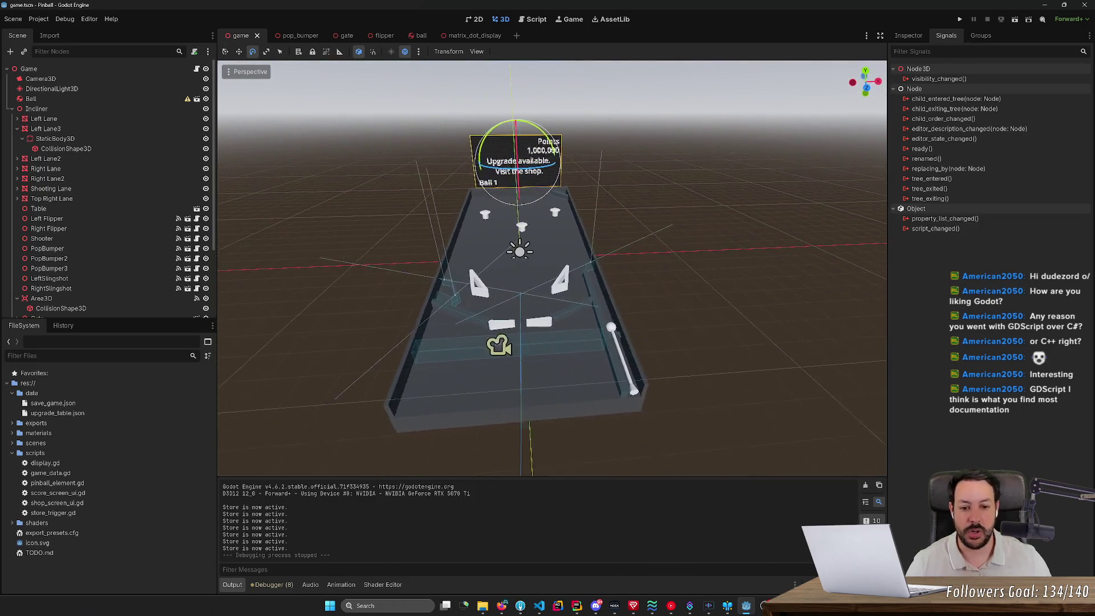
{"action": "mouse_move", "coordinate": [552, 268]}
{"action": "left_mouse_down"}
{"action": "mouse_move", "coordinate": [491, 264]}
{"action": "mouse_move", "coordinate": [536, 263]}
{"action": "mouse_move", "coordinate": [542, 245]}
{"action": "mouse_move", "coordinate": [516, 90]}
{"action": "left_mouse_up"}
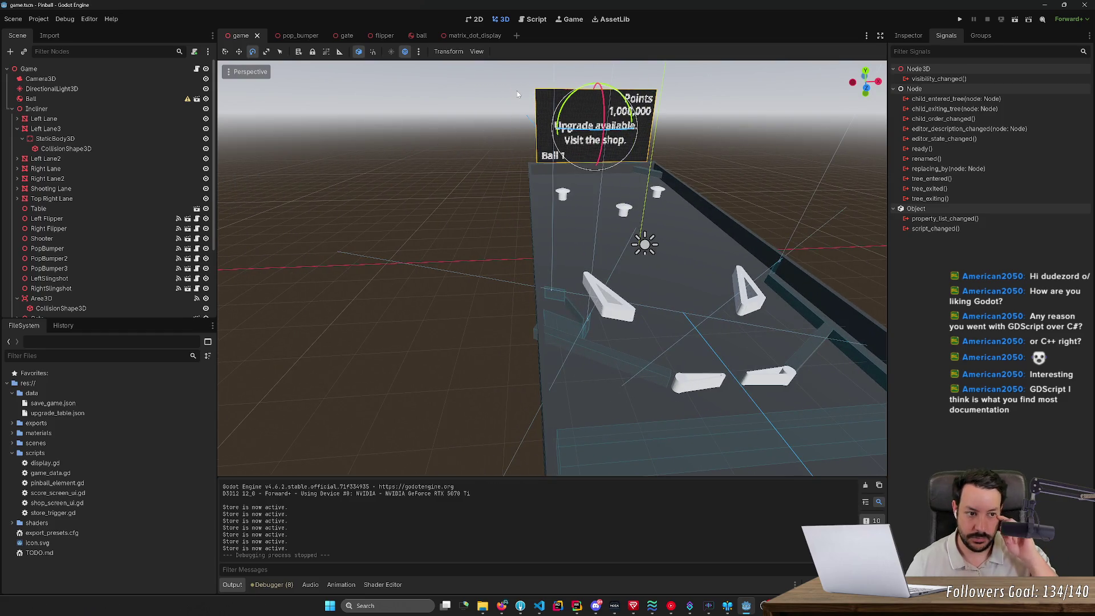
{"action": "key", "text": "f"}
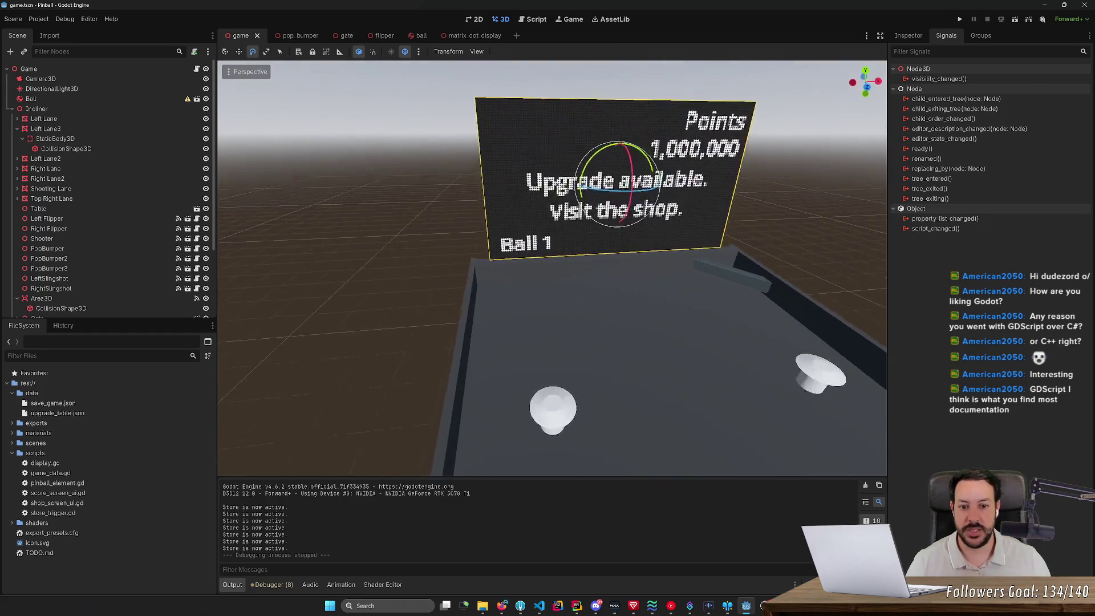
{"action": "key", "text": "s"}
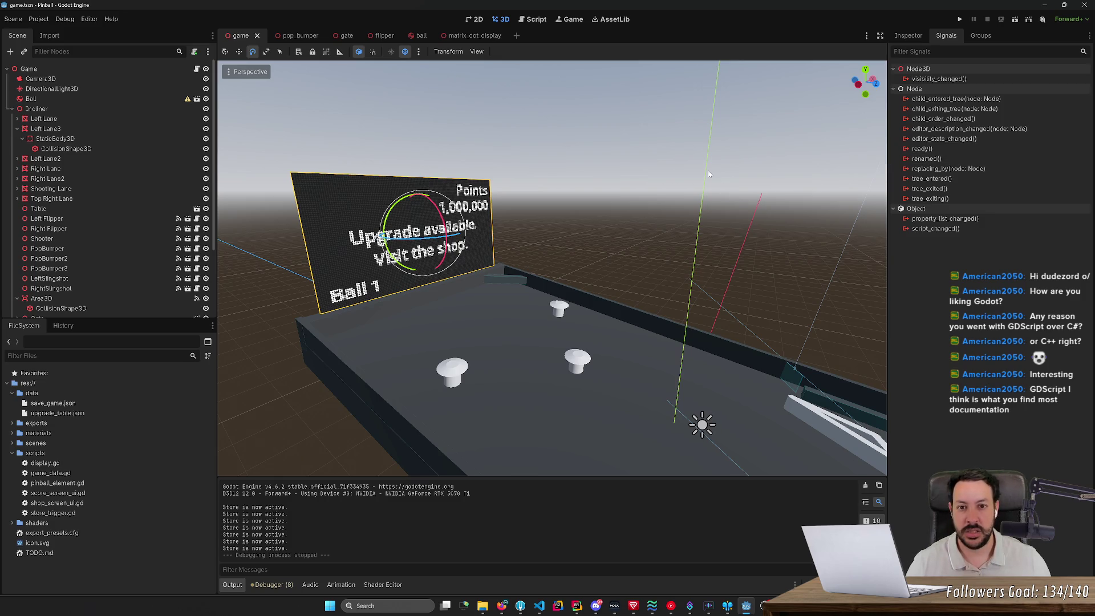
- Reframe the table and camera in 3D, then run the pinball game with F5
{"action": "left_click", "coordinate": [542, 22]}
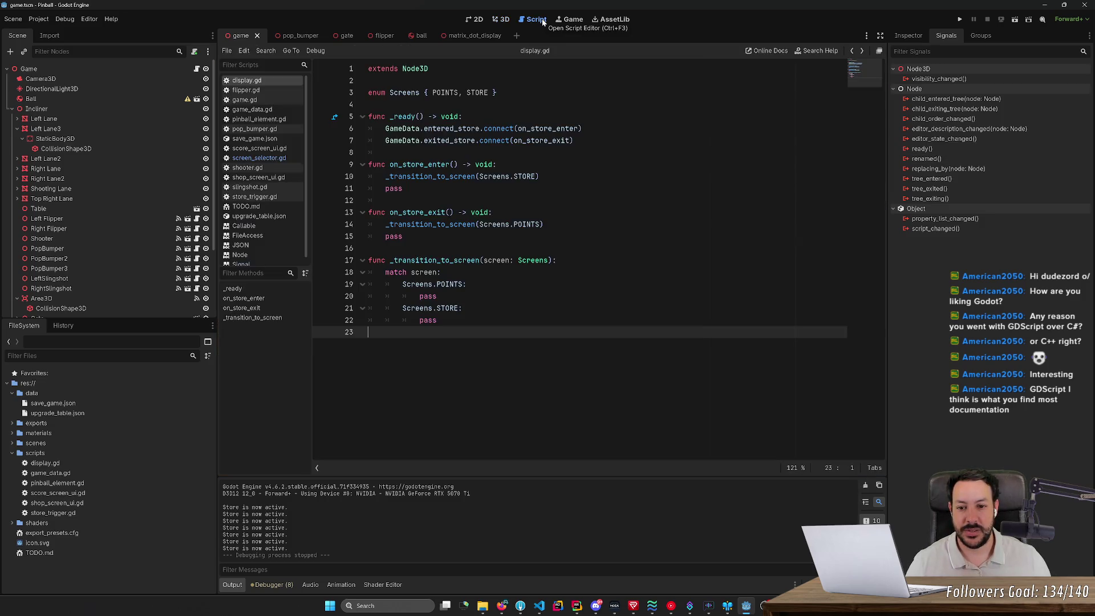
{"action": "left_click", "coordinate": [573, 21]}
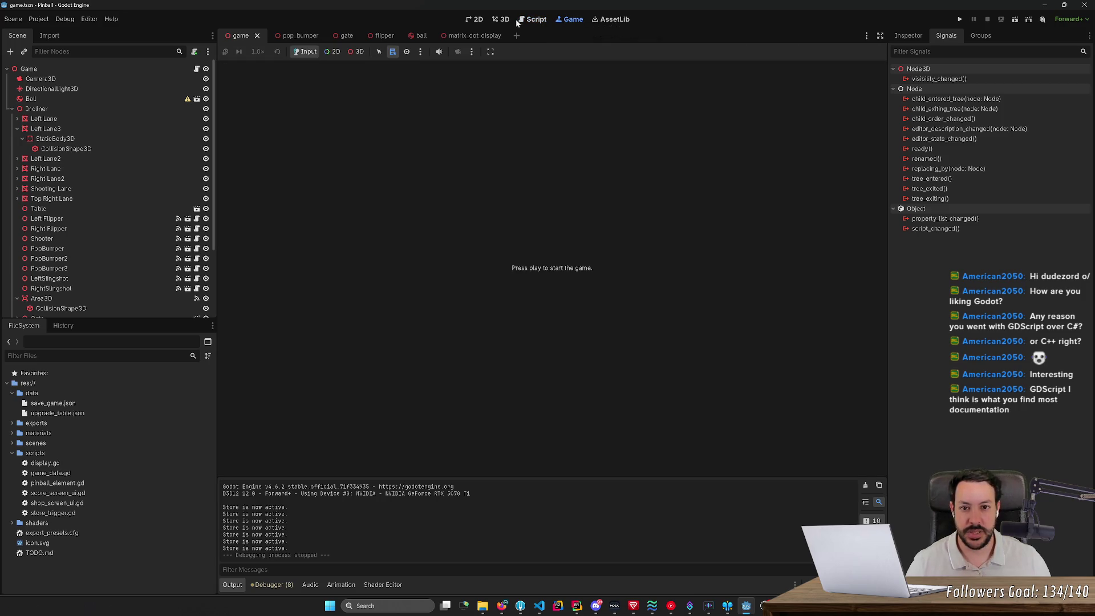
{"action": "left_click", "coordinate": [503, 19]}
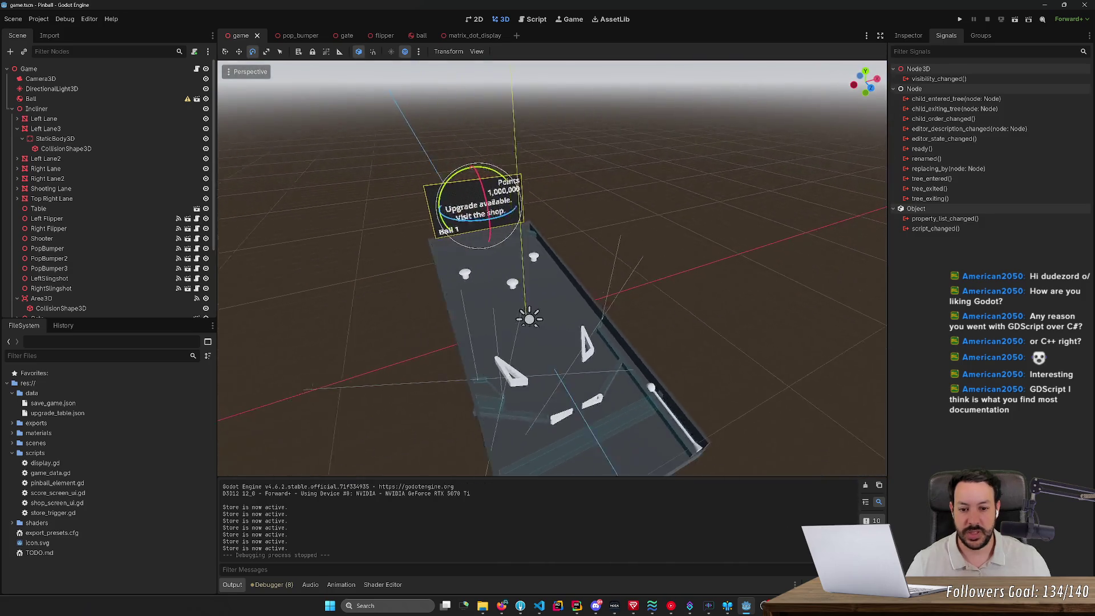
{"action": "mouse_move", "coordinate": [679, 422]}
{"action": "left_mouse_down"}
{"action": "mouse_move", "coordinate": [721, 334]}
{"action": "mouse_move", "coordinate": [656, 297]}
{"action": "mouse_move", "coordinate": [627, 180]}
{"action": "left_mouse_up"}
{"action": "mouse_move", "coordinate": [605, 230]}
{"action": "left_mouse_down"}
{"action": "mouse_move", "coordinate": [516, 231]}
{"action": "mouse_move", "coordinate": [567, 245]}
{"action": "mouse_move", "coordinate": [605, 294]}
{"action": "left_mouse_up"}
{"action": "key", "text": "F5"}
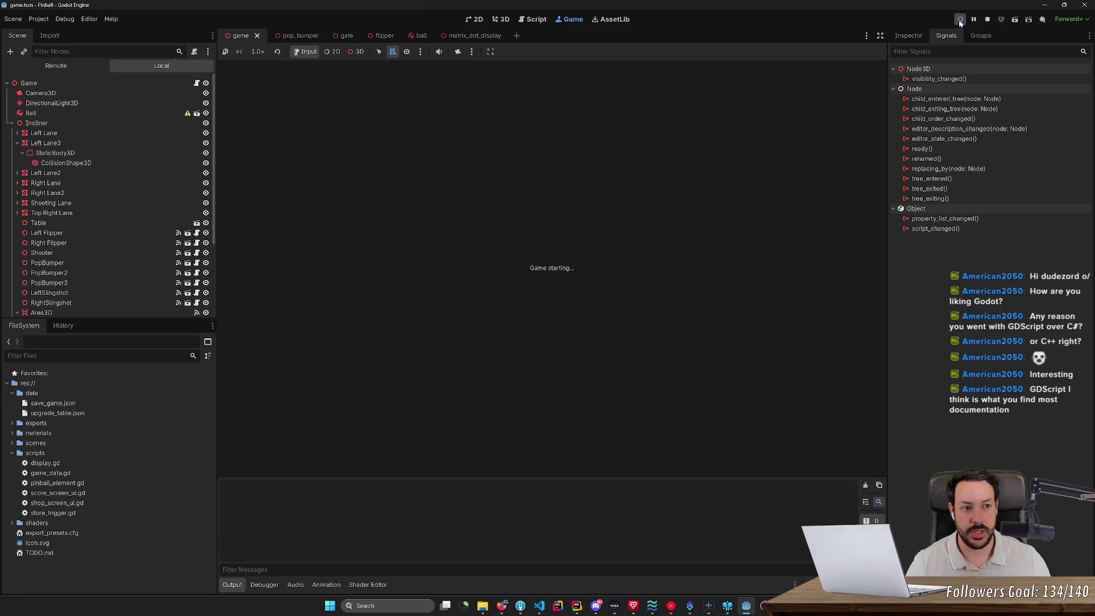
- Take control of the running game's camera, select the large collision shape, and orbit the table
{"action": "left_click", "coordinate": [356, 52]}
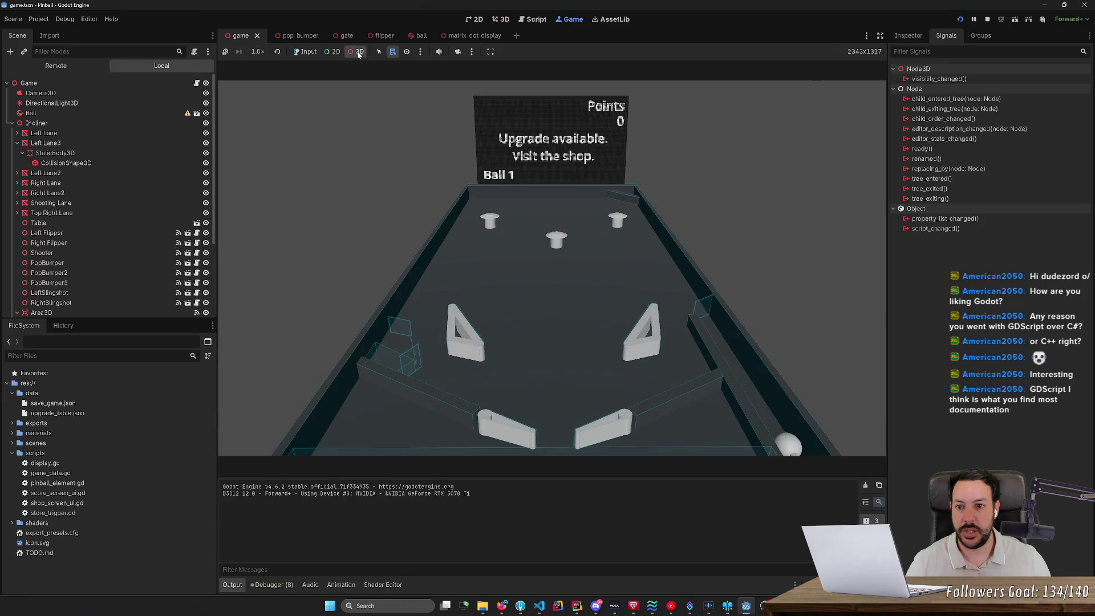
{"action": "left_click", "coordinate": [457, 52]}
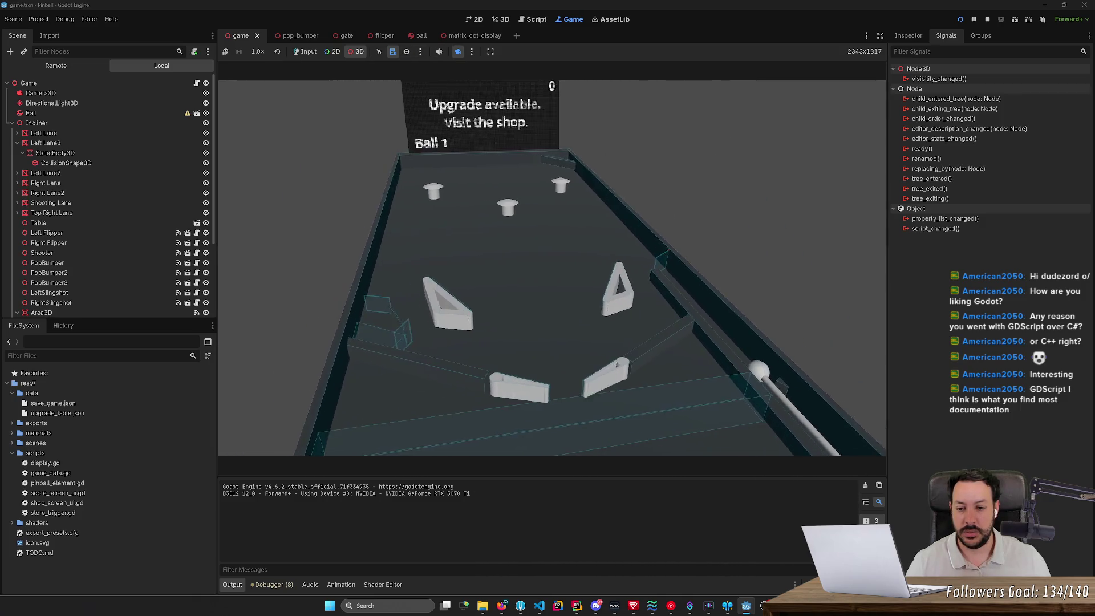
{"action": "scroll", "coordinate": [438, 258], "scroll_direction": "down", "scroll_amount": 3}
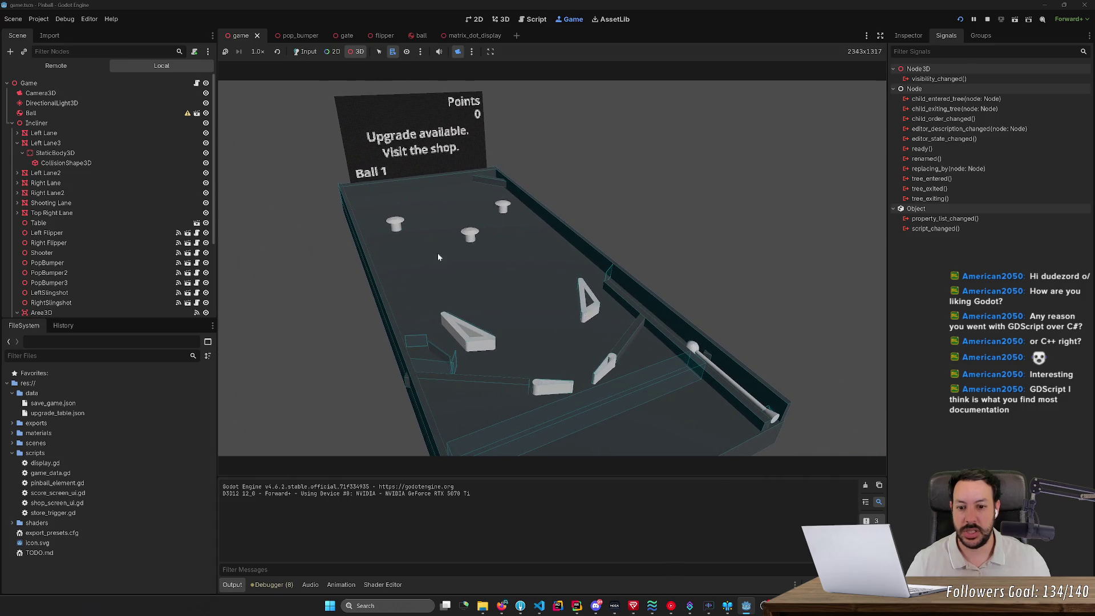
{"action": "left_click", "coordinate": [470, 331]}
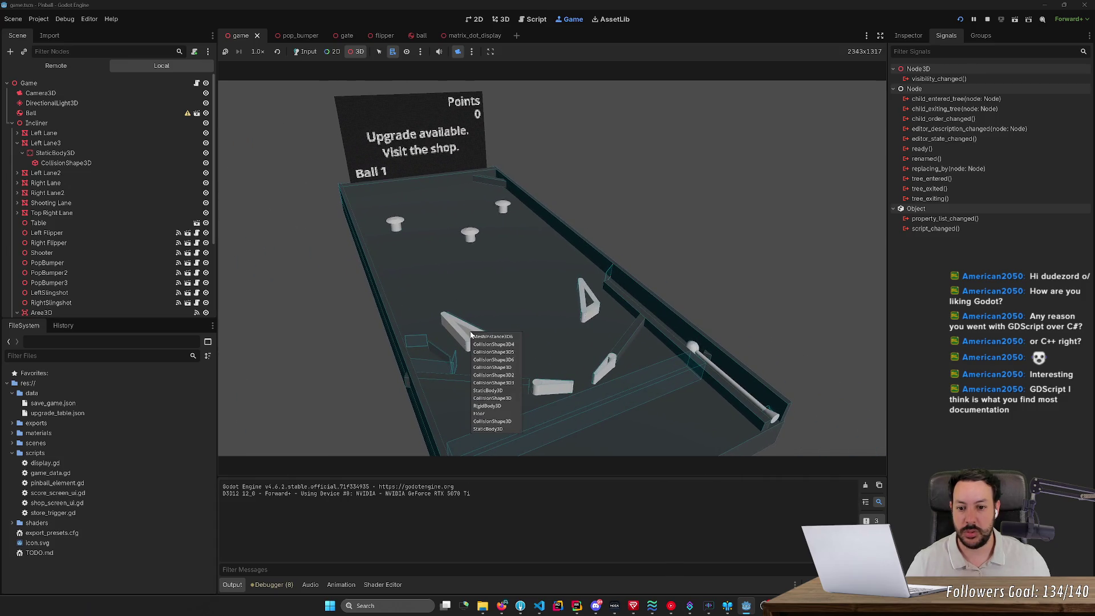
{"action": "left_click", "coordinate": [465, 329]}
{"action": "left_click", "coordinate": [460, 330]}
{"action": "left_click", "coordinate": [485, 380]}
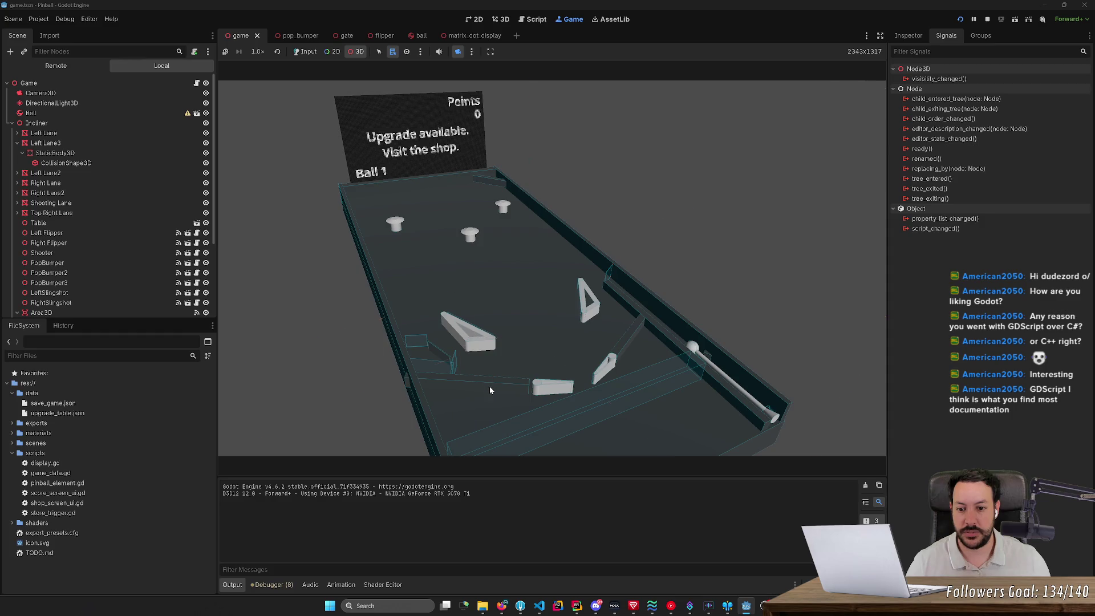
{"action": "scroll", "coordinate": [561, 256], "scroll_direction": "down", "scroll_amount": 3}
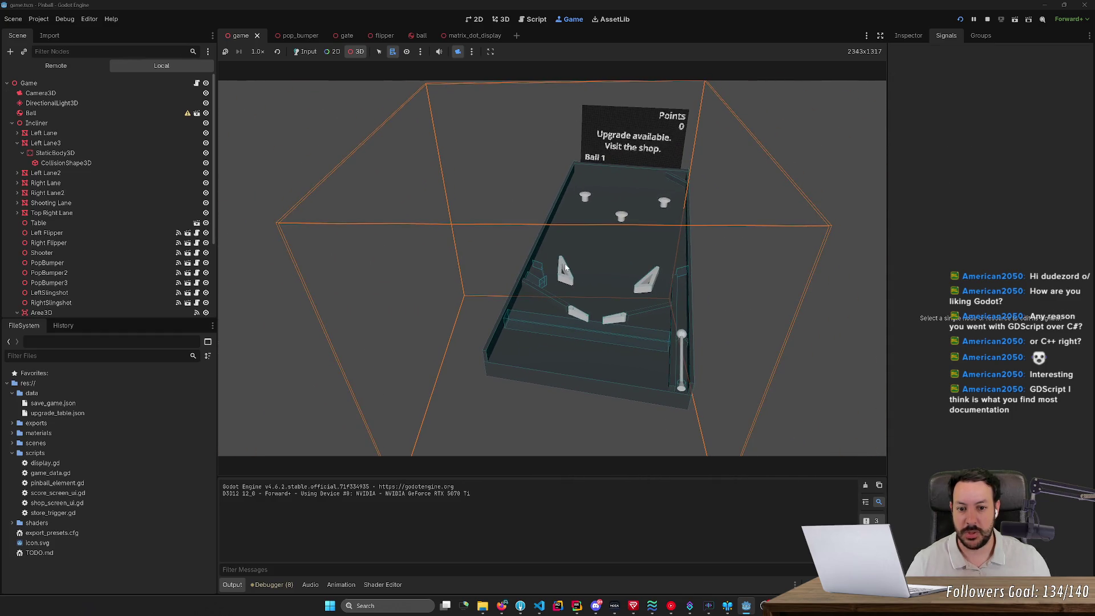
{"action": "left_click_drag", "start_coordinate": [565, 267], "coordinate": [566, 267]}
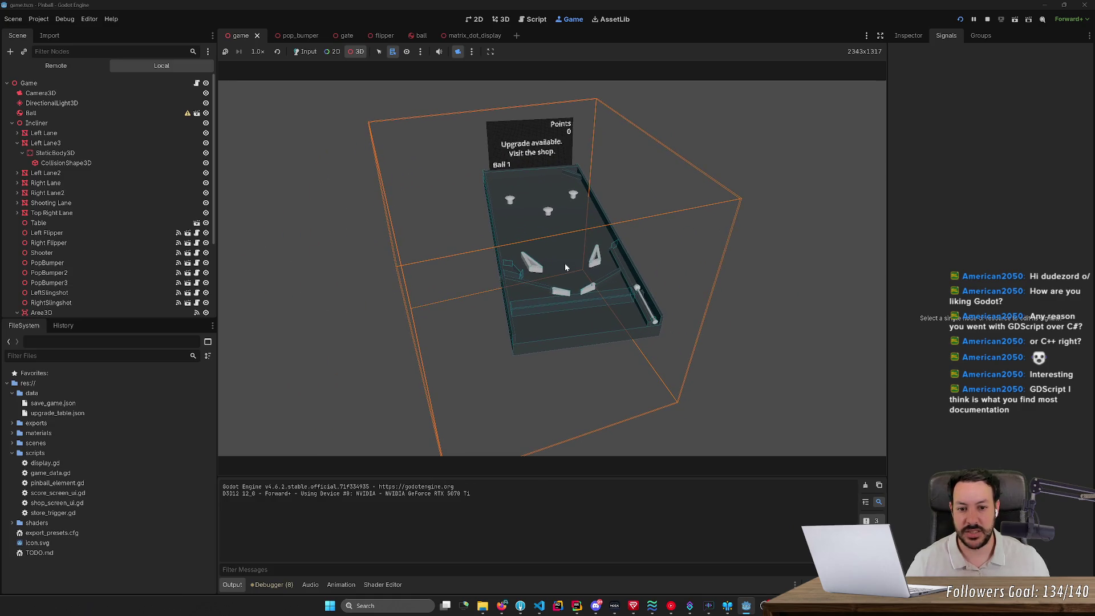
{"action": "scroll", "coordinate": [565, 262], "scroll_direction": "up", "scroll_amount": 3}
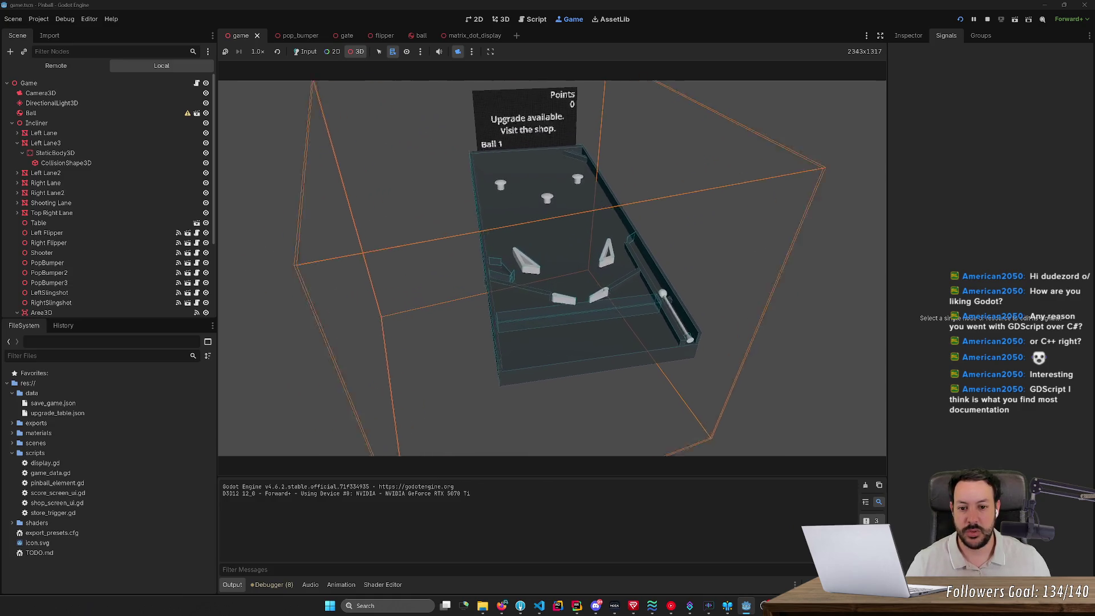
{"action": "scroll", "coordinate": [524, 262], "scroll_direction": "up", "scroll_amount": 8}
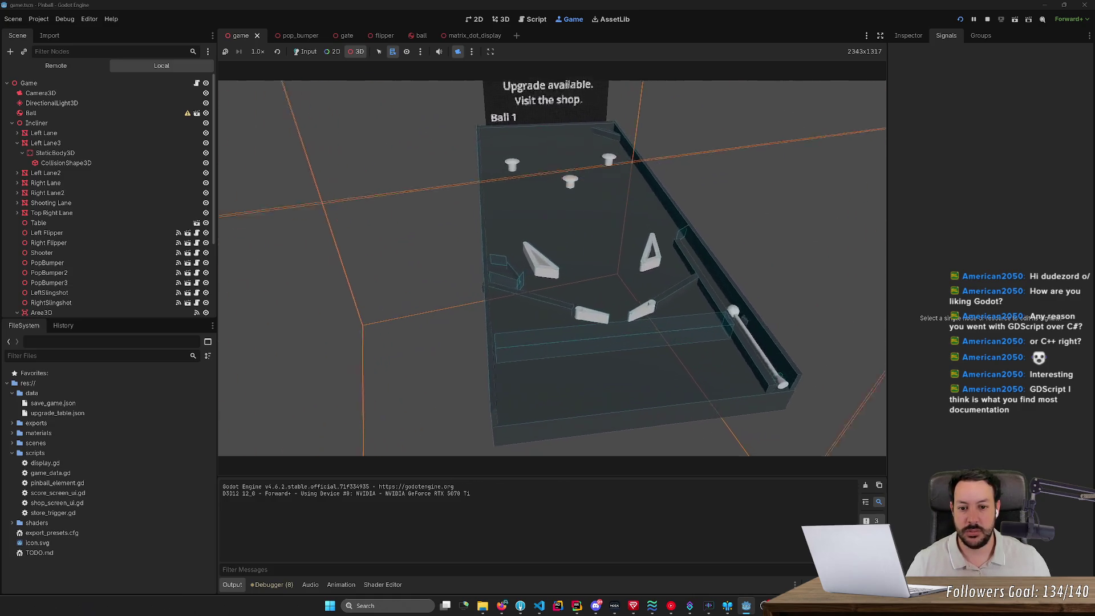
{"action": "scroll", "coordinate": [489, 274], "scroll_direction": "down", "scroll_amount": 5}
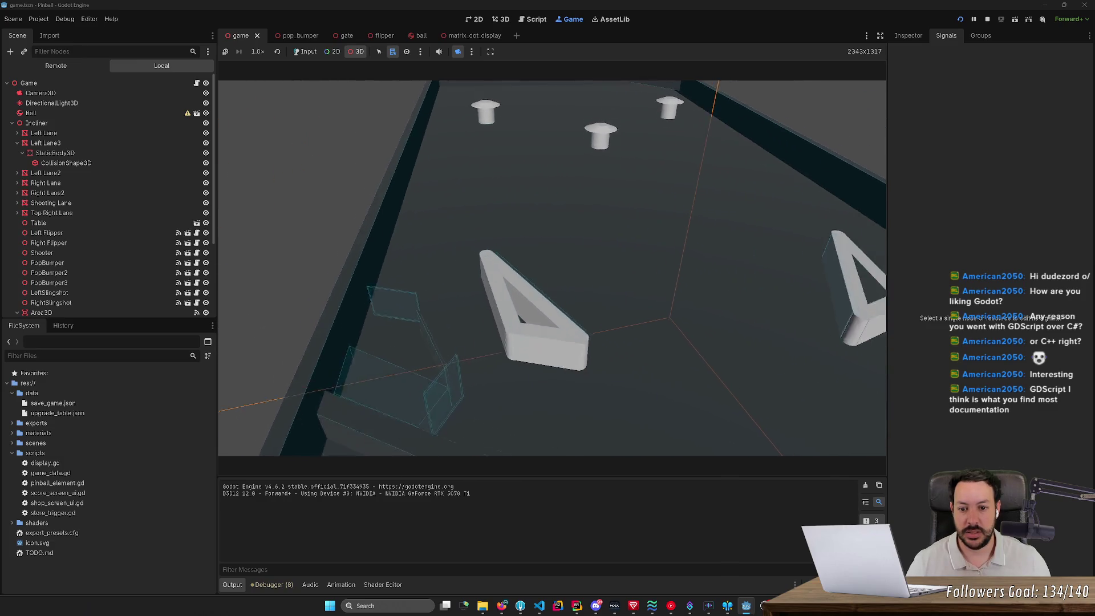
{"action": "scroll", "coordinate": [489, 273], "scroll_direction": "up", "scroll_amount": 5}
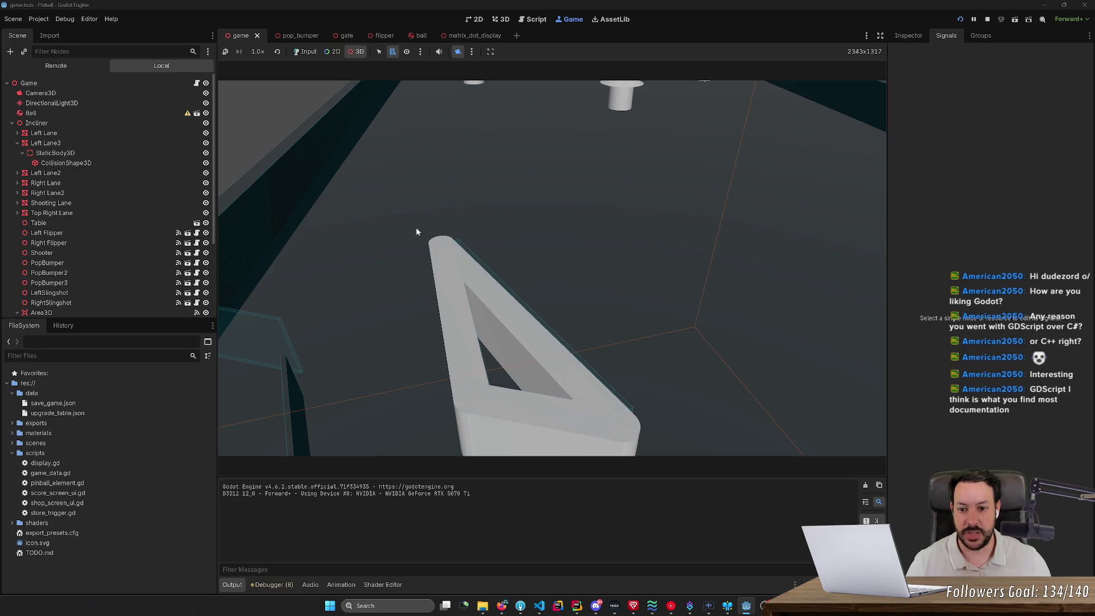
{"action": "scroll", "coordinate": [547, 401], "scroll_direction": "down", "scroll_amount": 2}
- Select the slingshot box's CollisionShape3D and RigidBody3D in-game, then open display.gd
{"action": "left_click_drag", "start_coordinate": [548, 401], "coordinate": [498, 344]}
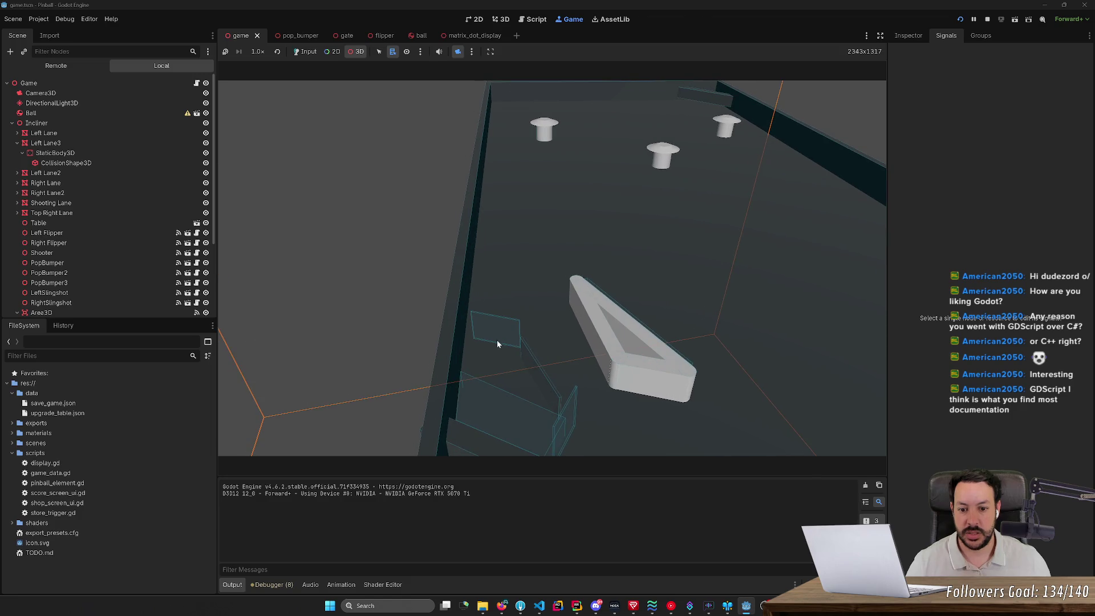
{"action": "right_click", "coordinate": [498, 342]}
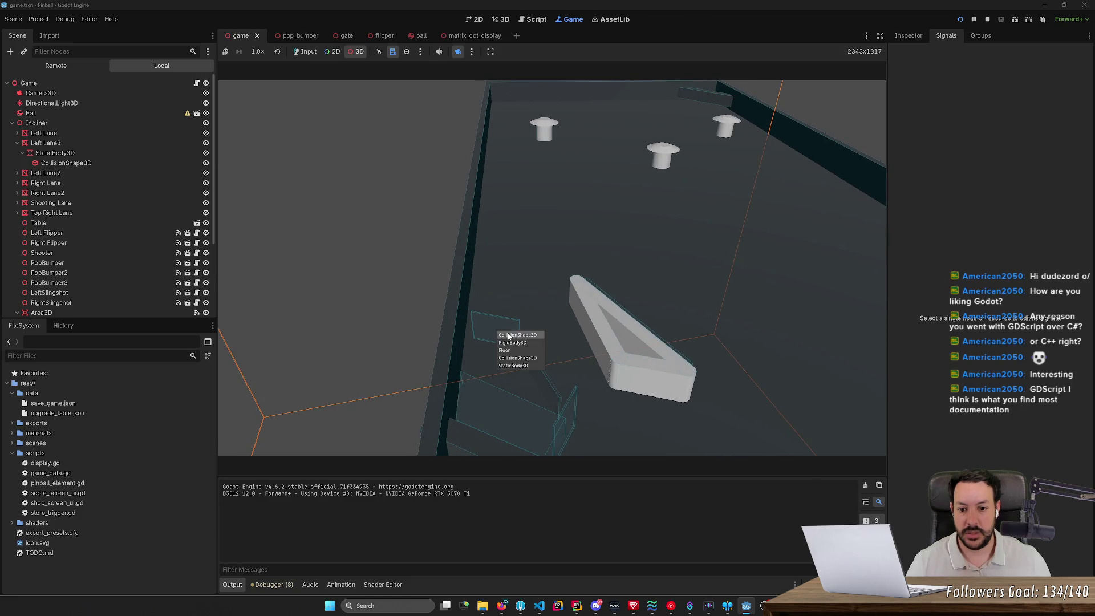
{"action": "left_click", "coordinate": [507, 337]}
{"action": "scroll", "coordinate": [509, 337], "scroll_direction": "up", "scroll_amount": 2}
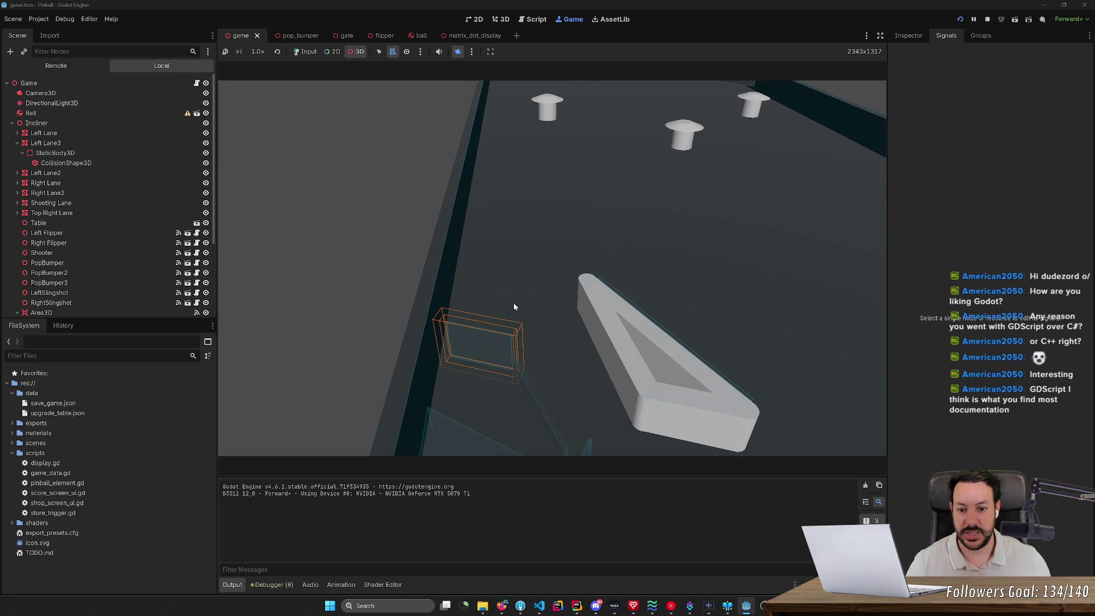
{"action": "right_click", "coordinate": [476, 350]}
{"action": "left_click", "coordinate": [491, 368]}
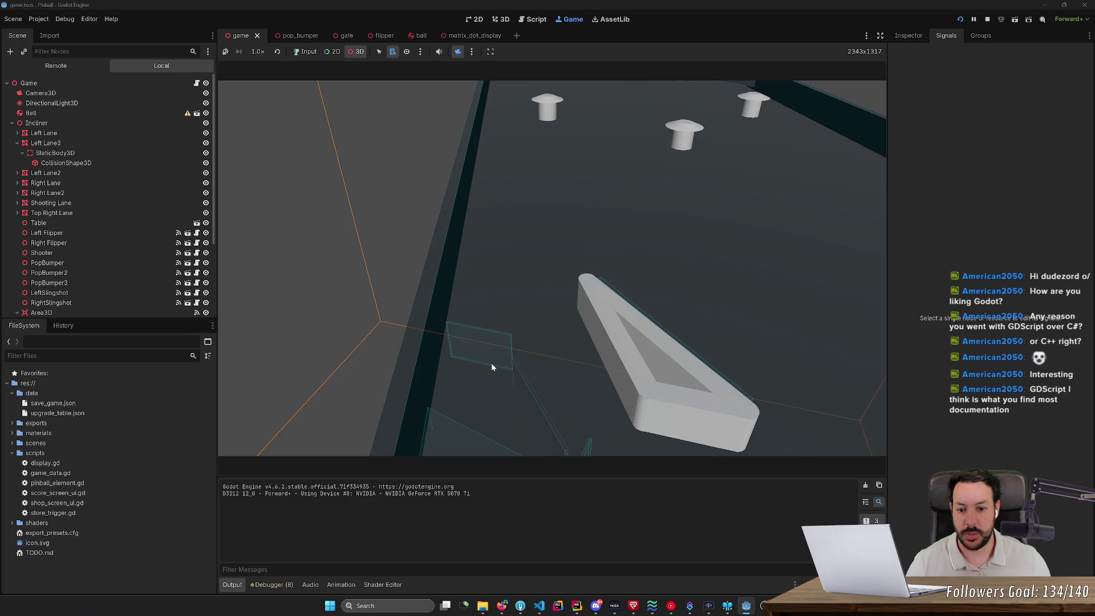
{"action": "right_click", "coordinate": [493, 356]}
{"action": "left_click", "coordinate": [502, 359]}
{"action": "right_click", "coordinate": [484, 348]}
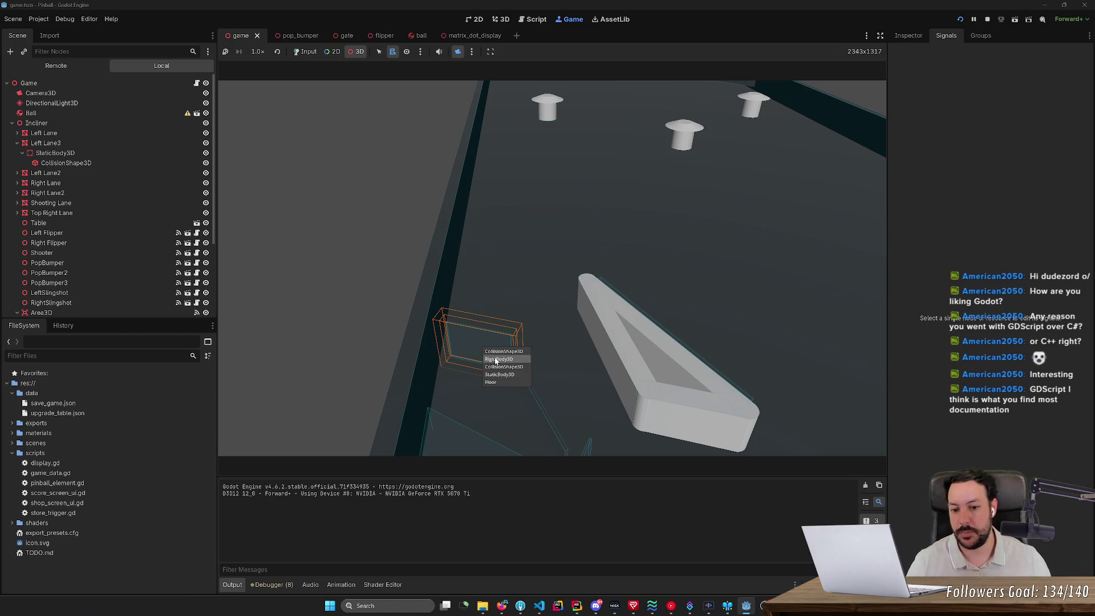
{"action": "left_click", "coordinate": [496, 360]}
{"action": "scroll", "coordinate": [496, 360], "scroll_direction": "down", "scroll_amount": 8}
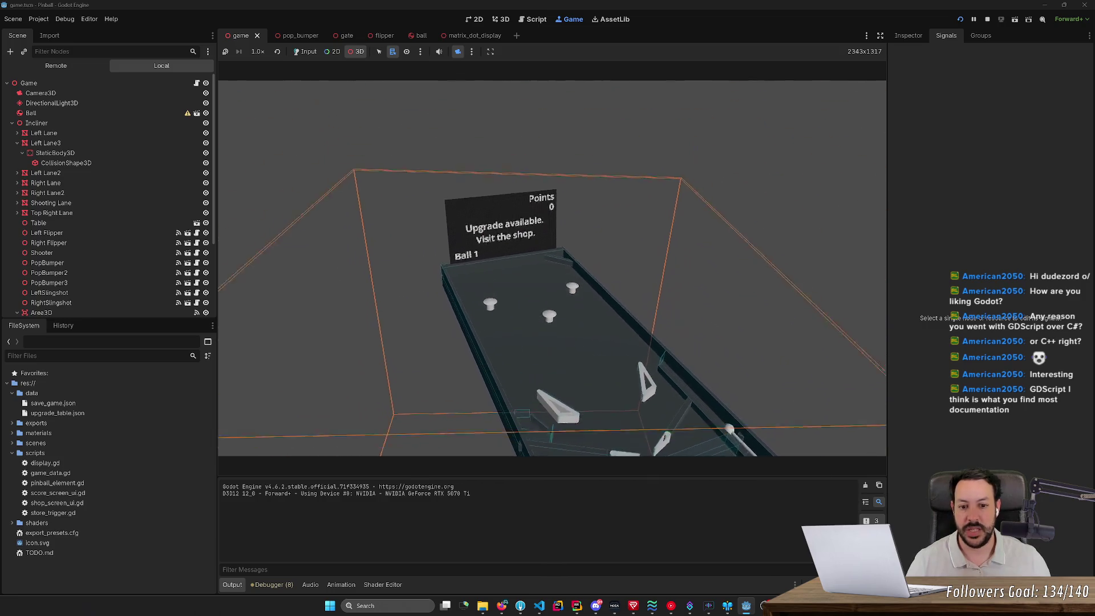
{"action": "left_click_drag", "start_coordinate": [496, 360], "coordinate": [495, 357]}
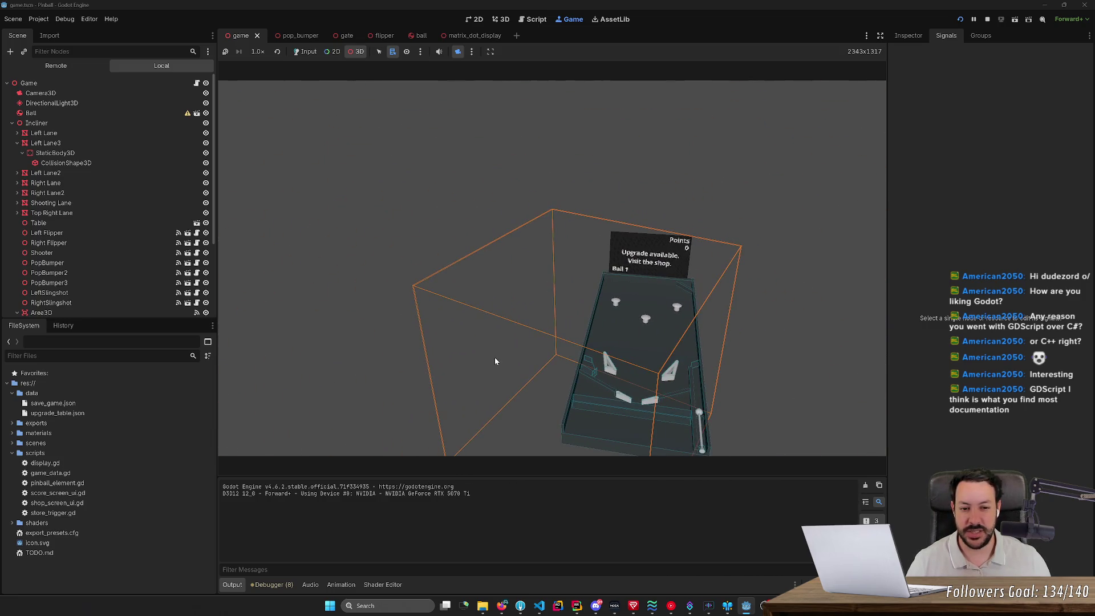
{"action": "scroll", "coordinate": [510, 360], "scroll_direction": "up", "scroll_amount": 8}
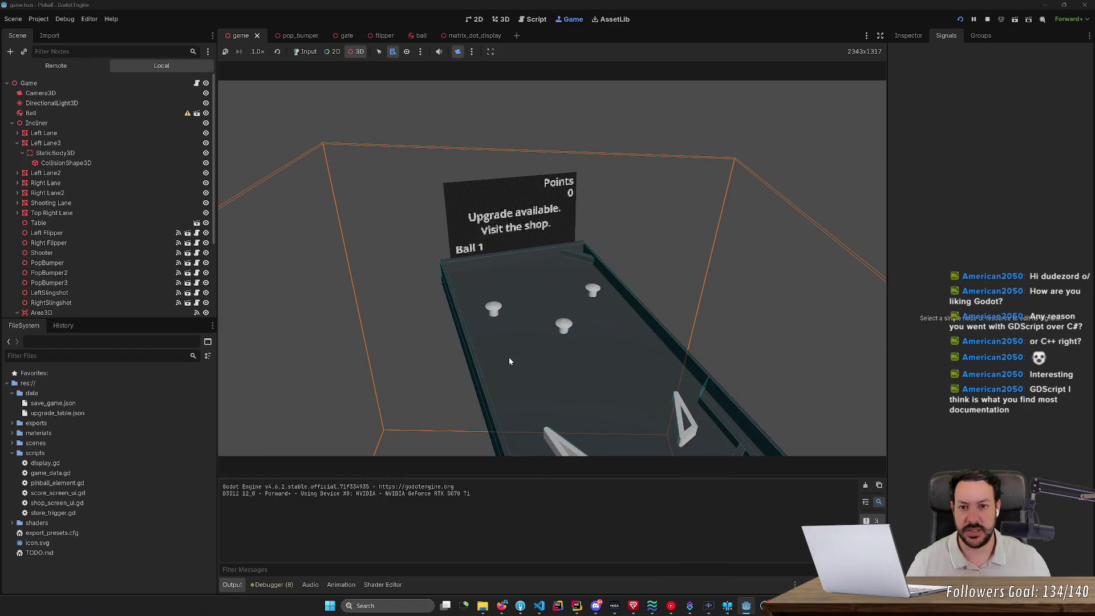
{"action": "left_click", "coordinate": [536, 20]}
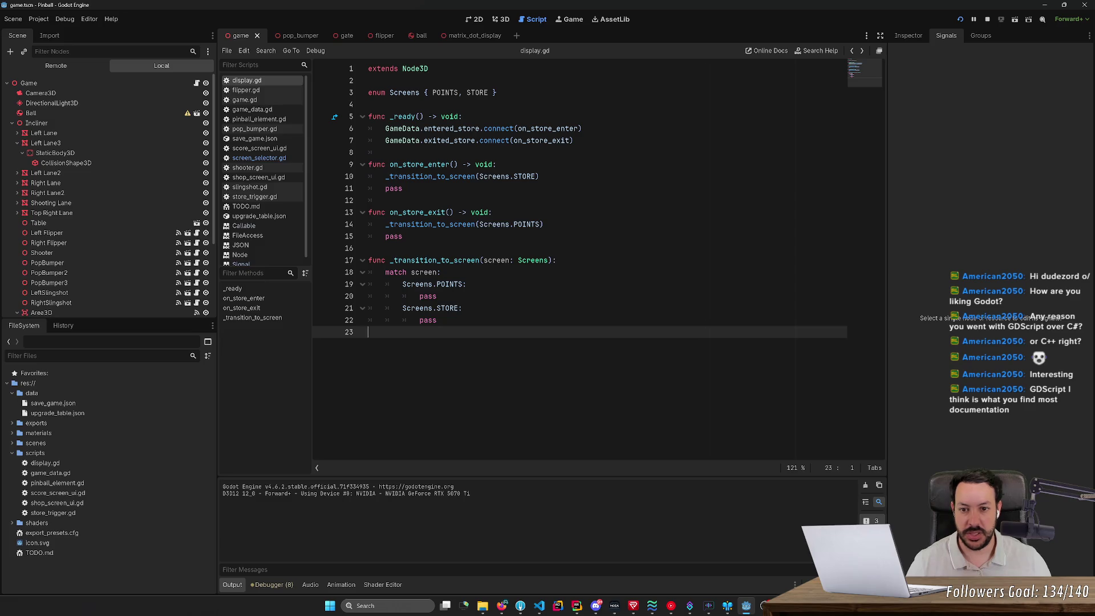
- Undo the last edit and type the line 17 screen parameter as ': Screens'
{"action": "left_click", "coordinate": [463, 117]}
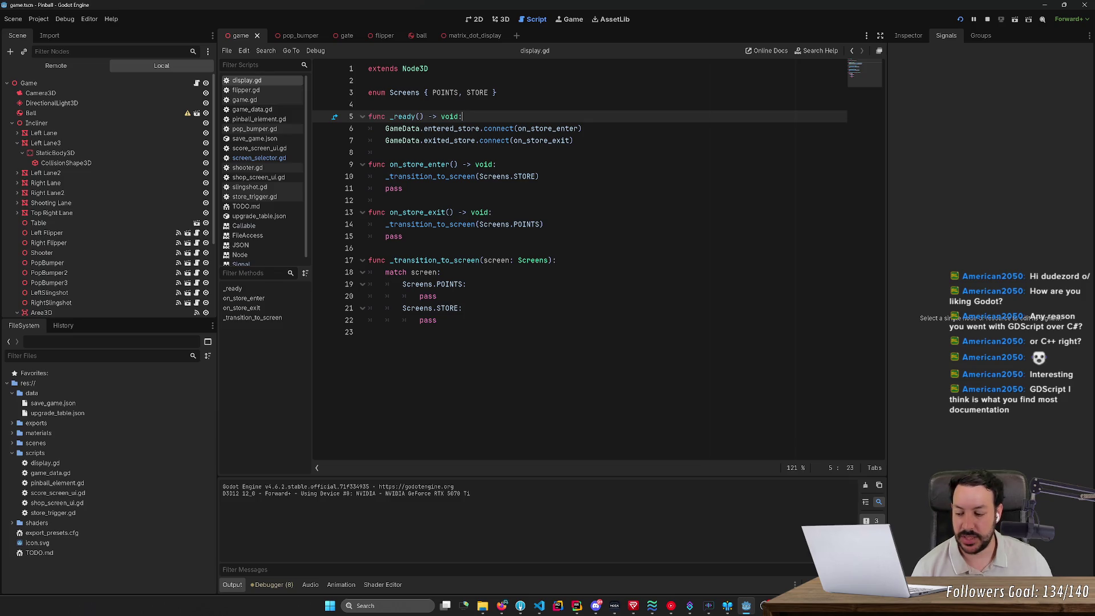
{"action": "left_click", "coordinate": [385, 153]}
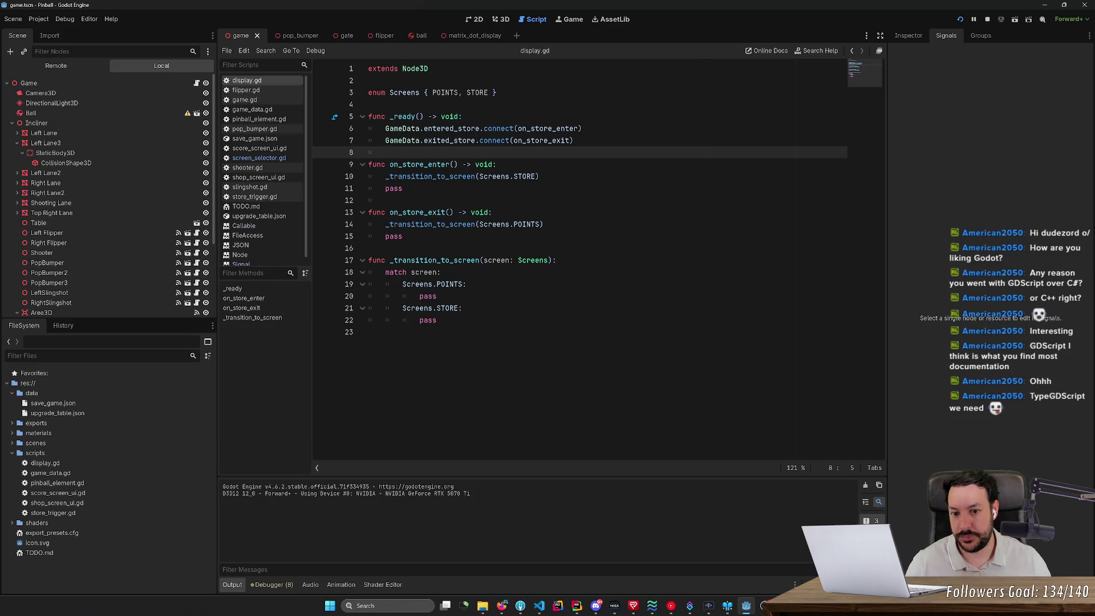
{"action": "key", "text": "ctrl+z"}
{"action": "key", "text": "ctrl+z"}
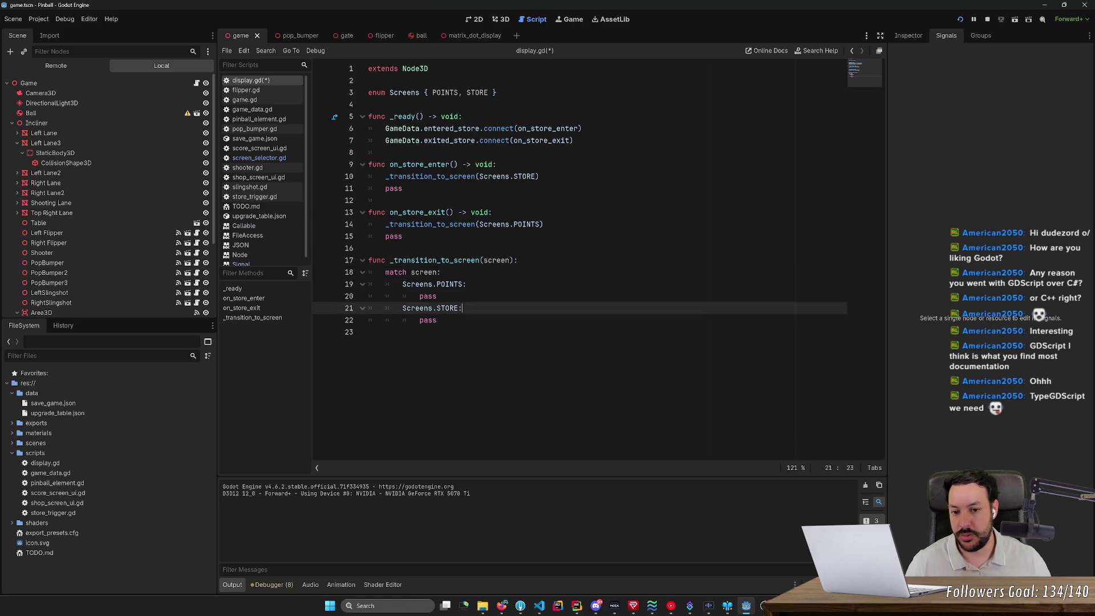
{"action": "left_click", "coordinate": [495, 260]}
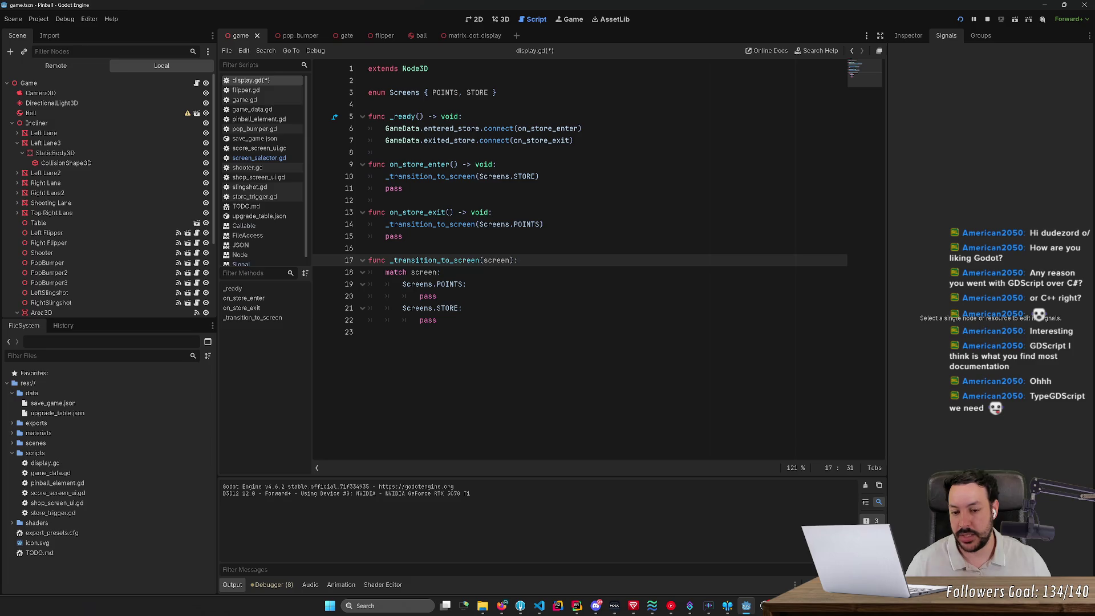
{"action": "double_click", "coordinate": [496, 261]}
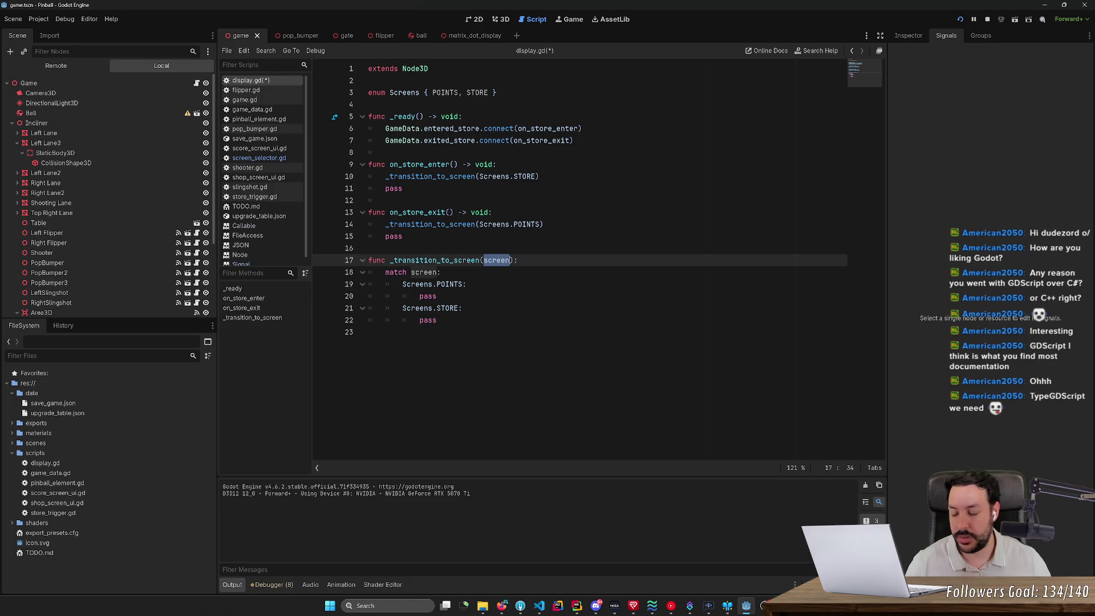
{"action": "left_click", "coordinate": [500, 260]}
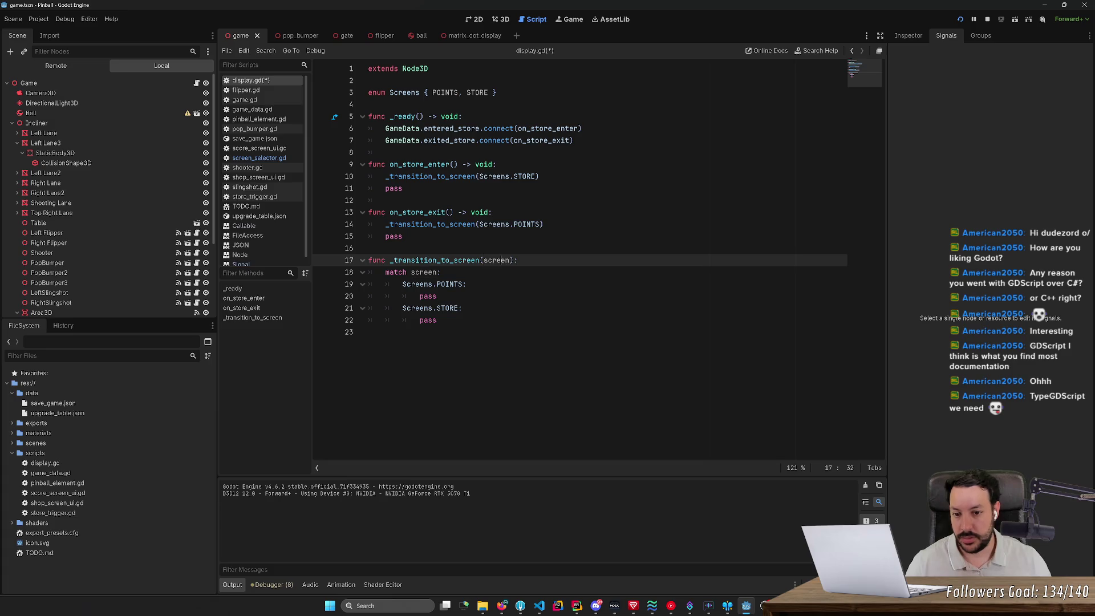
{"action": "key", "text": "Right"}
{"action": "key", "text": "Right"}
{"action": "type", "text": ": Screens"}
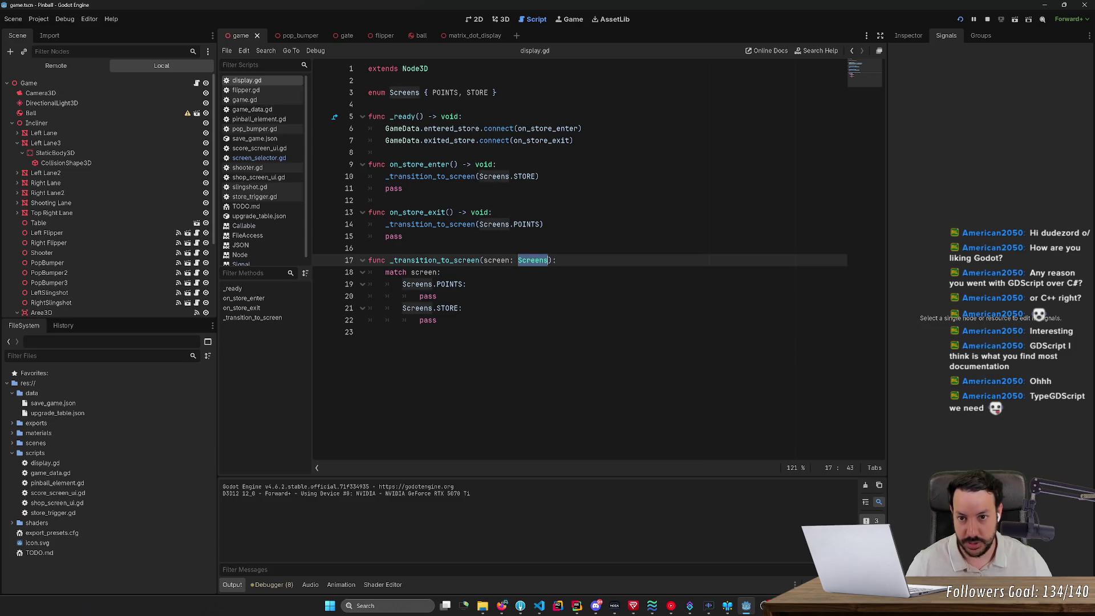
- Look over the script's lines, then stop the running game
{"action": "left_click", "coordinate": [476, 164]}
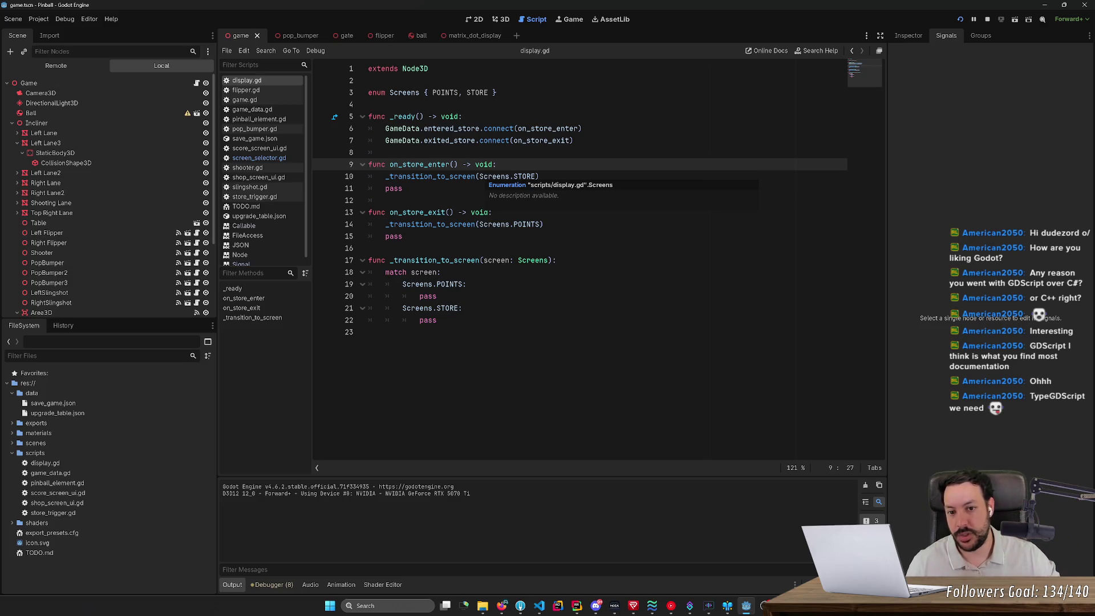
{"action": "left_click", "coordinate": [497, 212]}
{"action": "left_click", "coordinate": [399, 200]}
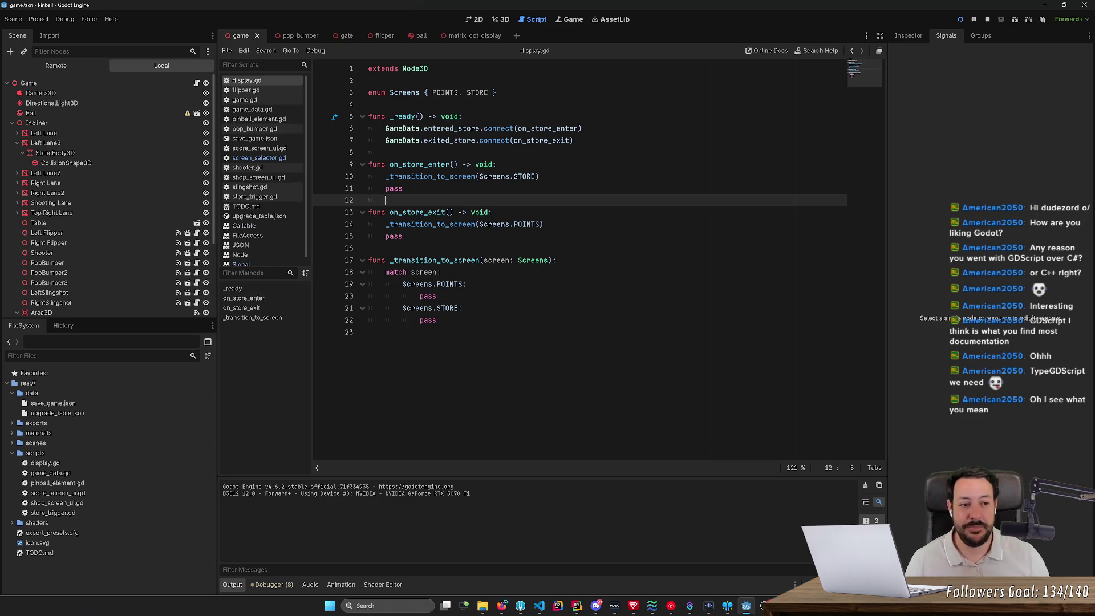
{"action": "left_click", "coordinate": [986, 19]}
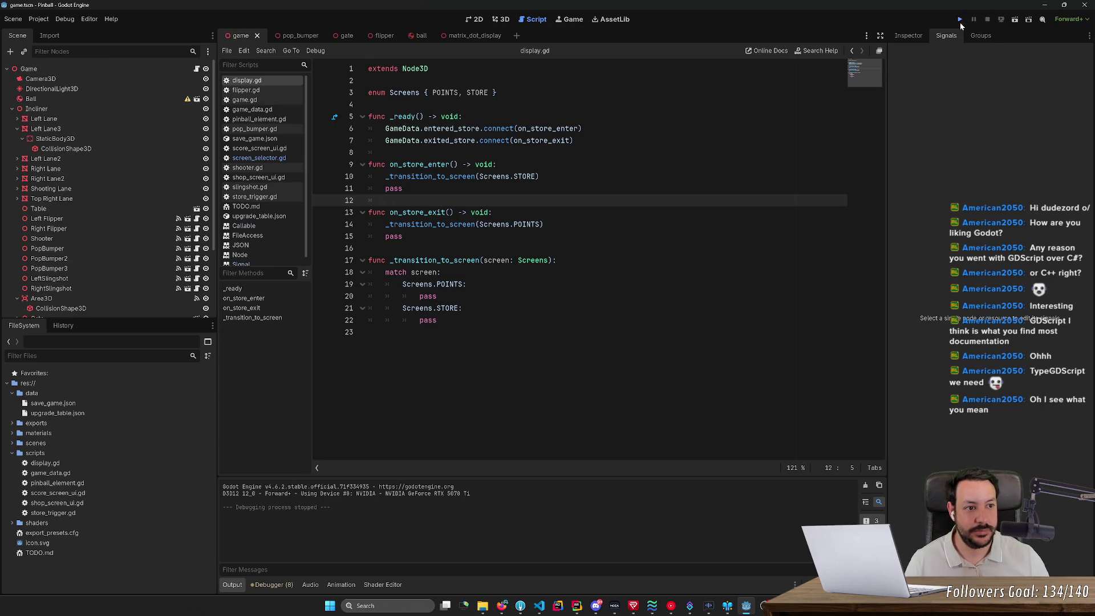
- Run the pinball game again and give its window input focus
{"action": "left_click", "coordinate": [960, 22]}
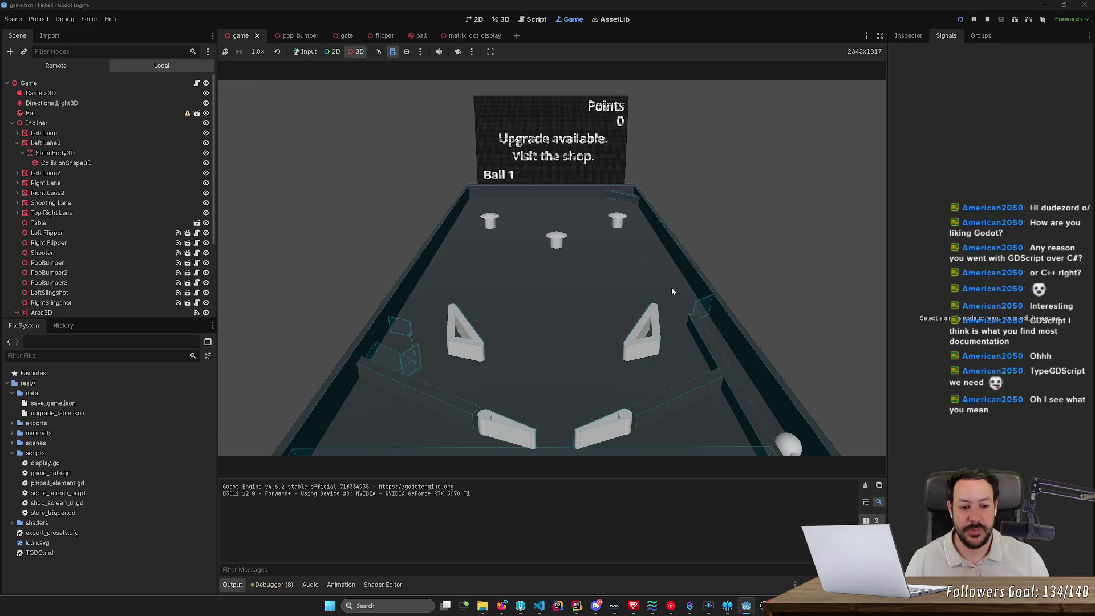
{"action": "right_click", "coordinate": [688, 291]}
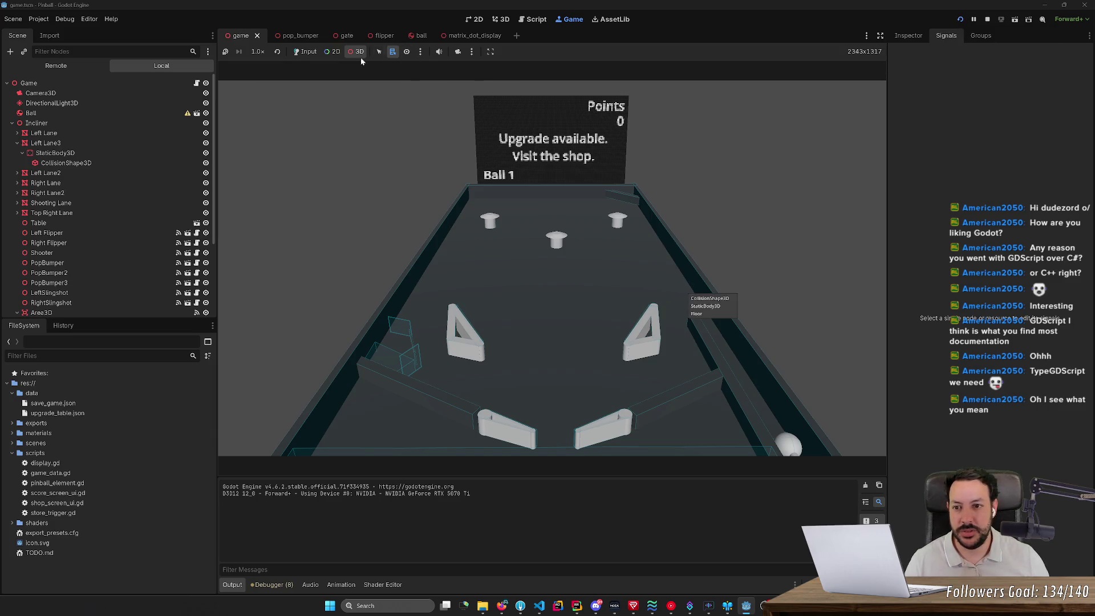
{"action": "left_click", "coordinate": [705, 156]}
{"action": "left_click", "coordinate": [305, 51]}
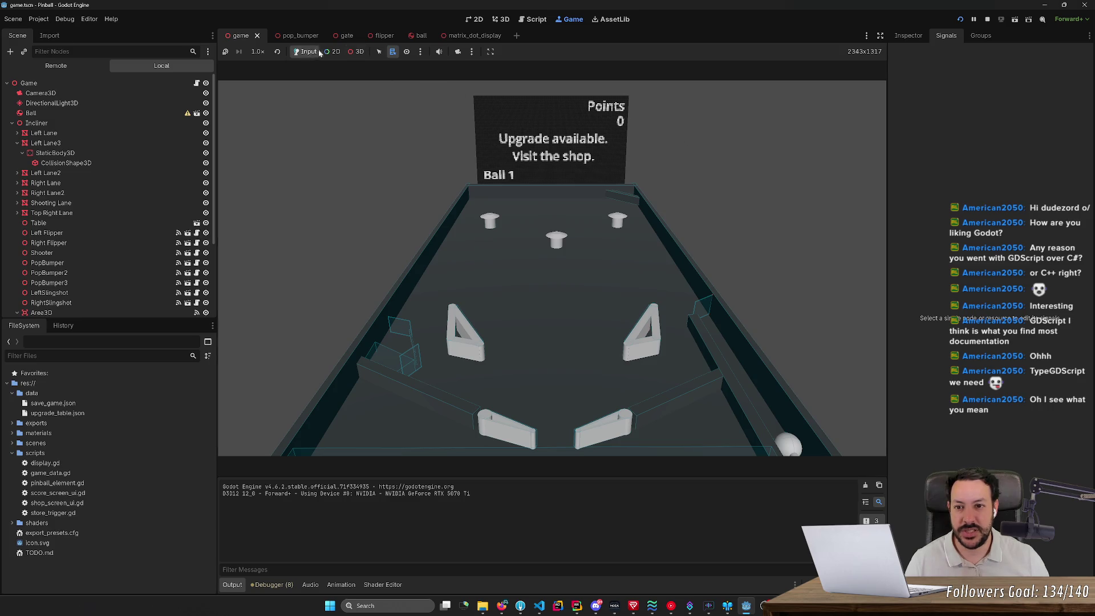
- Launch the ball and work the Left/Right flippers, reaching Points 6 on Ball 1
{"action": "key", "text": "space"}
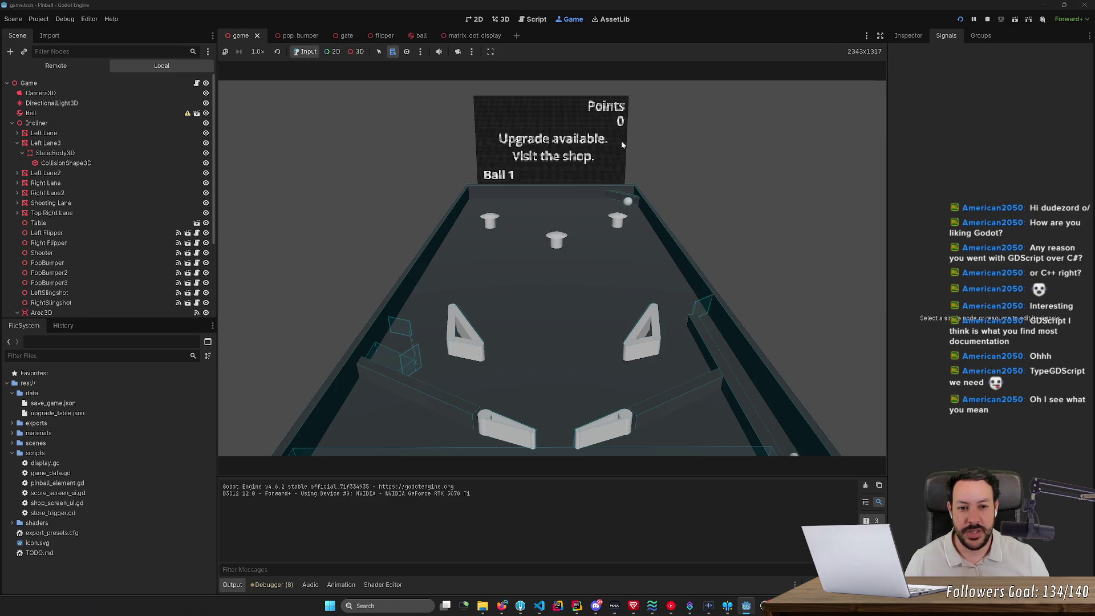
{"action": "key", "text": "Left"}
{"action": "key", "text": "Right"}
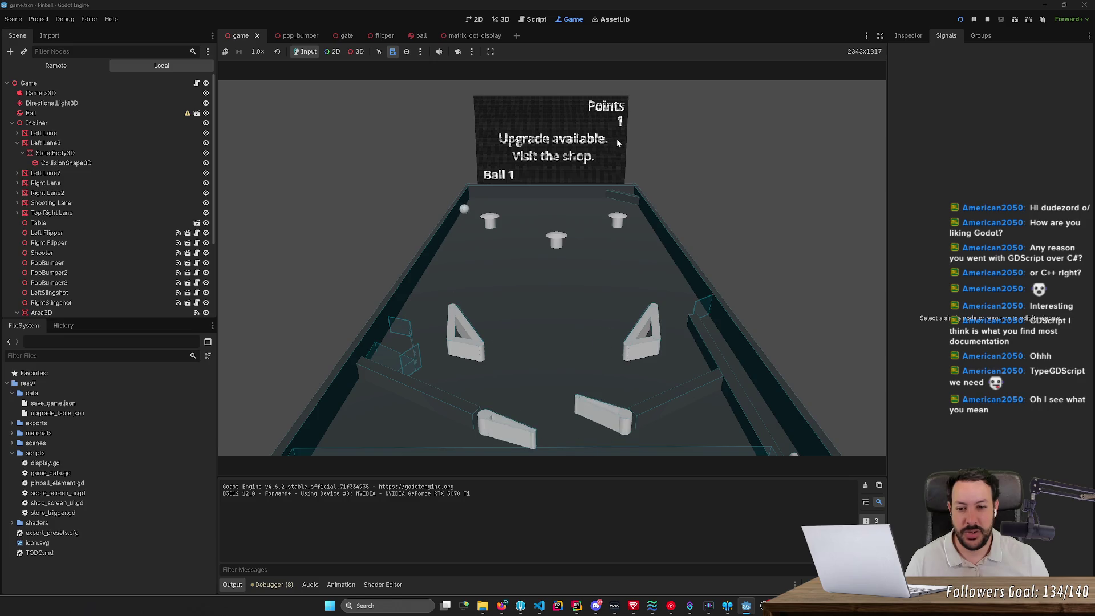
{"action": "key", "text": "Left"}
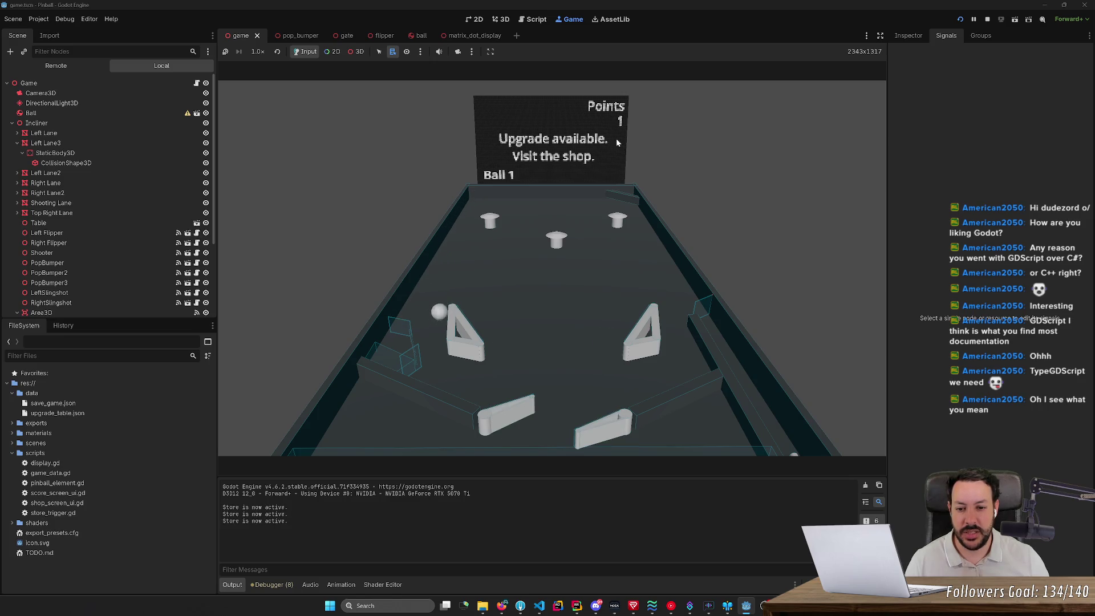
{"action": "key", "text": "Right"}
{"action": "key", "text": "Left"}
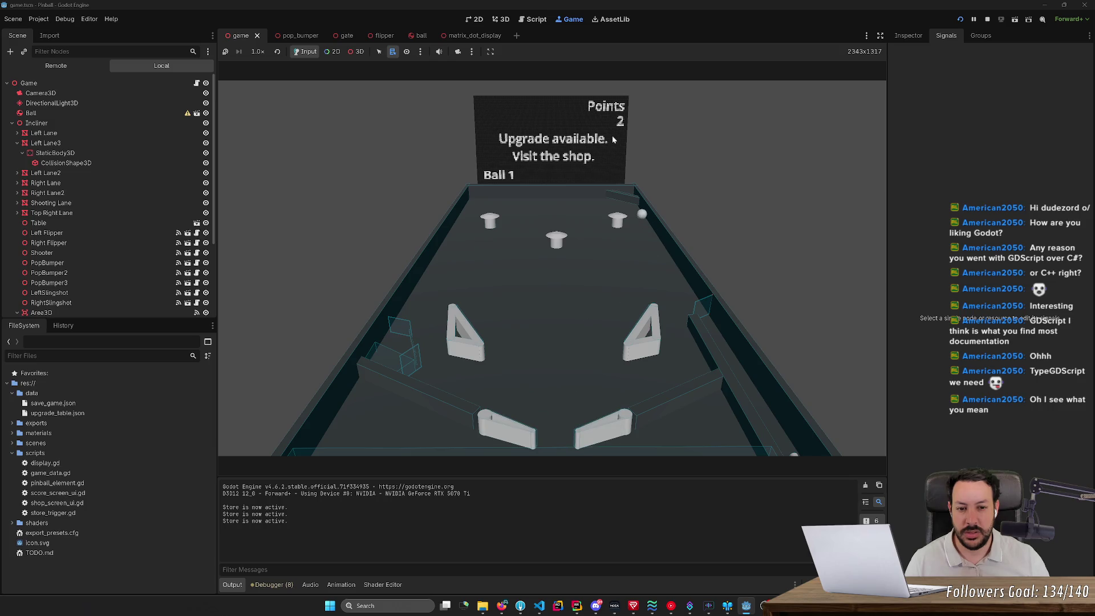
{"action": "key", "text": "Right"}
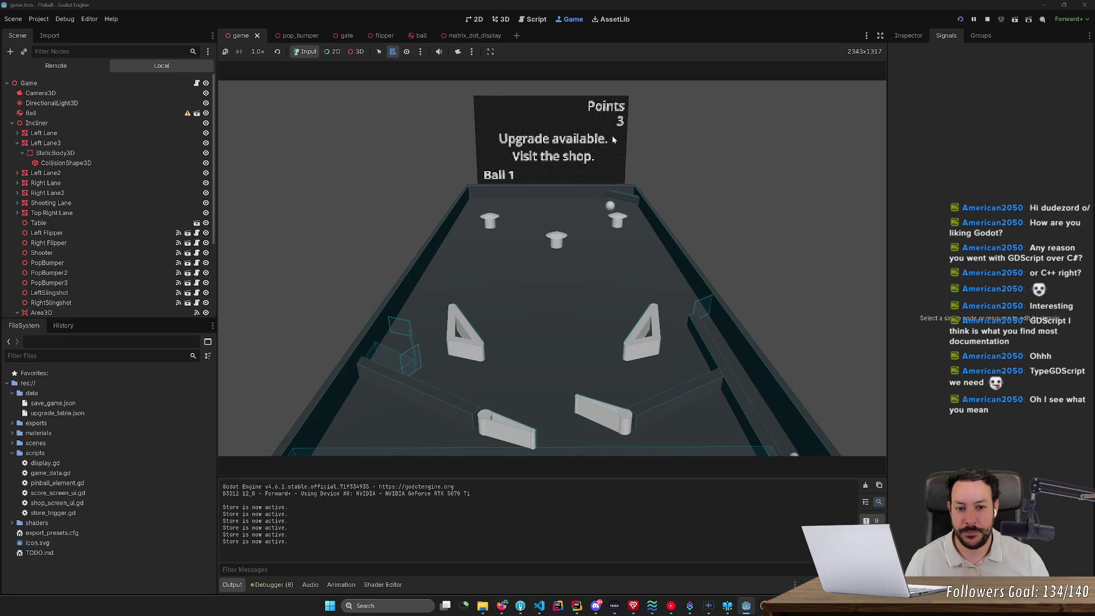
{"action": "key", "text": "Left"}
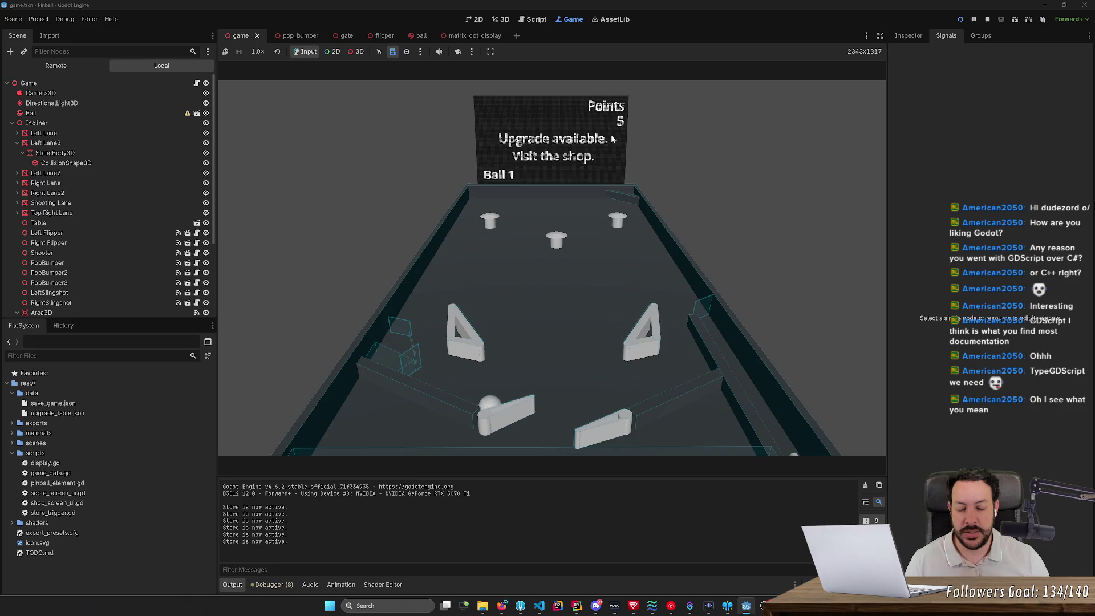
{"action": "key", "text": "Left"}
- Pause the running game with F7 and open the Scene menu
{"action": "key", "text": "F7"}
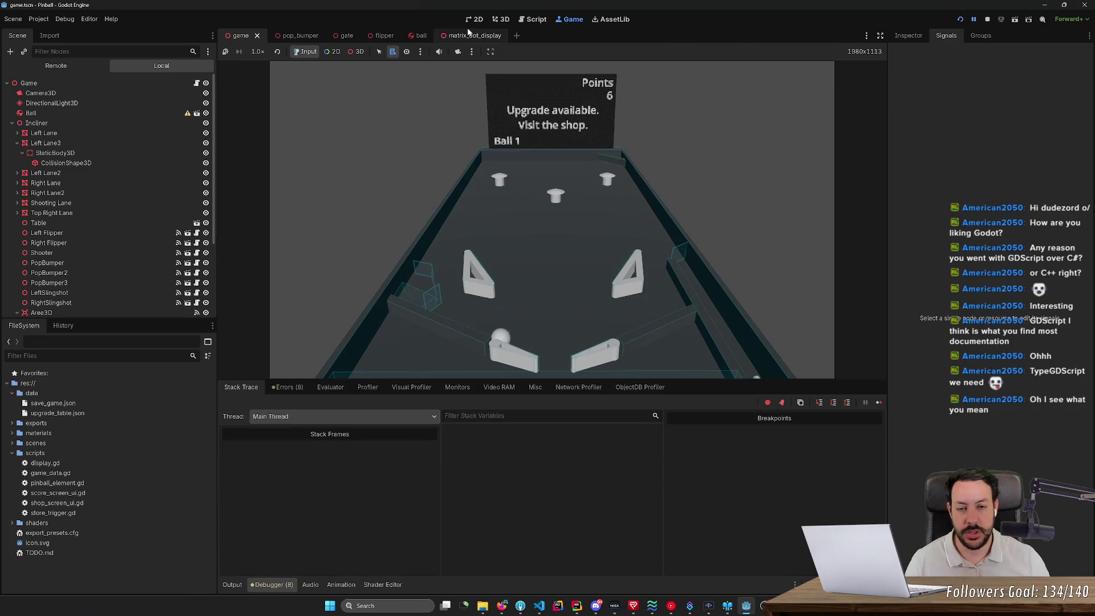
{"action": "left_click", "coordinate": [38, 19]}
{"action": "mouse_move", "coordinate": [13, 20]}
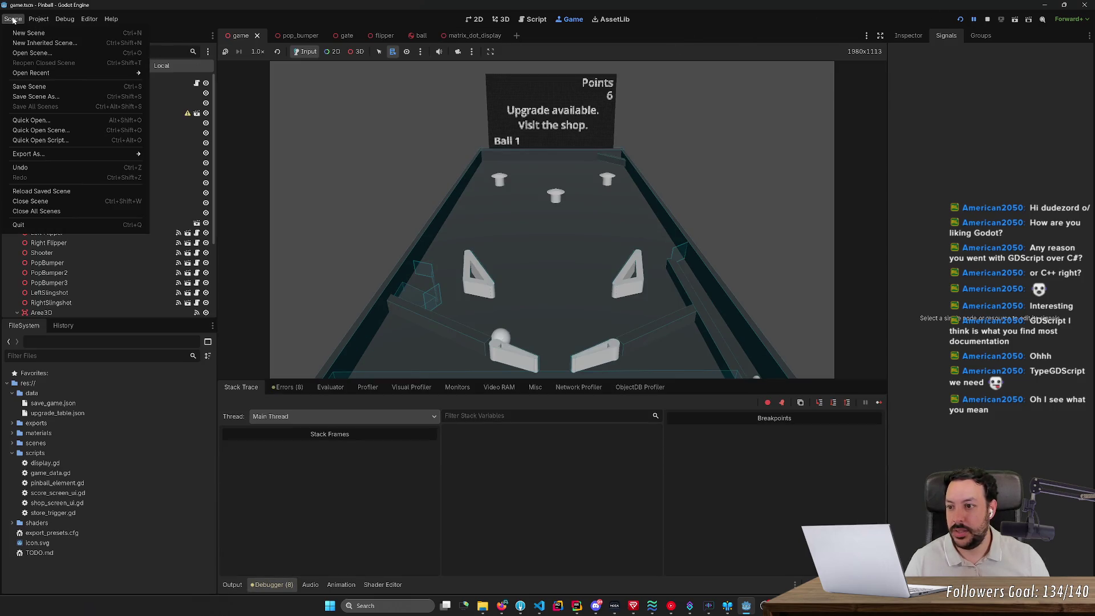
{"action": "left_click", "coordinate": [51, 32]}
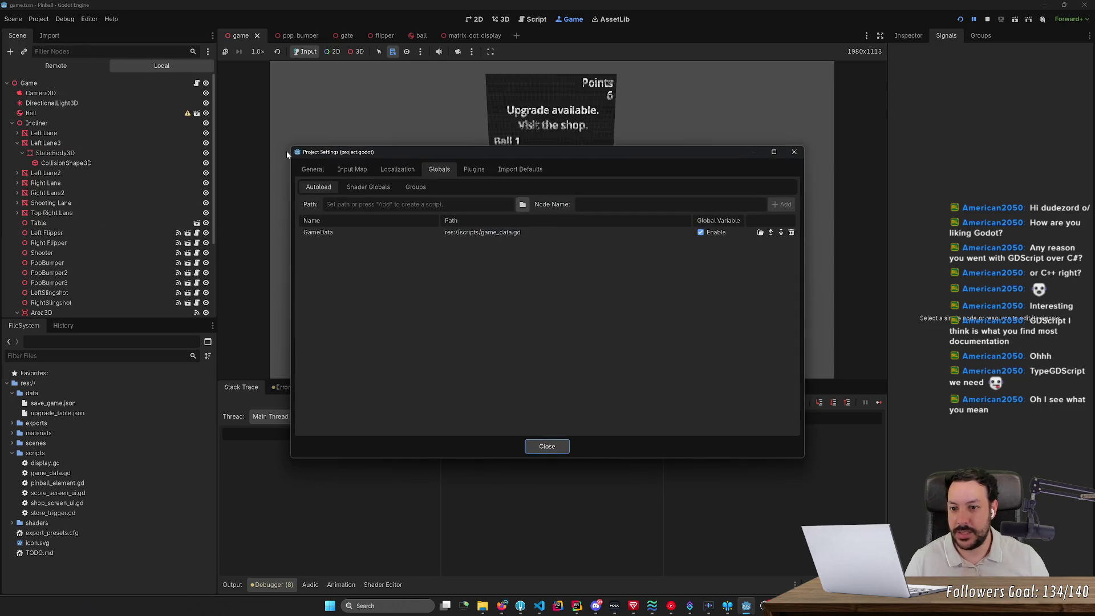
{"action": "left_click", "coordinate": [312, 169]}
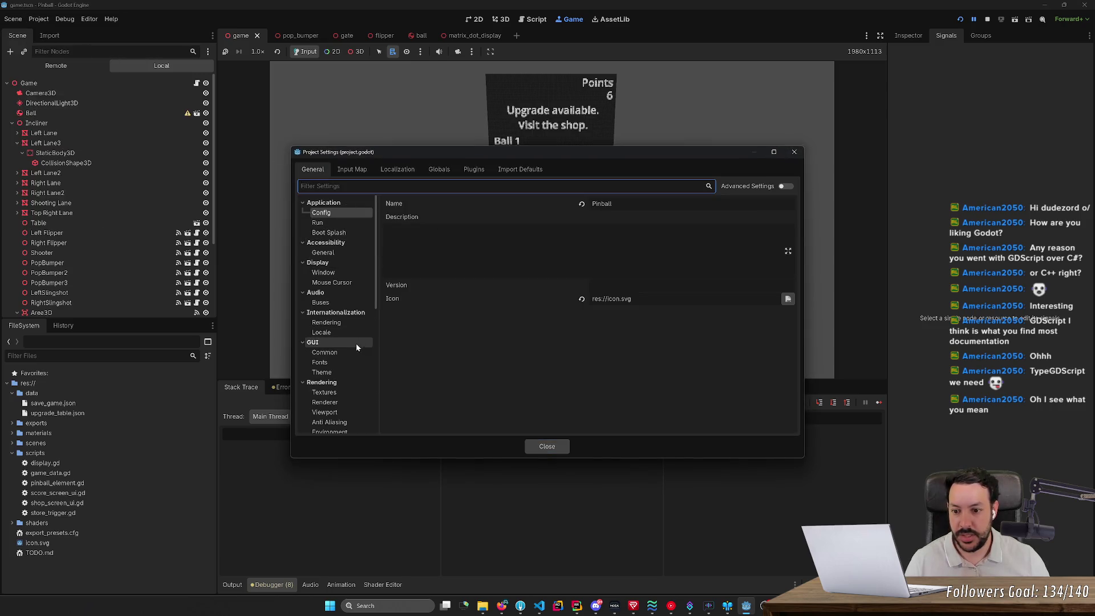
{"action": "scroll", "coordinate": [346, 370], "scroll_direction": "down", "scroll_amount": 3}
{"action": "left_click", "coordinate": [322, 394]}
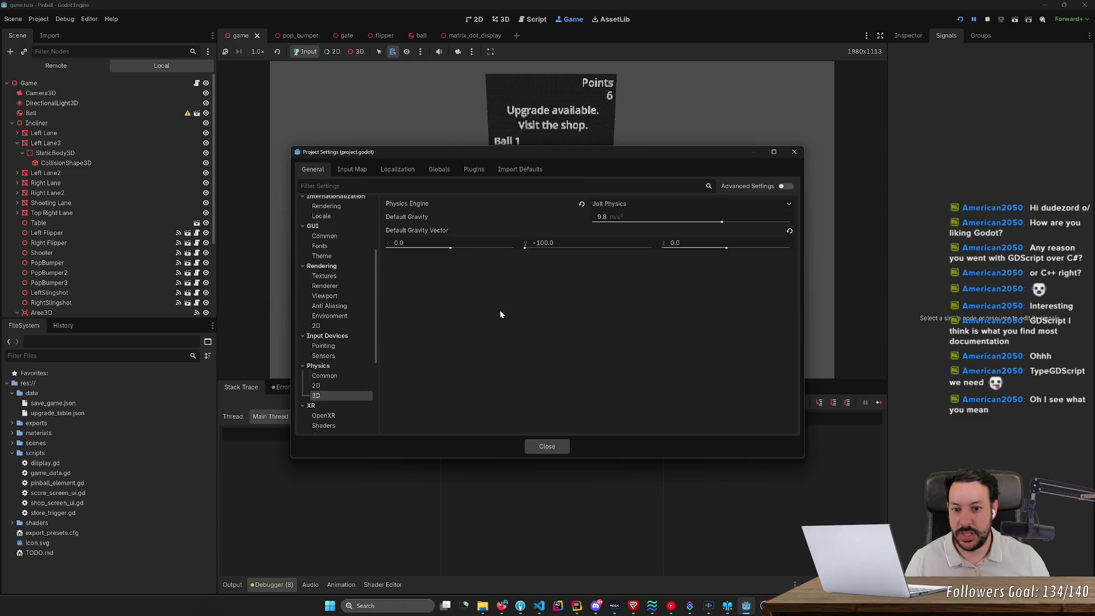
{"action": "left_click", "coordinate": [649, 205]}
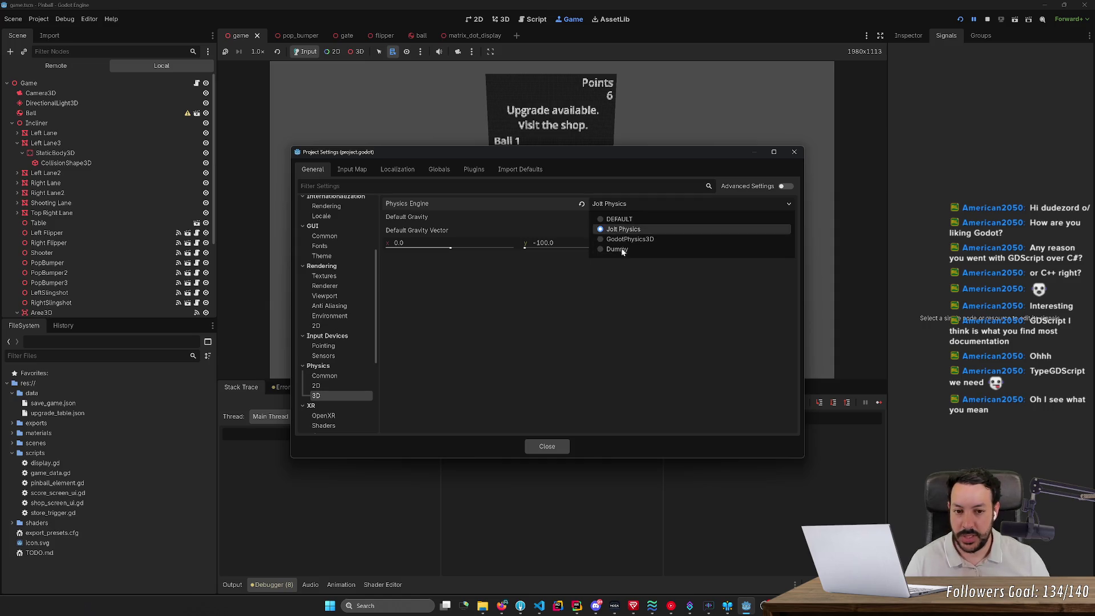
{"action": "left_click", "coordinate": [797, 154]}
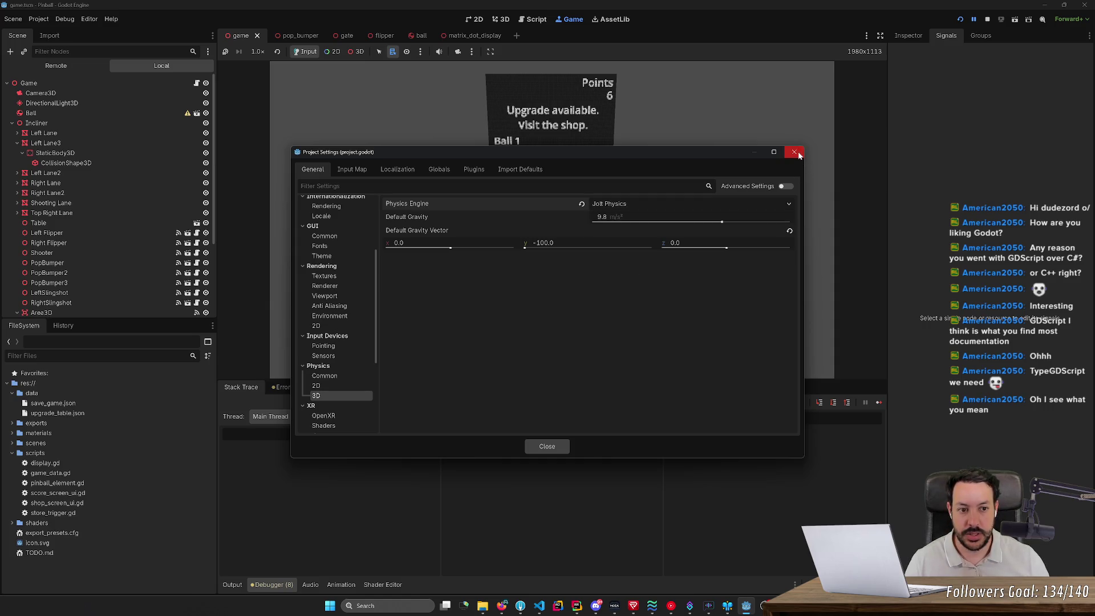
{"action": "left_click", "coordinate": [796, 153]}
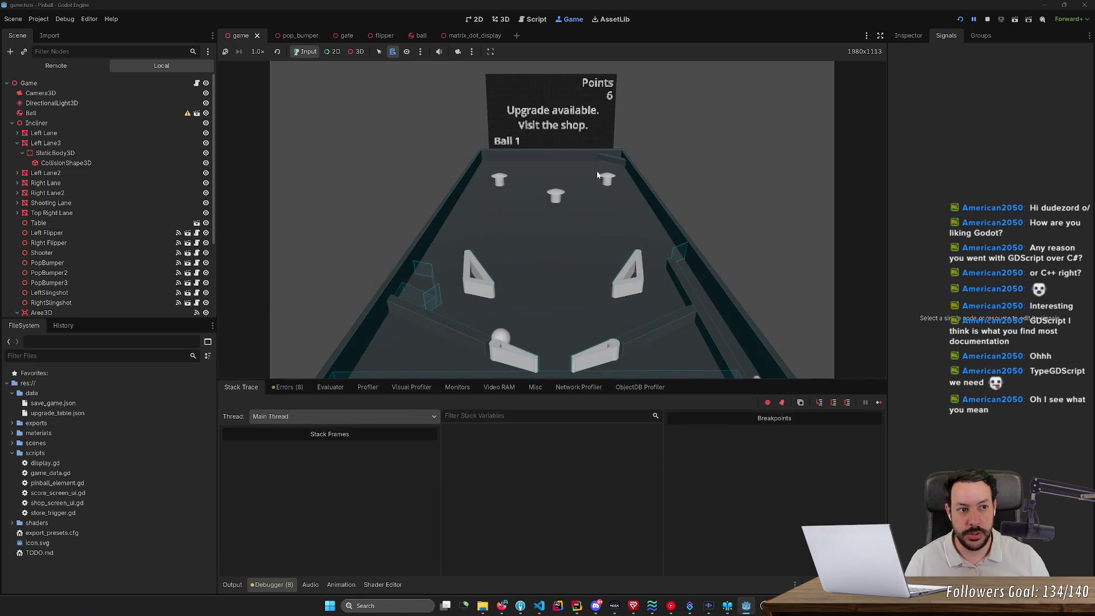
- Resume the paused game and flip at the ball with mouse buttons and the Left key
{"action": "left_click", "coordinate": [974, 19]}
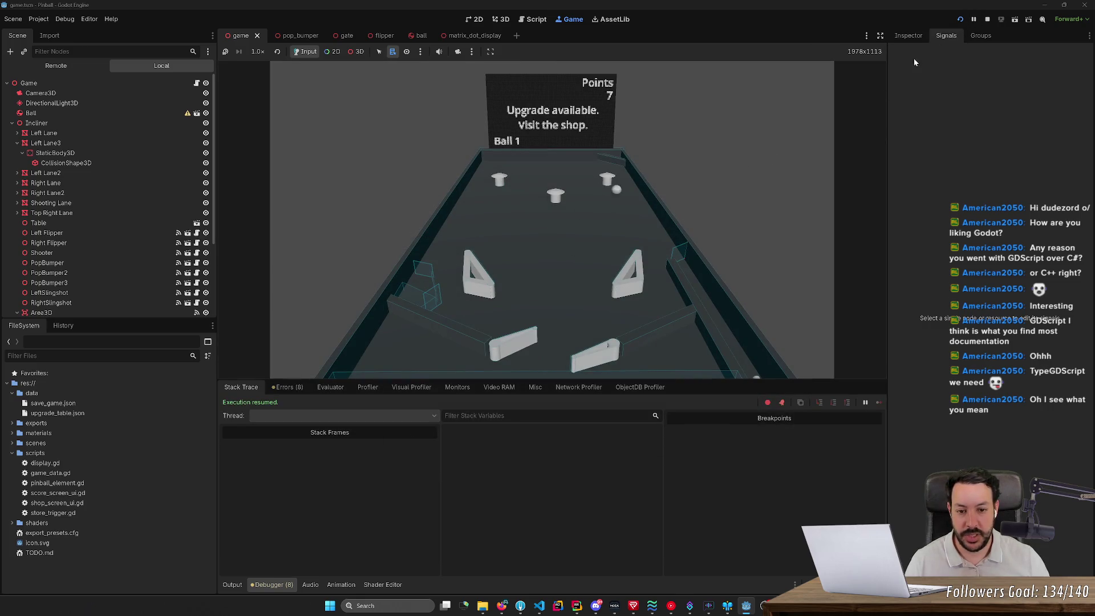
{"action": "left_click", "coordinate": [706, 152]}
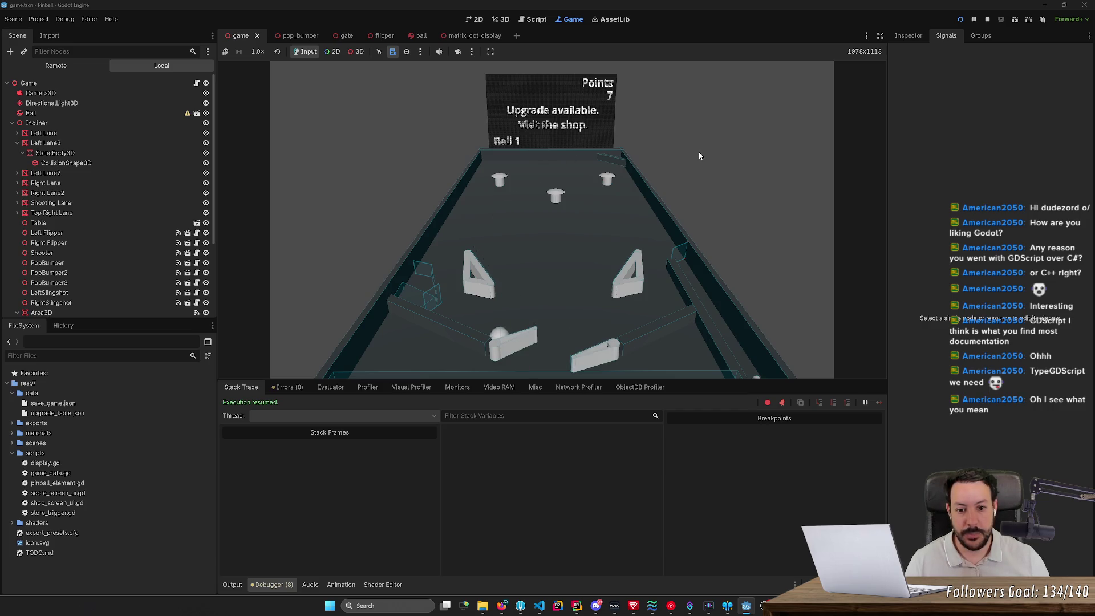
{"action": "key", "text": "Left"}
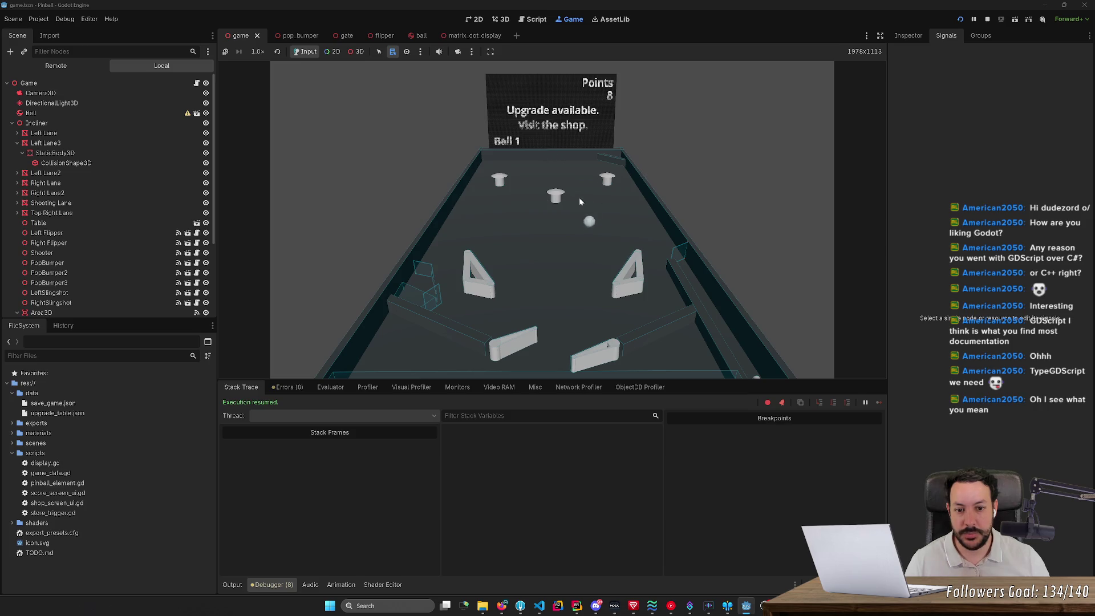
{"action": "left_click", "coordinate": [576, 199]}
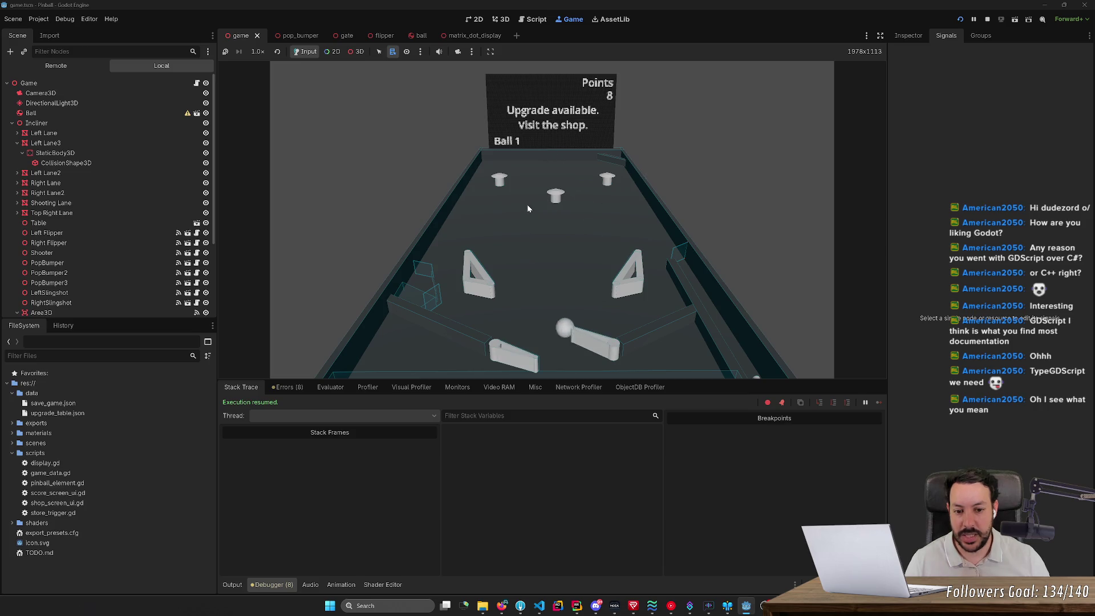
{"action": "left_click", "coordinate": [498, 196]}
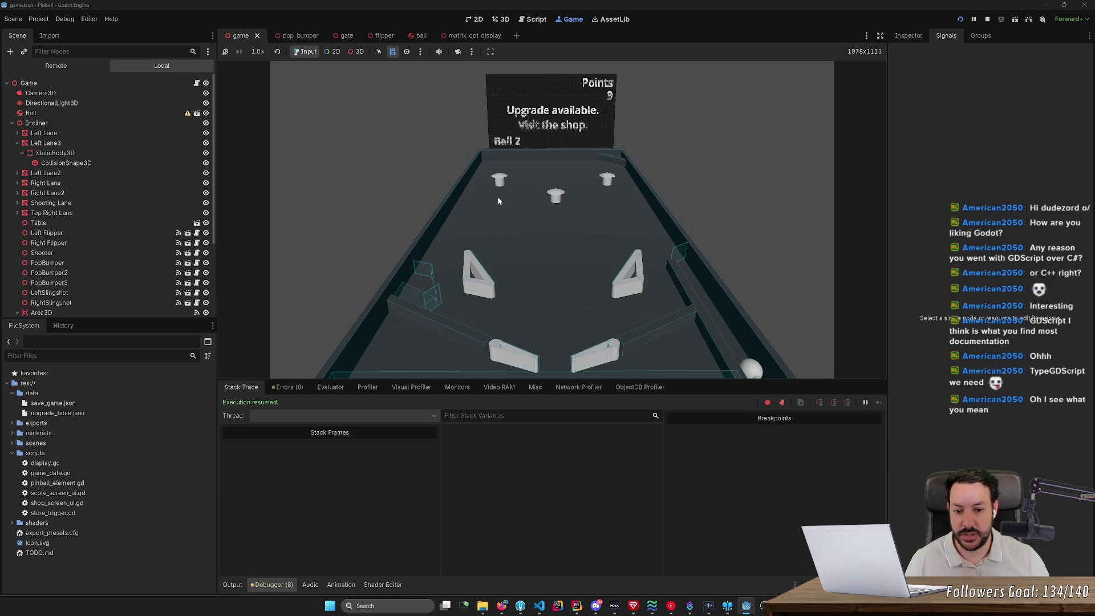
{"action": "right_click", "coordinate": [660, 241]}
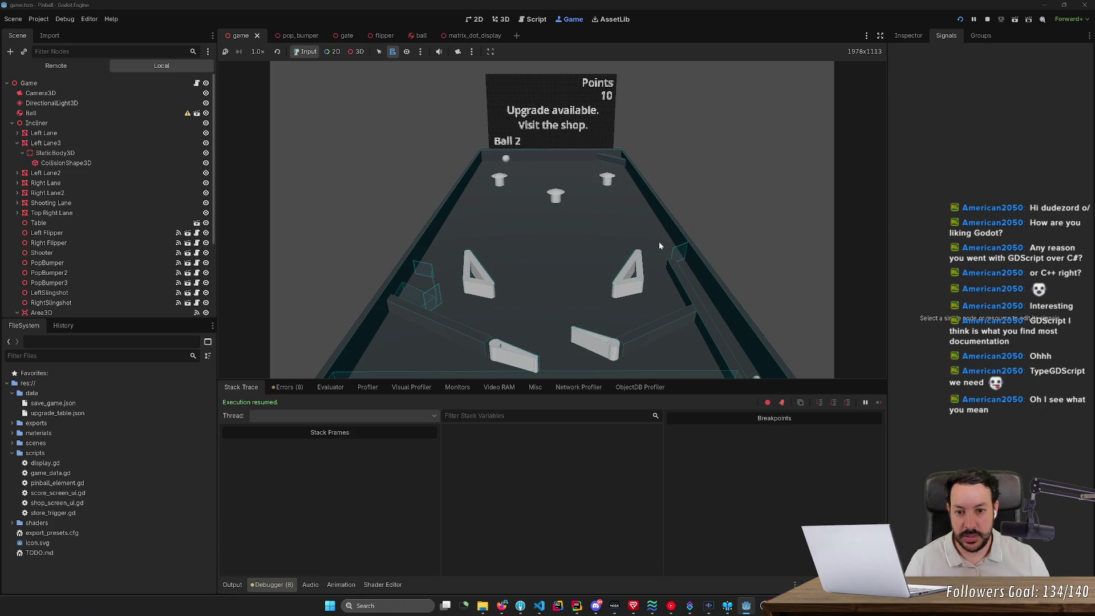
{"action": "left_click", "coordinate": [659, 241]}
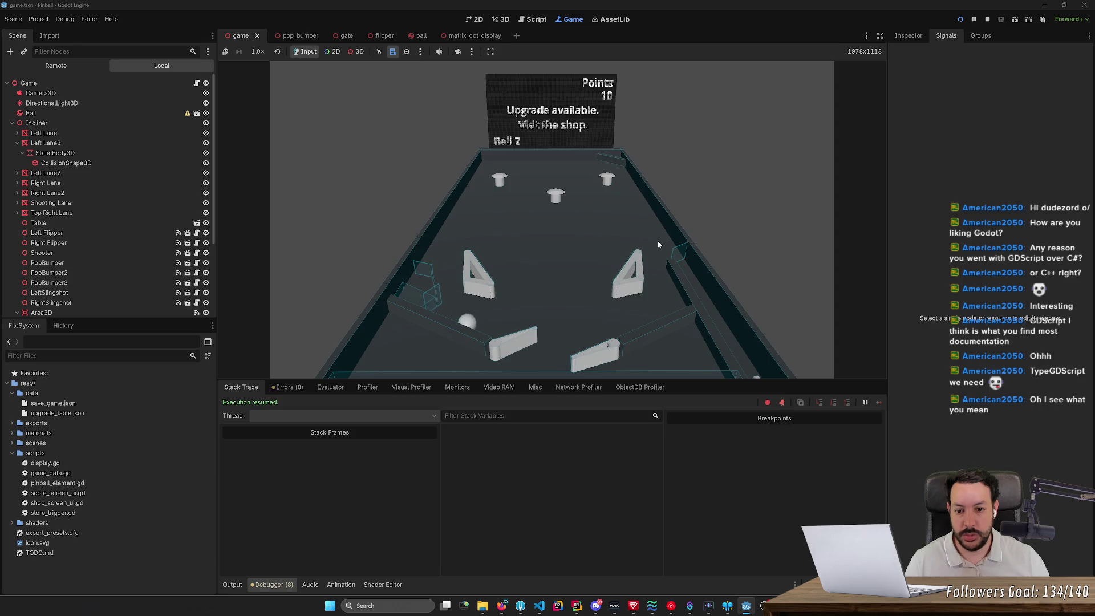
{"action": "right_click", "coordinate": [656, 239]}
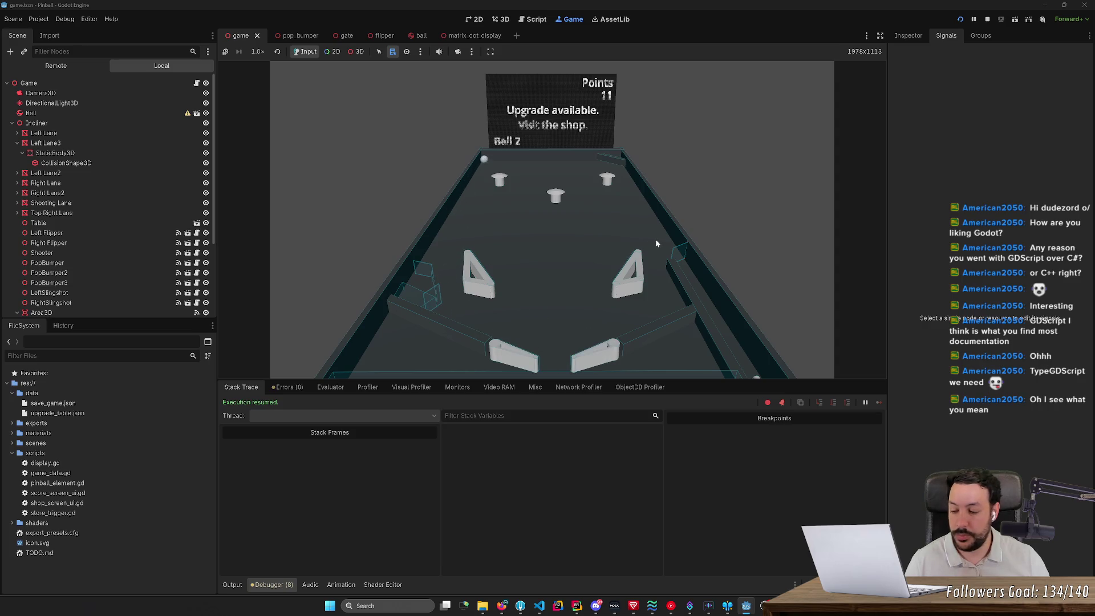
{"action": "left_click", "coordinate": [655, 239]}
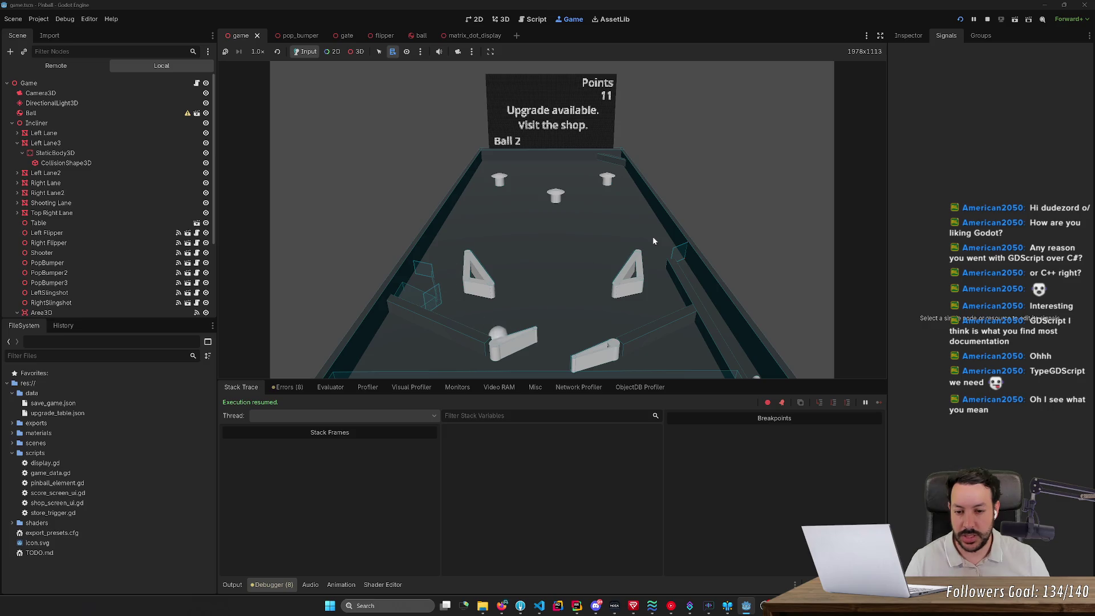
- Keep playing to Points 16 on Ball 3, then bring up a new browser tab
{"action": "left_click", "coordinate": [653, 241]}
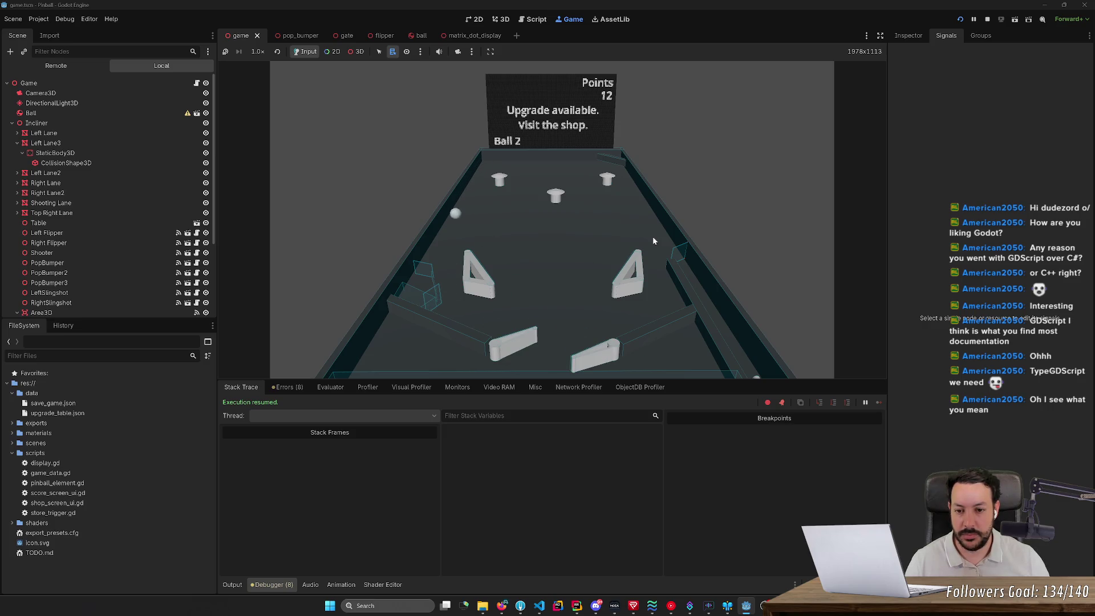
{"action": "left_click", "coordinate": [649, 234]}
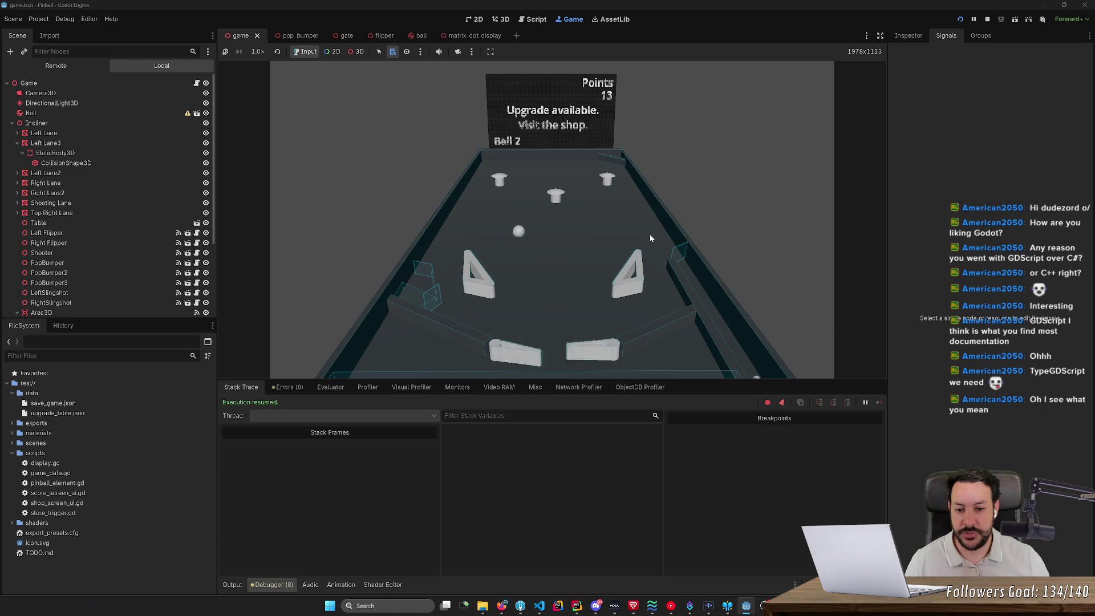
{"action": "left_click", "coordinate": [650, 238]}
{"action": "left_click", "coordinate": [650, 238]}
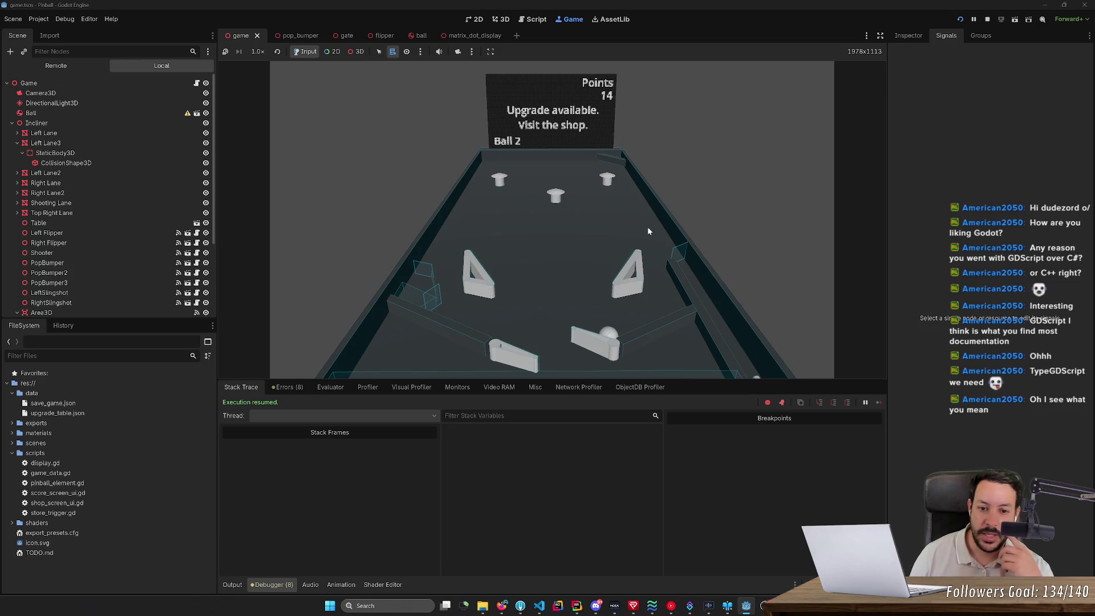
{"action": "left_click", "coordinate": [648, 231]}
{"action": "left_click", "coordinate": [648, 231]}
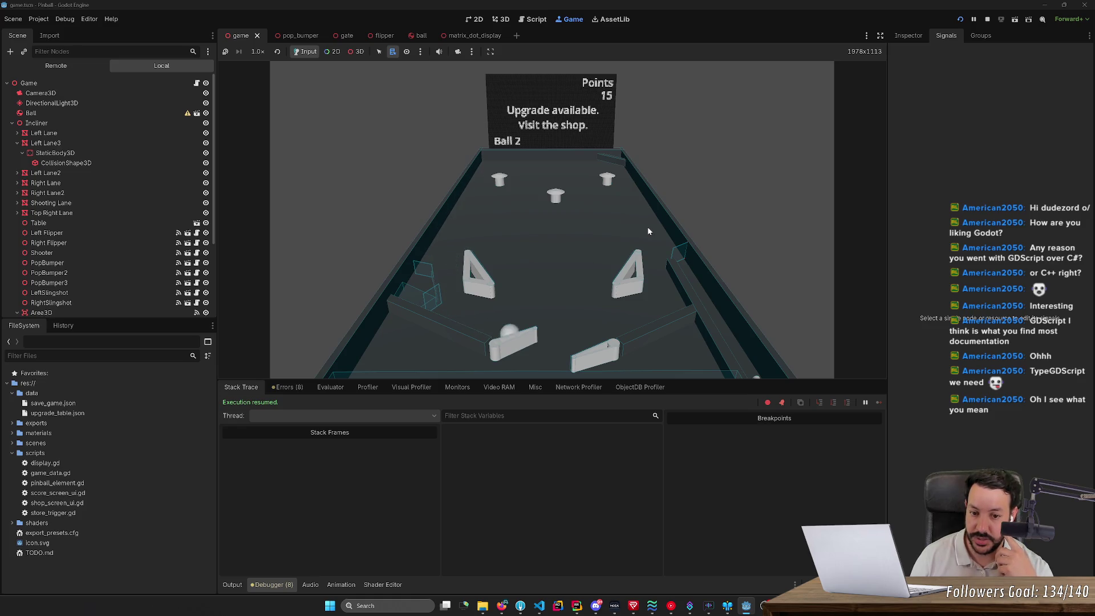
{"action": "right_click", "coordinate": [648, 231]}
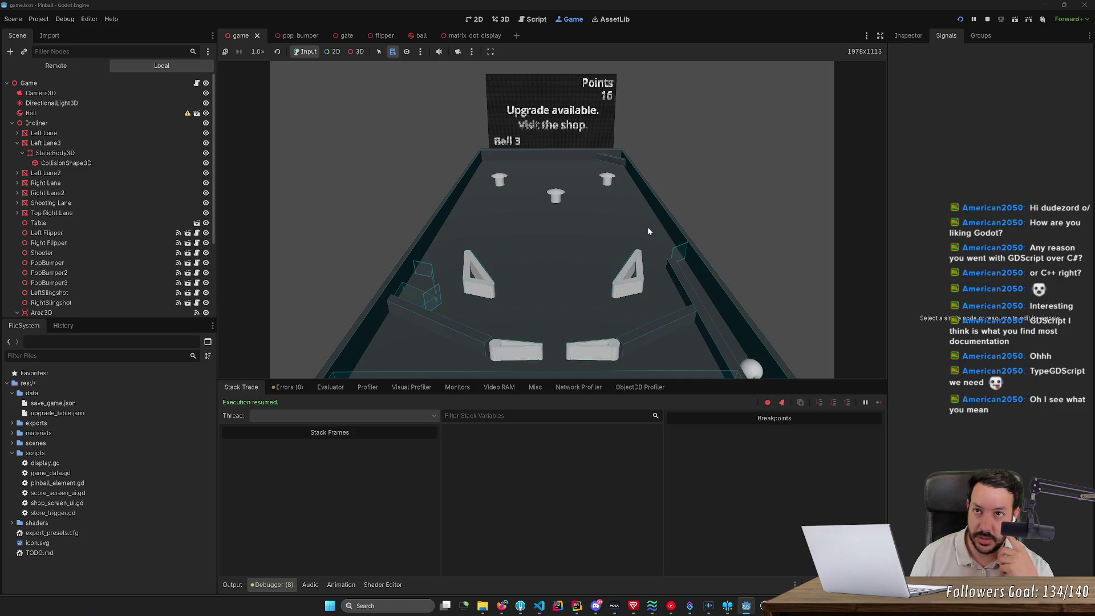
{"action": "left_click", "coordinate": [648, 229]}
{"action": "right_click", "coordinate": [647, 229]}
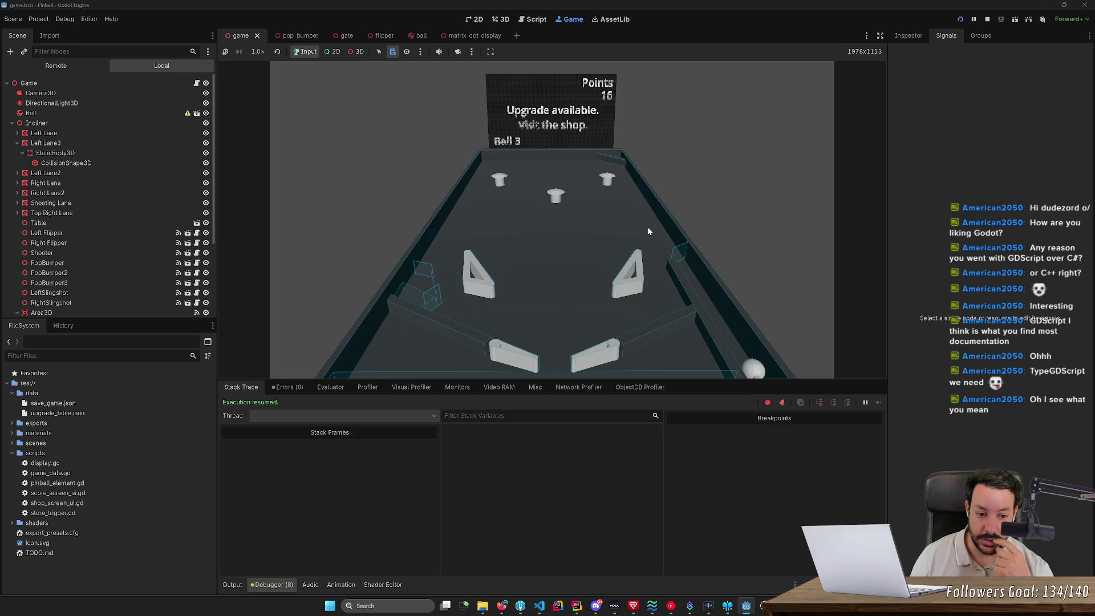
{"action": "left_click", "coordinate": [501, 606]}
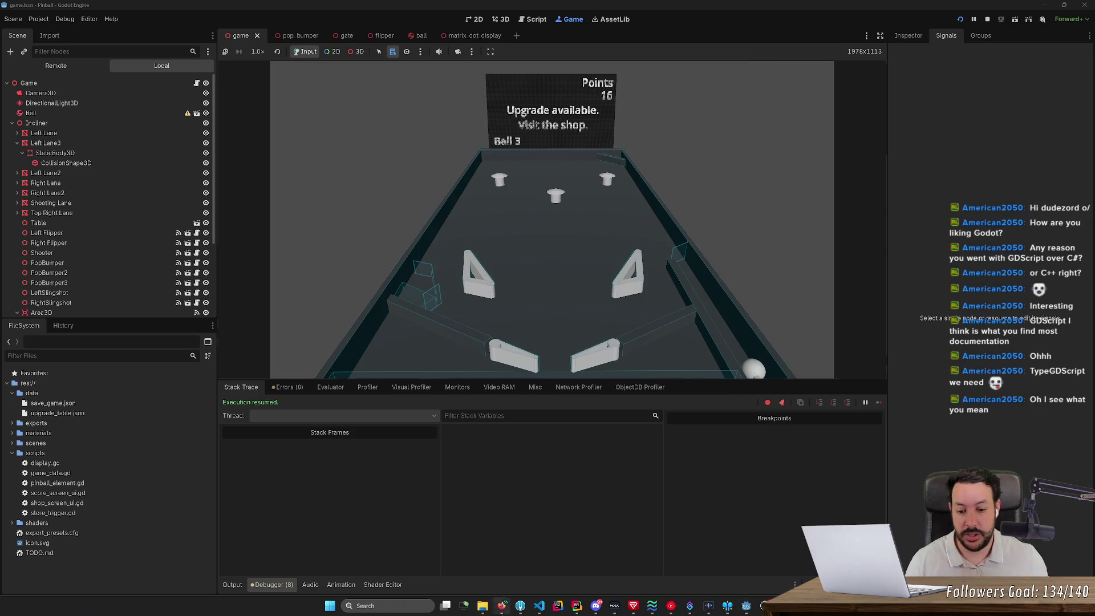
{"action": "left_click", "coordinate": [700, 9]}
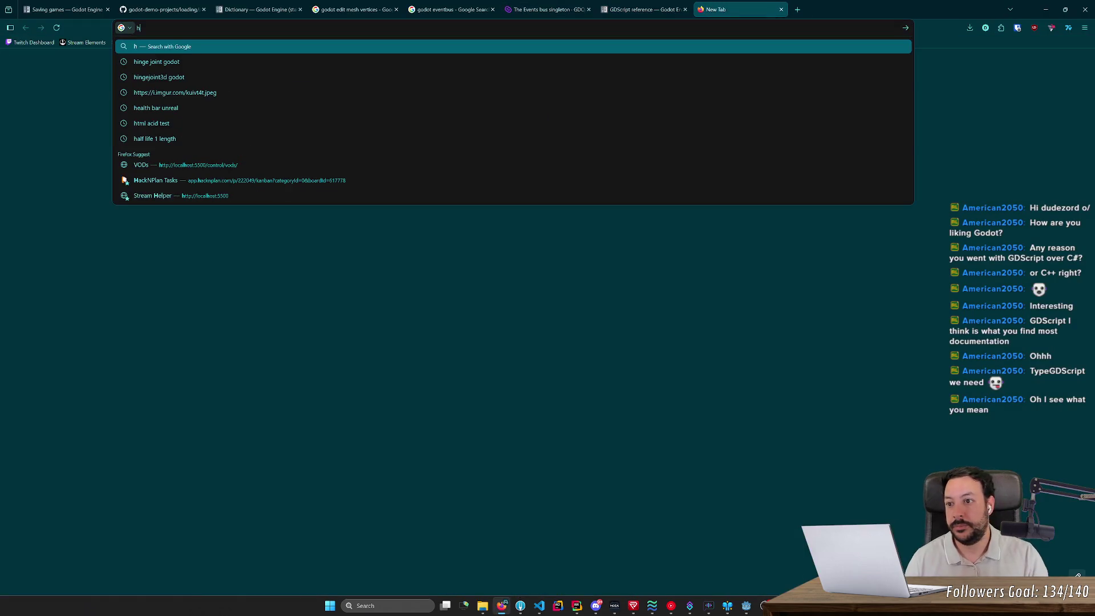
- Search the web for 'jolt physics' and open the Jolt Physics GitHub repository
{"action": "type", "text": "jolt"}
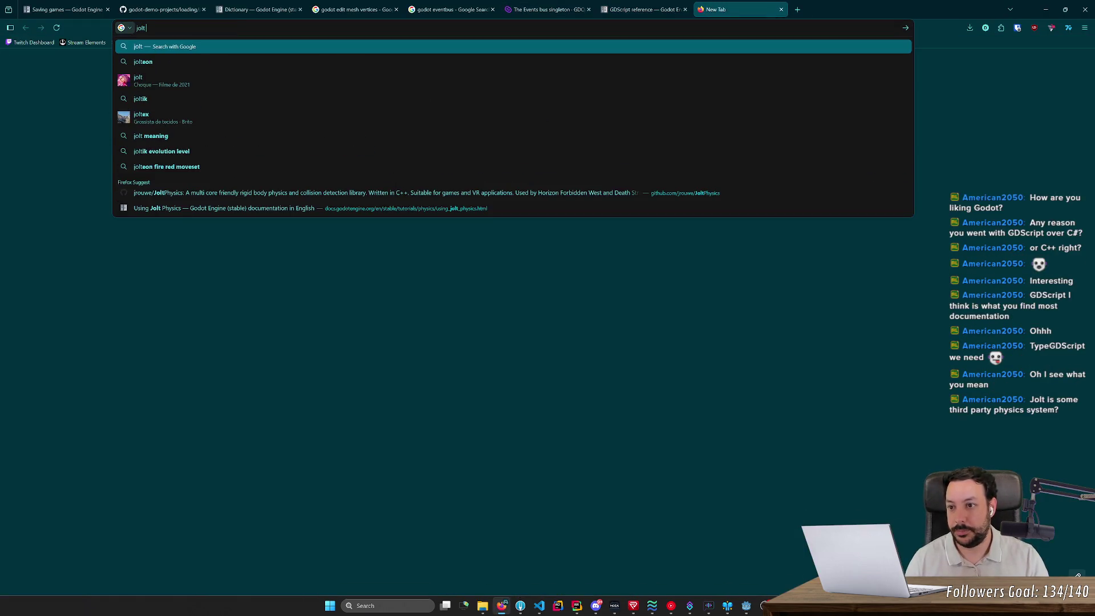
{"action": "type", "text": " physics"}
{"action": "key", "text": "Return"}
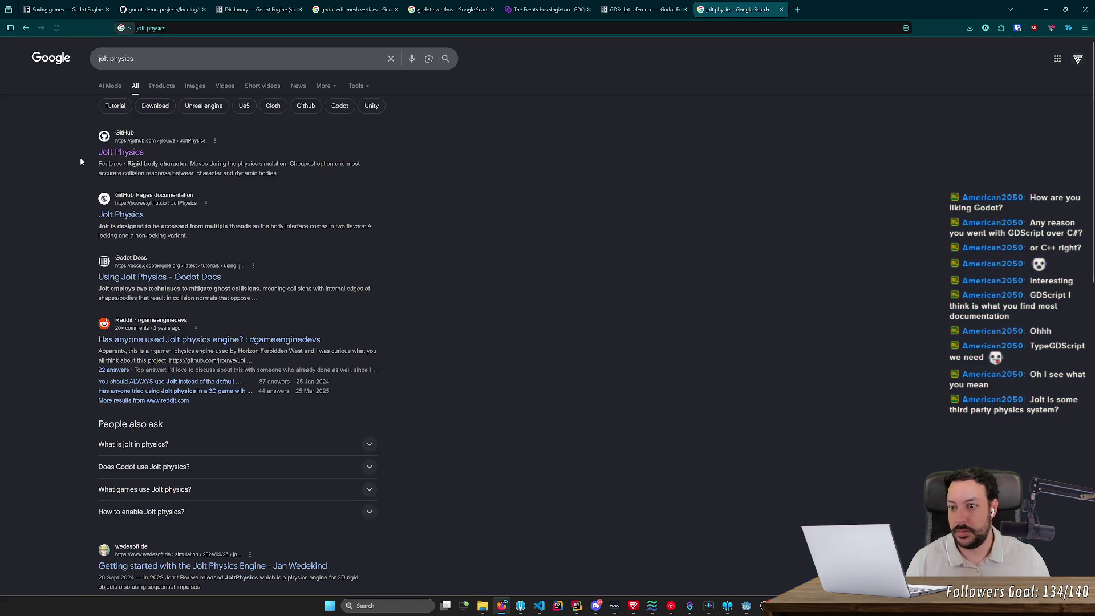
{"action": "left_click", "coordinate": [121, 153]}
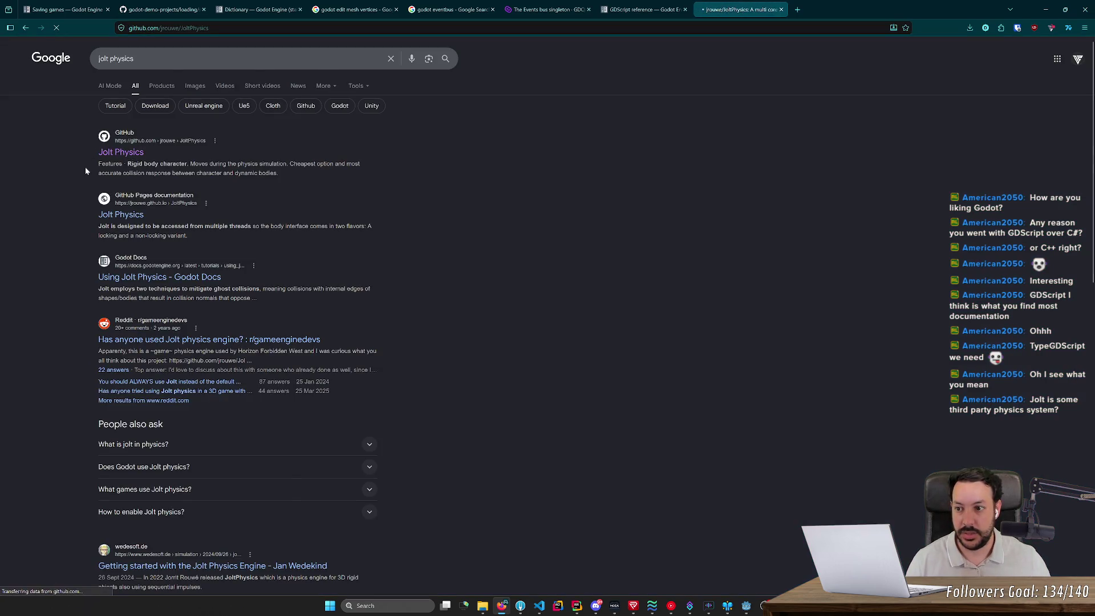
- Scroll the README to the constraints, collision detection and soft body lists, then return to Godot
{"action": "scroll", "coordinate": [171, 228], "scroll_direction": "down", "scroll_amount": 10}
{"action": "scroll", "coordinate": [194, 251], "scroll_direction": "up", "scroll_amount": 1}
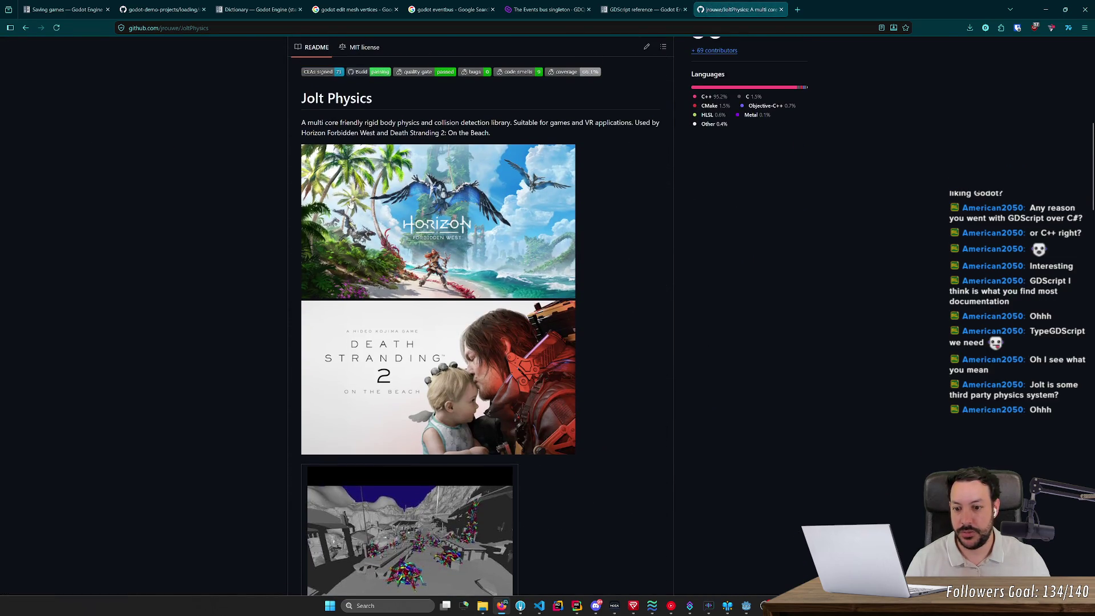
{"action": "scroll", "coordinate": [371, 321], "scroll_direction": "up", "scroll_amount": 1}
{"action": "scroll", "coordinate": [371, 320], "scroll_direction": "down", "scroll_amount": 2}
{"action": "scroll", "coordinate": [272, 279], "scroll_direction": "down", "scroll_amount": 4}
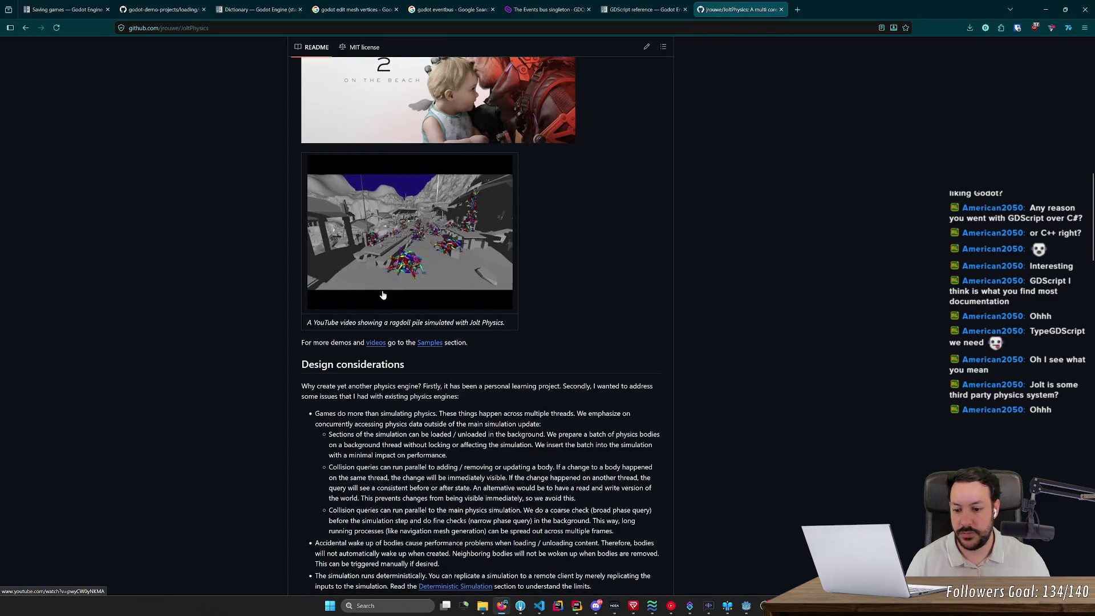
{"action": "middle_click", "coordinate": [216, 315]}
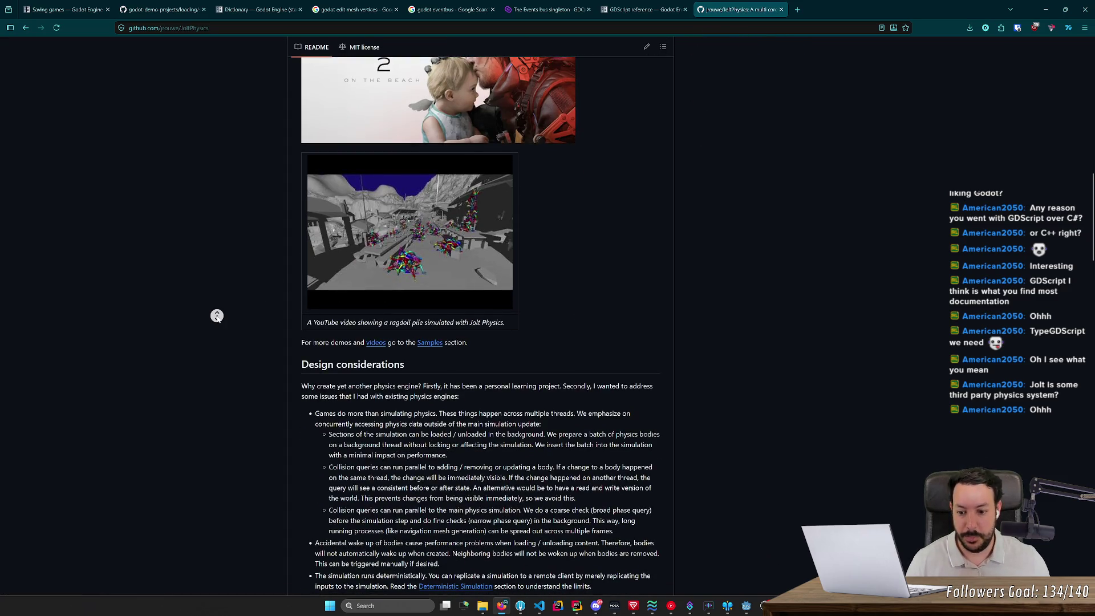
{"action": "middle_click", "coordinate": [252, 300]}
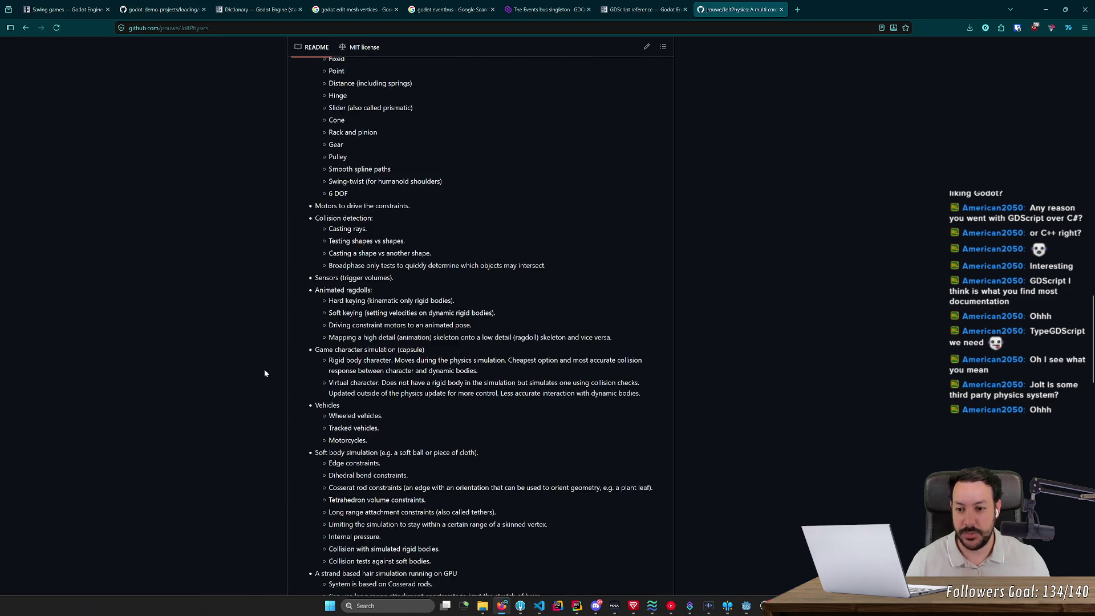
{"action": "left_click", "coordinate": [1045, 9]}
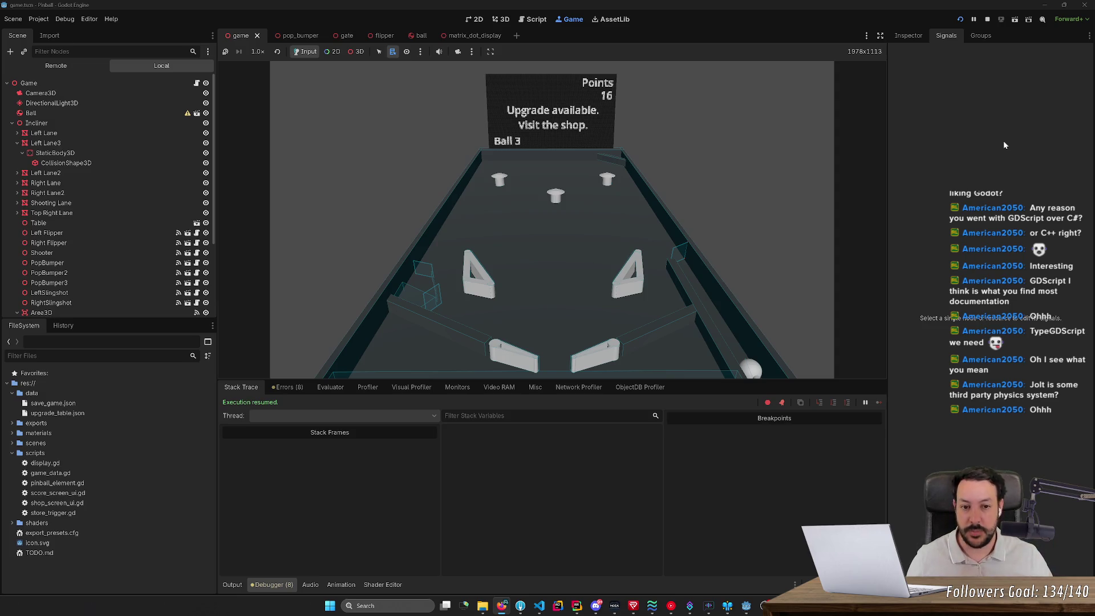
- Stop the pinball playtest at Points 16, Ball 3, returning to display.gd
{"action": "left_click", "coordinate": [987, 19]}
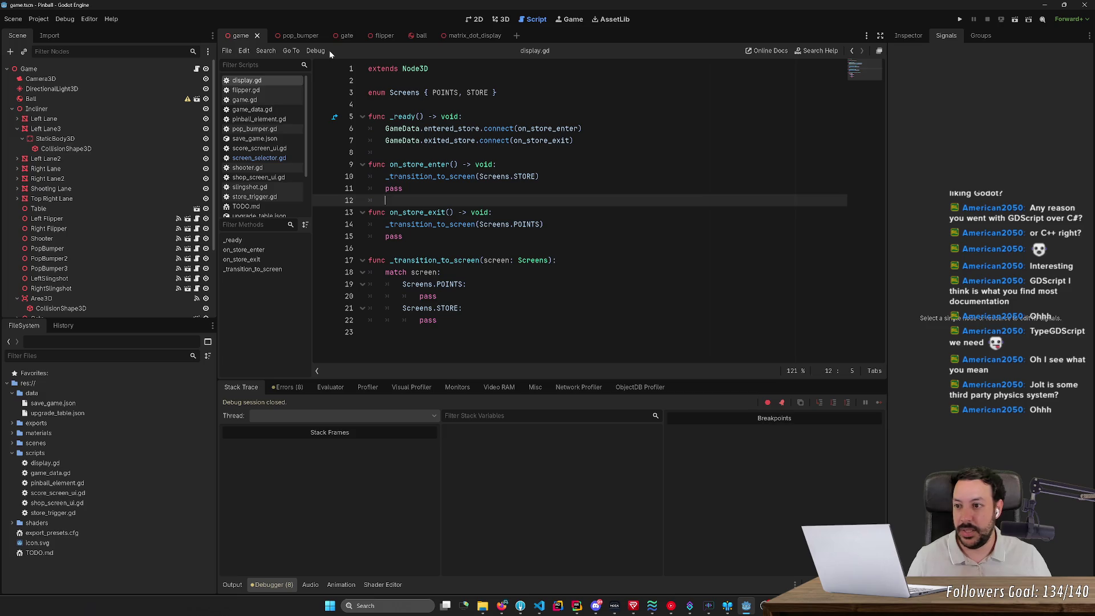
- Open the ball scene, show the Inspector and clear the debugger's Errors list
{"action": "left_click", "coordinate": [195, 98]}
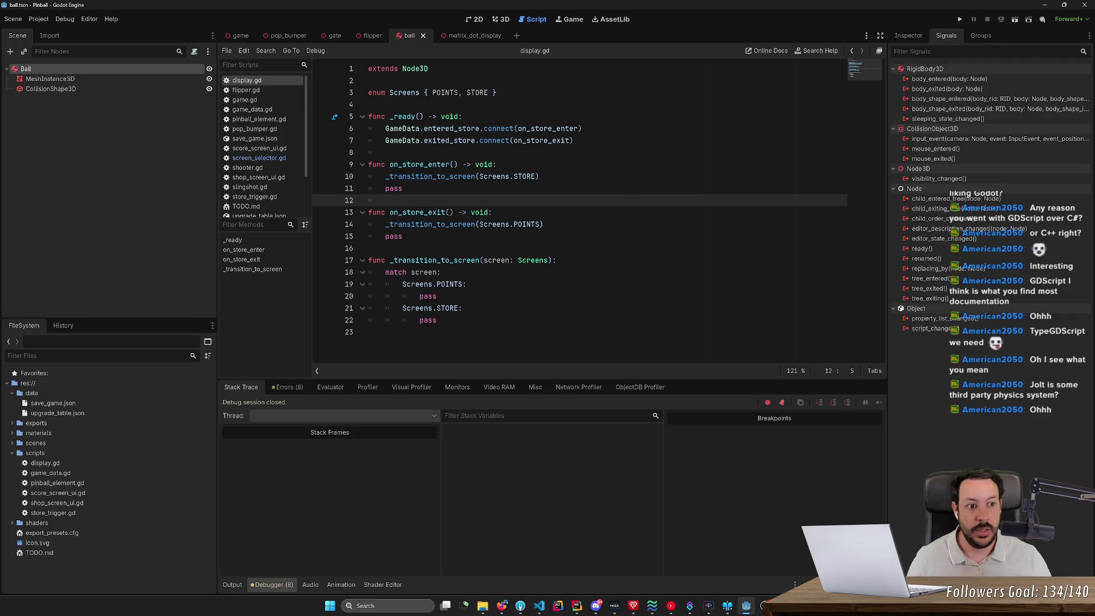
{"action": "left_click", "coordinate": [908, 35]}
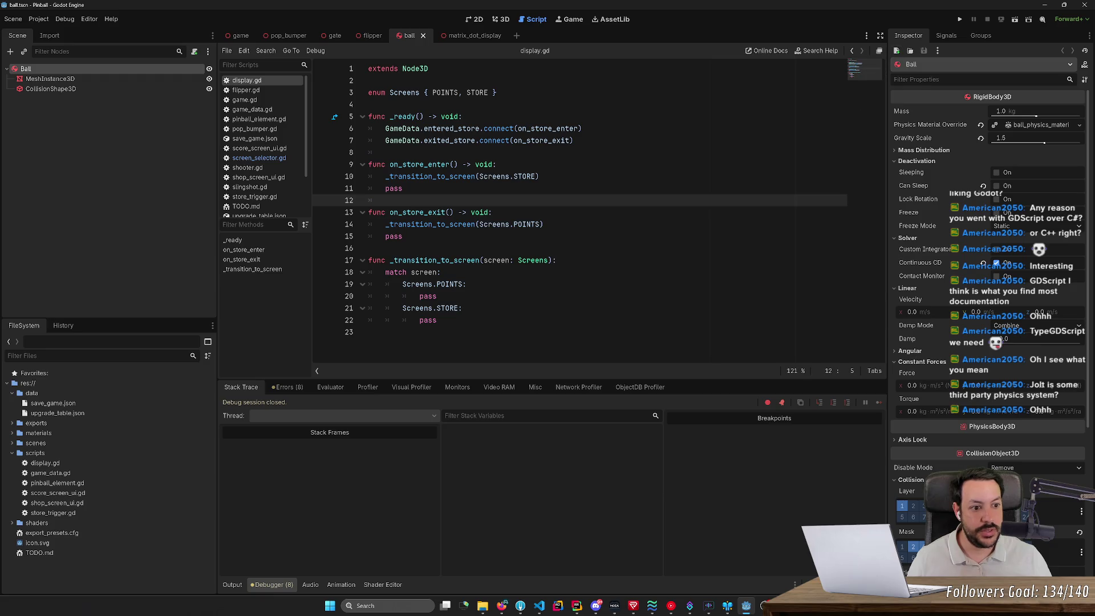
{"action": "left_click", "coordinate": [284, 388]}
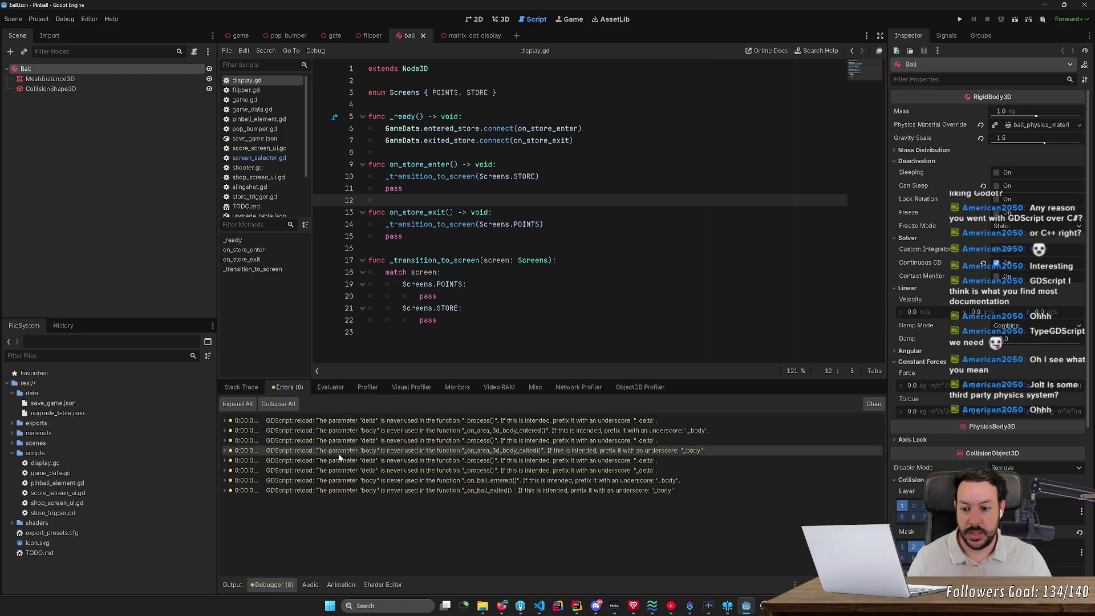
{"action": "left_click", "coordinate": [871, 404]}
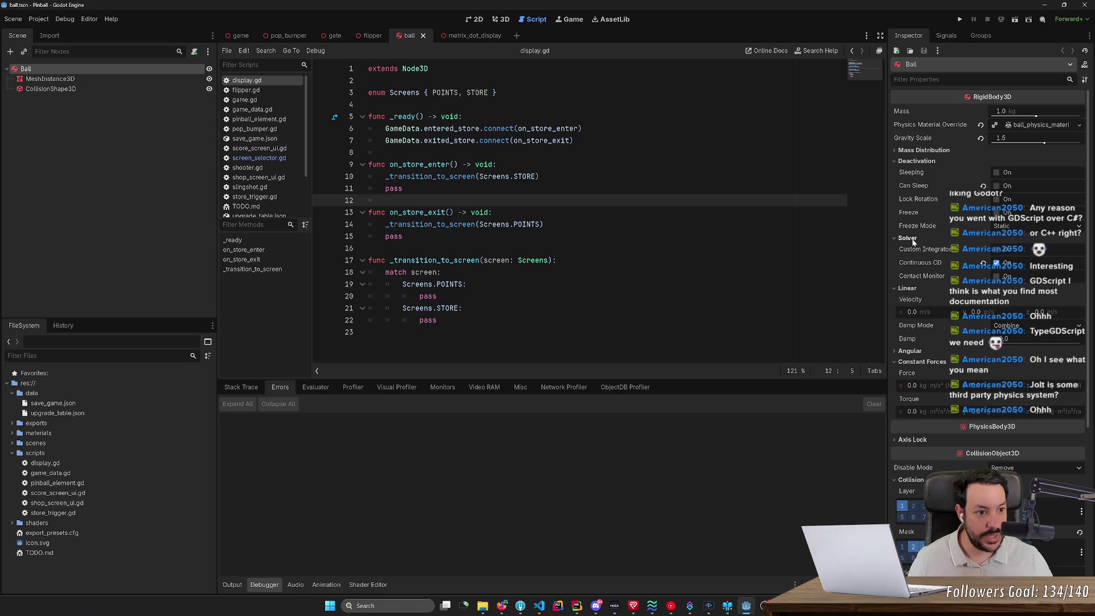
- Inspect the Ball's mass distribution and physics material, then its mesh and 0.014-radius sphere shape
{"action": "left_click", "coordinate": [893, 150]}
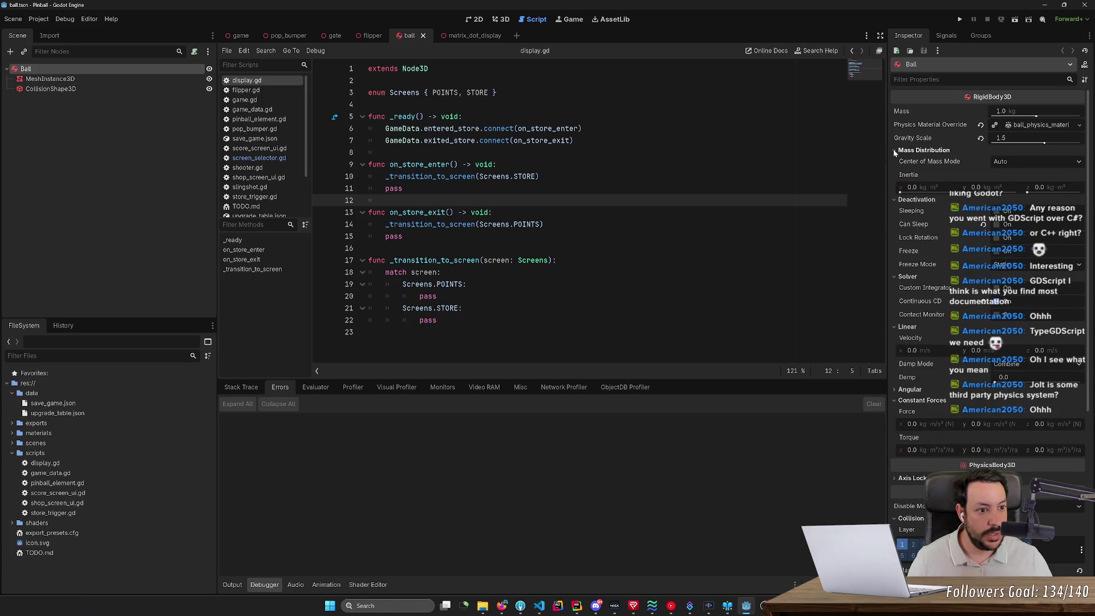
{"action": "left_click", "coordinate": [895, 151]}
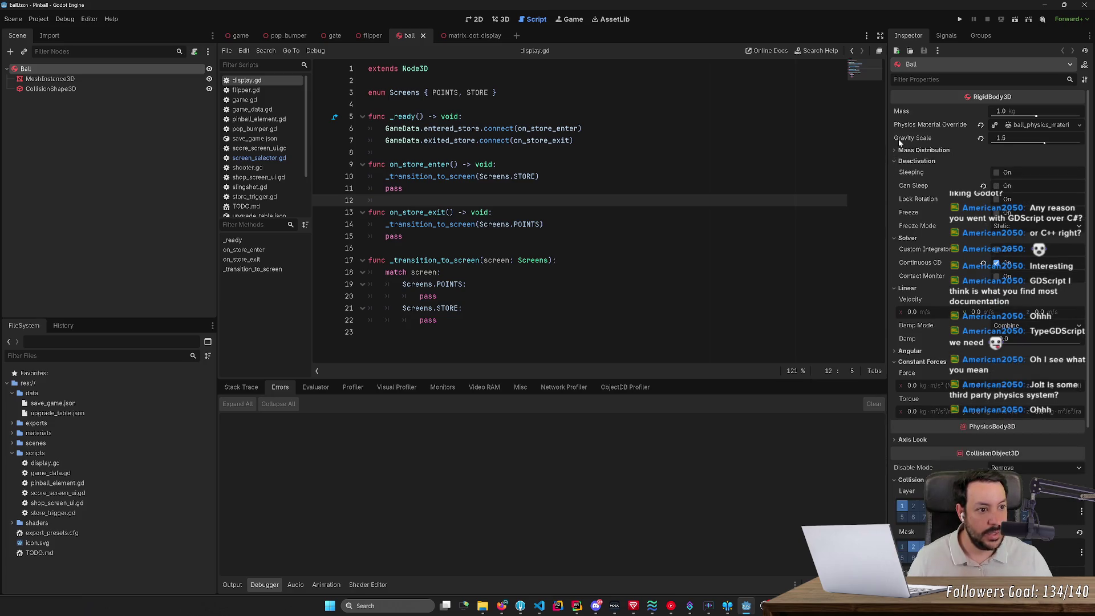
{"action": "left_click", "coordinate": [1023, 126]}
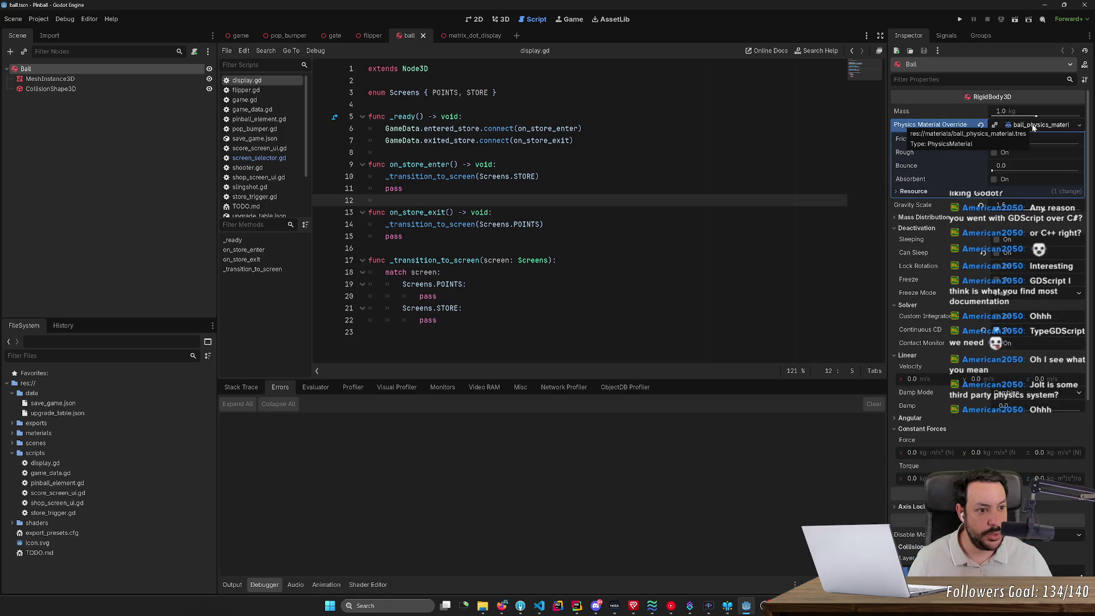
{"action": "left_click", "coordinate": [1032, 124]}
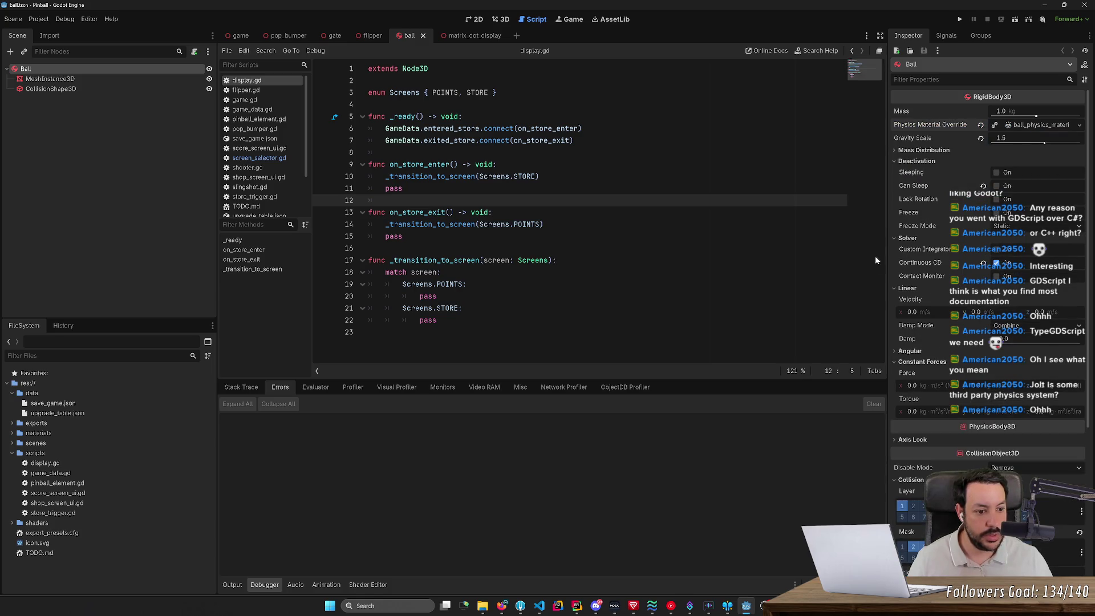
{"action": "left_click", "coordinate": [120, 79]}
{"action": "left_click", "coordinate": [105, 89]}
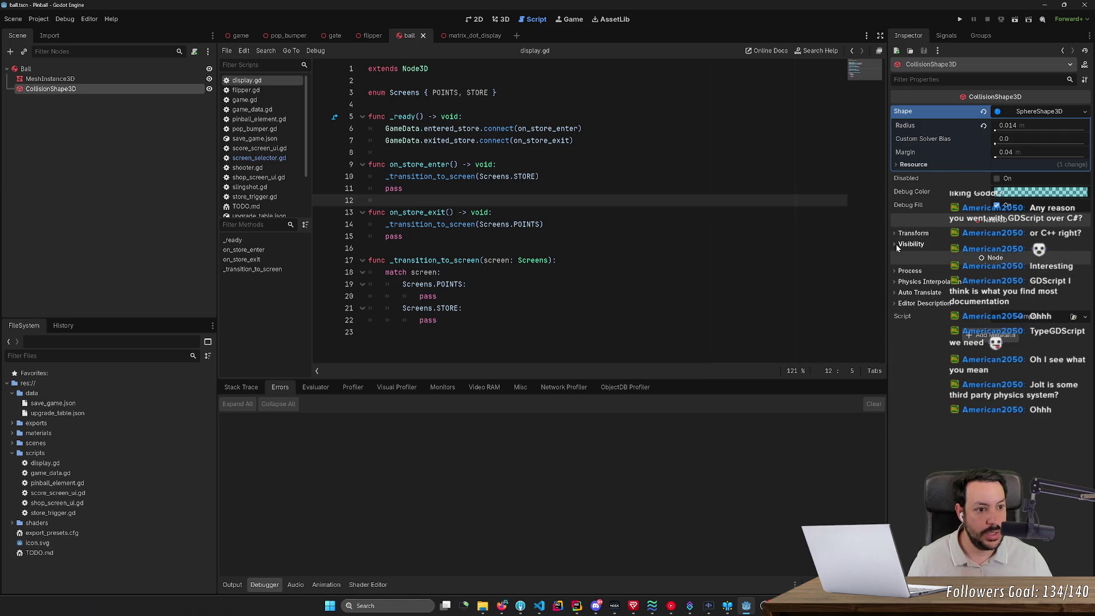
- Select the Ball RigidBody3D to show its 1.0 kg mass and 1.5 gravity scale
{"action": "left_click", "coordinate": [50, 79]}
{"action": "left_click", "coordinate": [79, 69]}
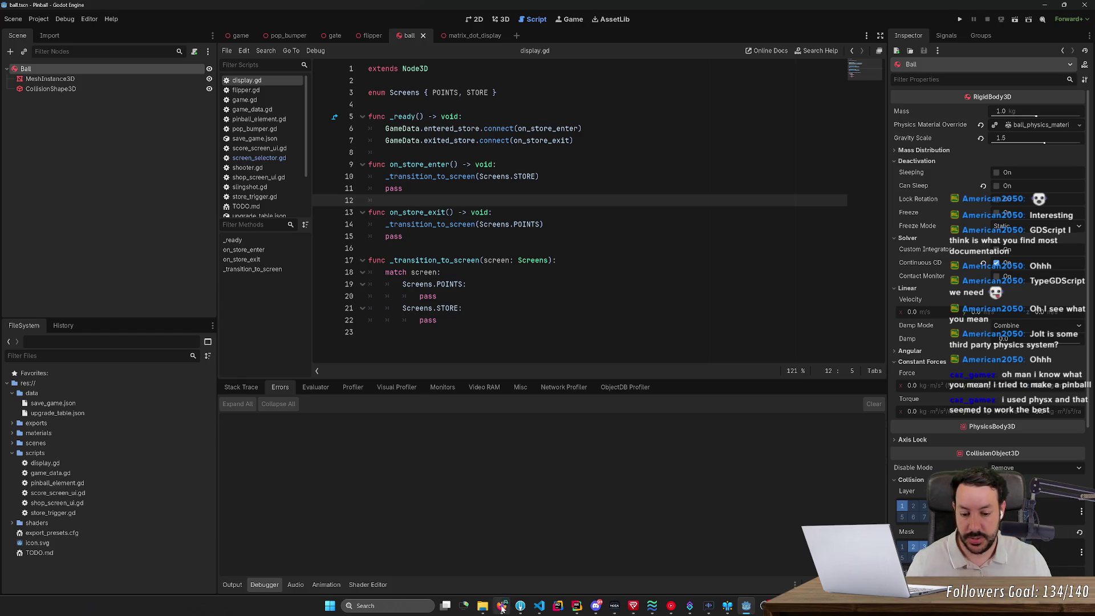
{"action": "mouse_move", "coordinate": [501, 605]}
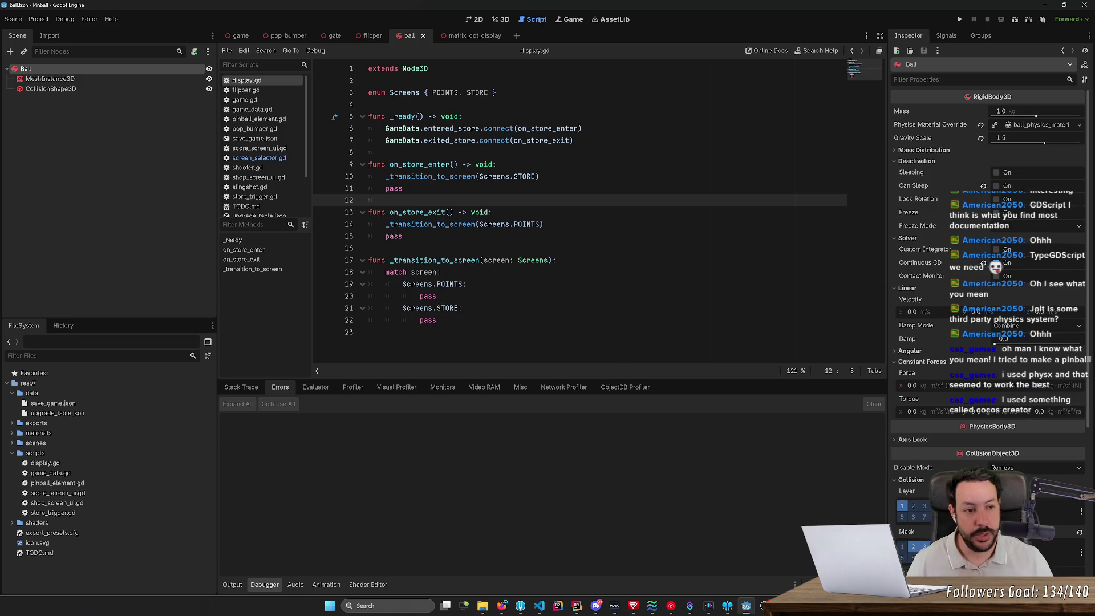
- Narrow the Inspector and left docks to widen the display.gd code area
{"action": "mouse_move", "coordinate": [885, 229]}
{"action": "left_mouse_down"}
{"action": "mouse_move", "coordinate": [927, 262]}
{"action": "mouse_move", "coordinate": [856, 244]}
{"action": "left_mouse_up"}
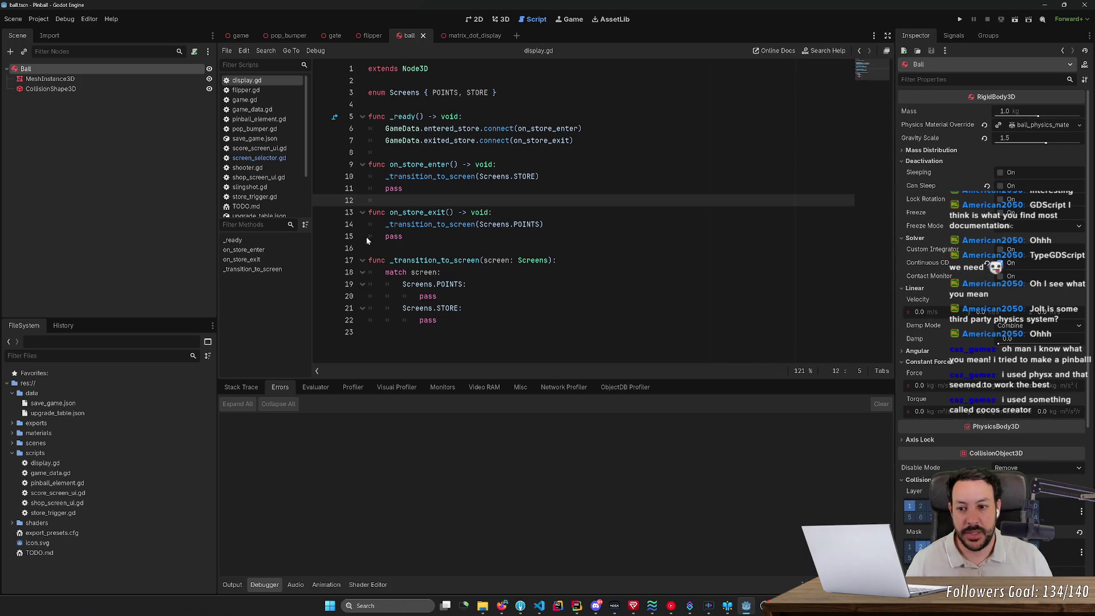
{"action": "left_click_drag", "start_coordinate": [218, 311], "coordinate": [156, 311]}
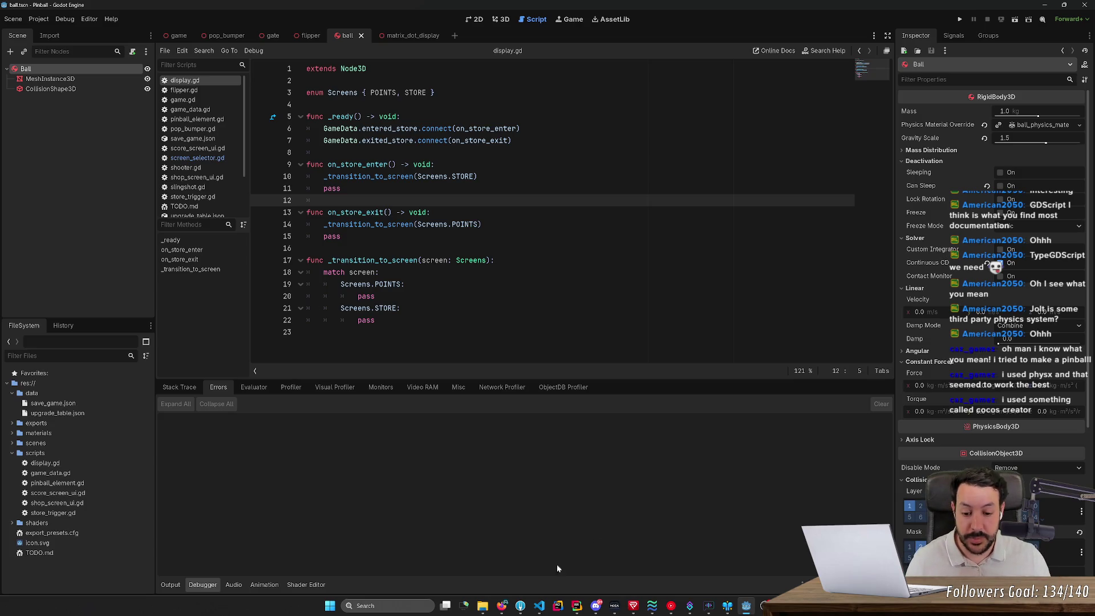
{"action": "left_click", "coordinate": [501, 605]}
{"action": "left_click", "coordinate": [504, 600]}
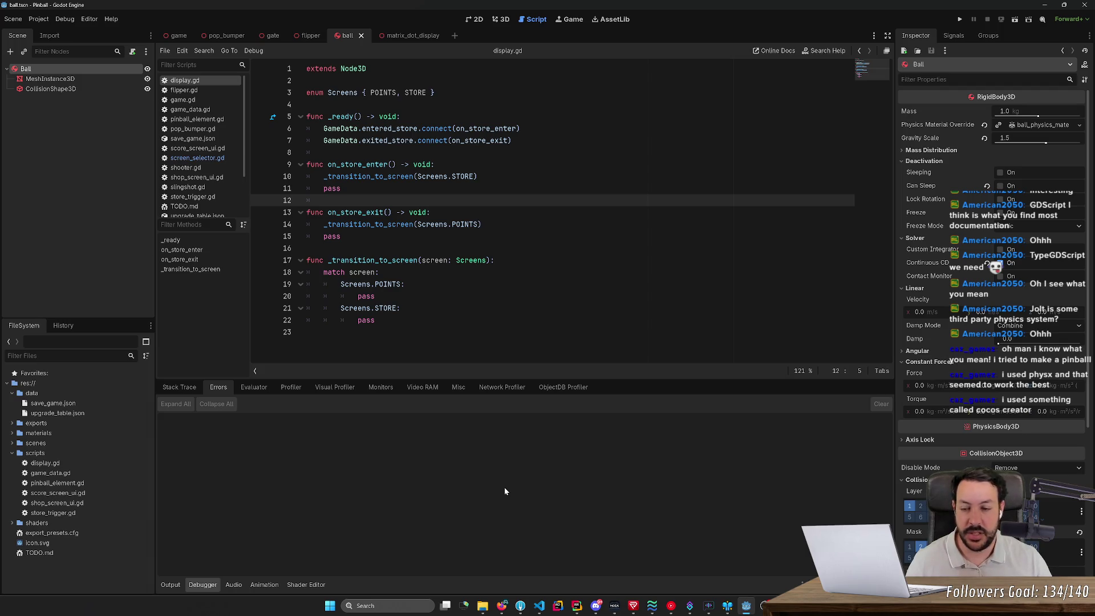
- Highlight and deselect line ranges of display.gd while explaining it, then switch to 3D view
{"action": "mouse_move", "coordinate": [394, 327]}
{"action": "left_mouse_down"}
{"action": "mouse_move", "coordinate": [424, 164]}
{"action": "mouse_move", "coordinate": [320, 93]}
{"action": "left_mouse_up"}
{"action": "left_click", "coordinate": [417, 164]}
{"action": "left_click", "coordinate": [405, 164]}
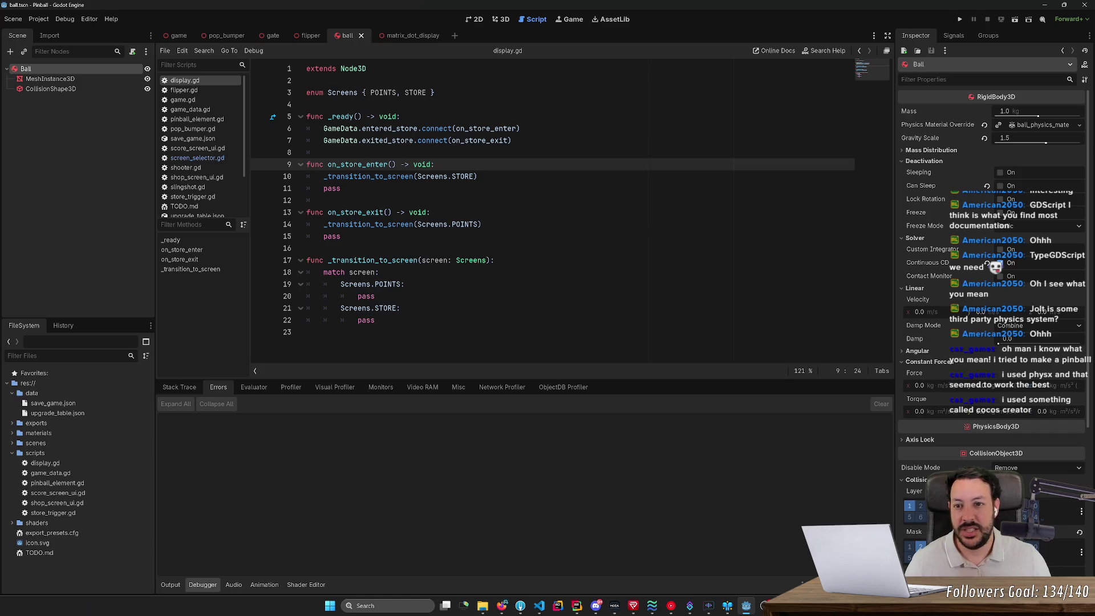
{"action": "mouse_move", "coordinate": [320, 154]}
{"action": "left_mouse_down"}
{"action": "mouse_move", "coordinate": [323, 128]}
{"action": "mouse_move", "coordinate": [490, 260]}
{"action": "mouse_move", "coordinate": [374, 296]}
{"action": "left_mouse_up"}
{"action": "left_click", "coordinate": [375, 296]}
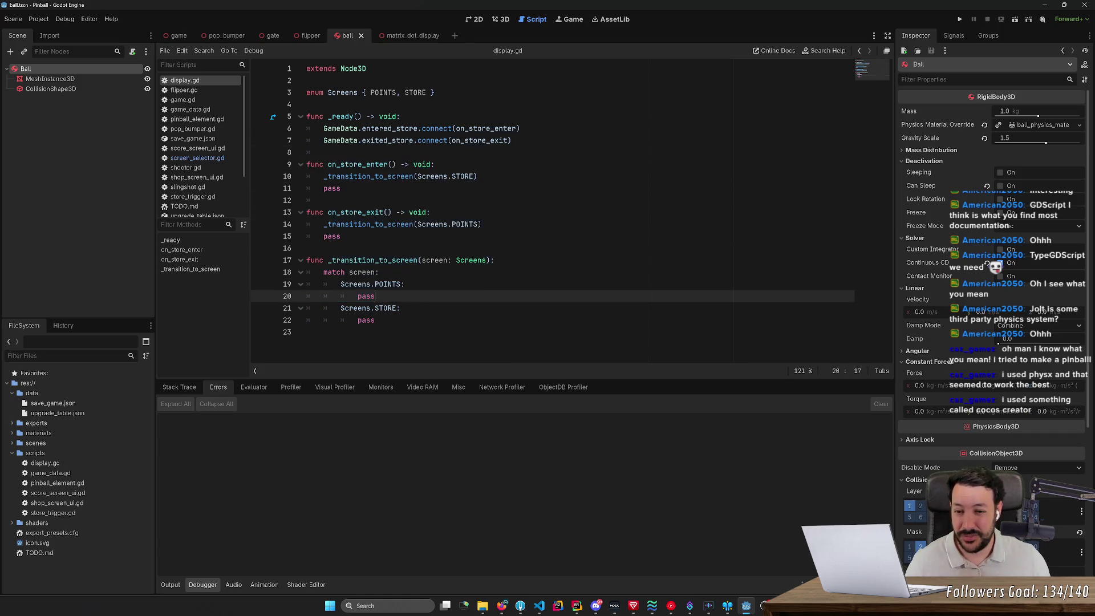
{"action": "left_click", "coordinate": [307, 332]}
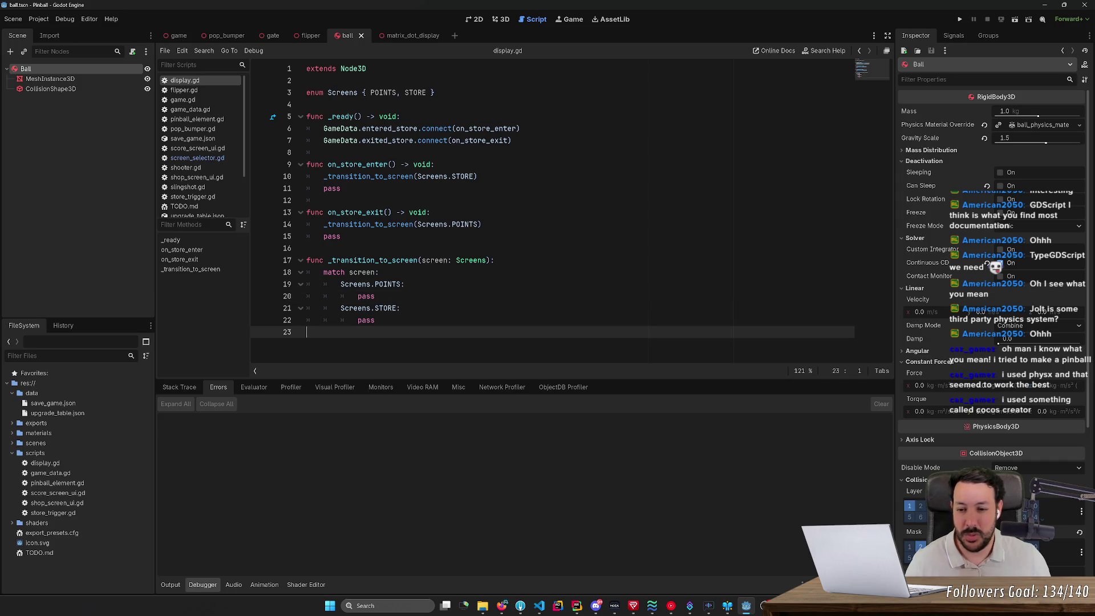
{"action": "mouse_move", "coordinate": [308, 332]}
{"action": "left_mouse_down"}
{"action": "mouse_move", "coordinate": [365, 320]}
{"action": "mouse_move", "coordinate": [356, 68]}
{"action": "mouse_move", "coordinate": [393, 93]}
{"action": "left_mouse_up"}
{"action": "left_click", "coordinate": [394, 92]}
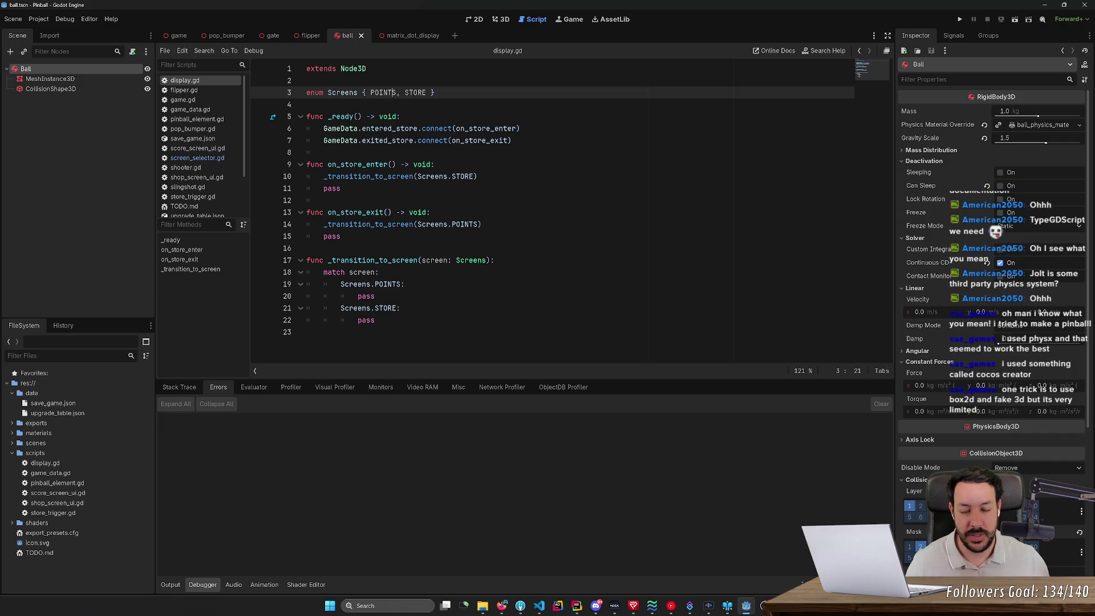
{"action": "left_click", "coordinate": [324, 152]}
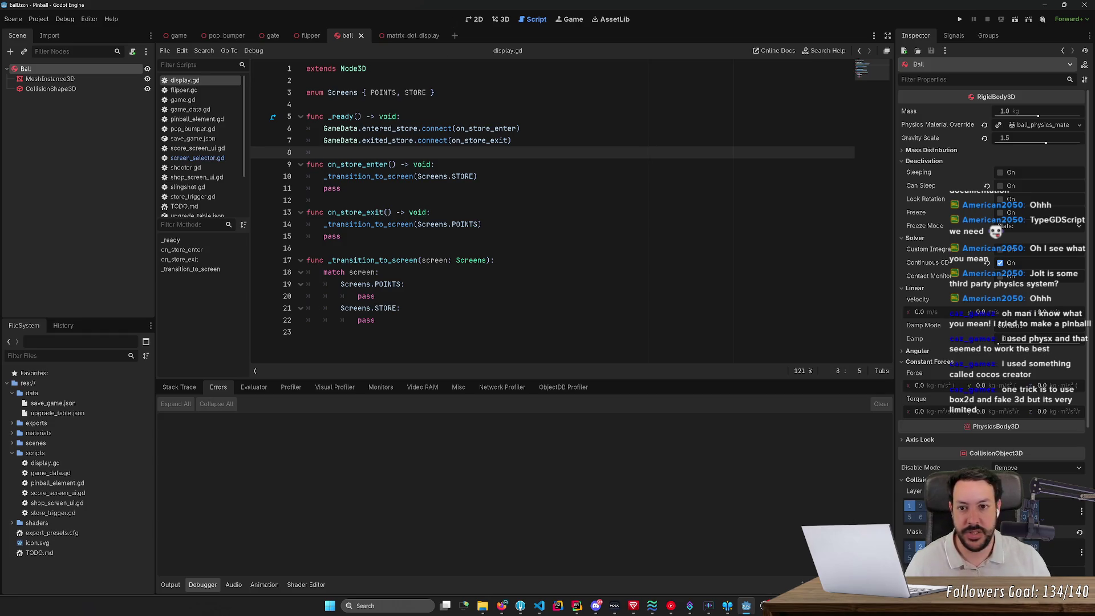
{"action": "left_click", "coordinate": [504, 18]}
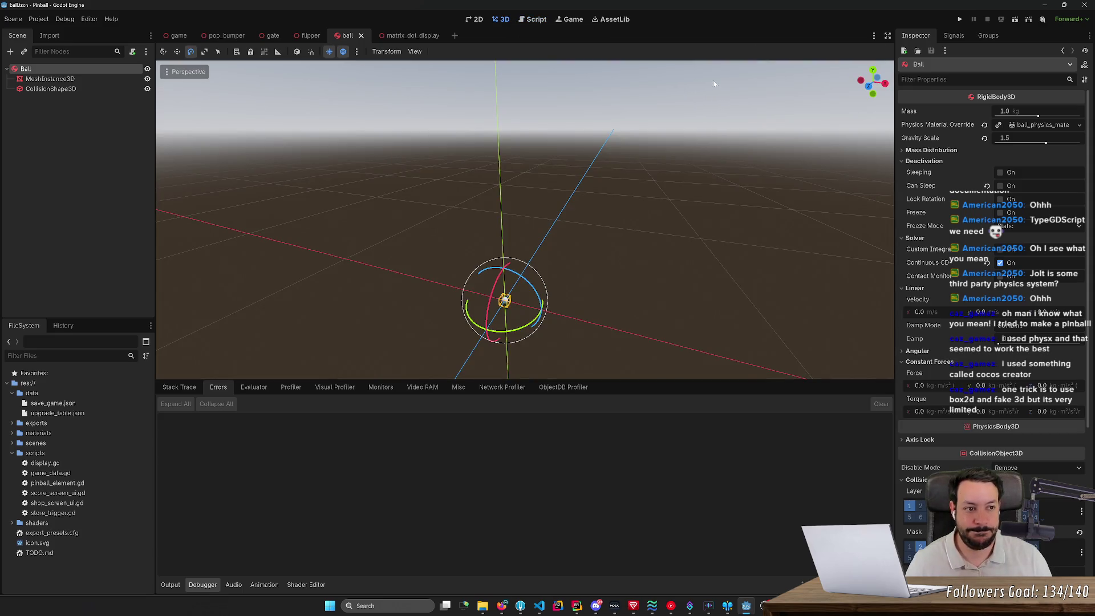
- Switch to the game scene and fly the viewport camera around the pinball table
{"action": "left_click", "coordinate": [178, 35]}
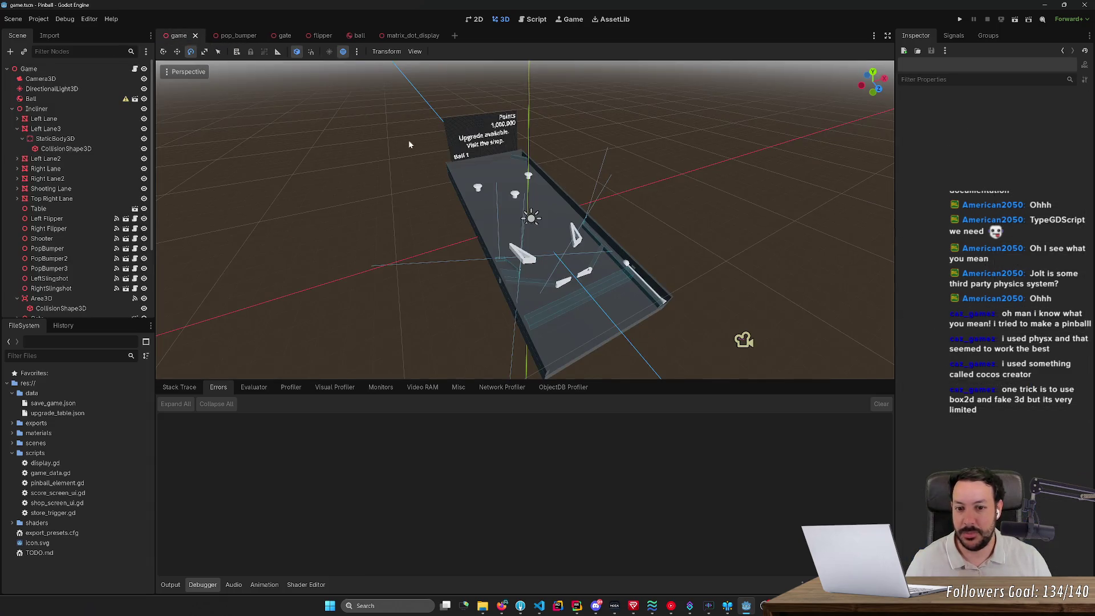
{"action": "left_click_drag", "start_coordinate": [374, 145], "coordinate": [408, 145]}
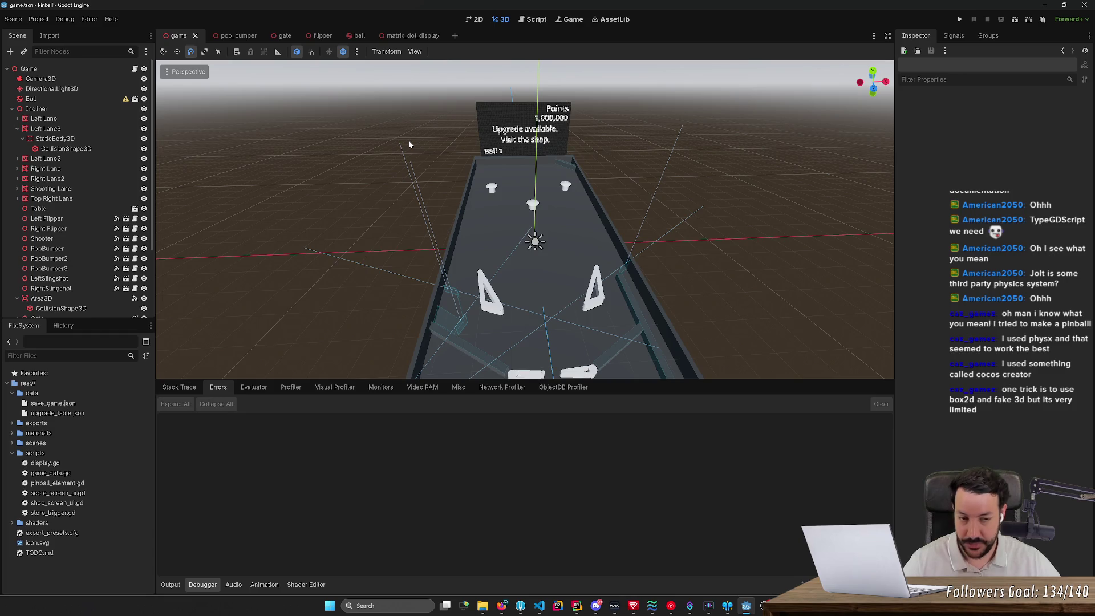
{"action": "left_click_drag", "start_coordinate": [378, 128], "coordinate": [377, 171]}
{"action": "key", "text": "s"}
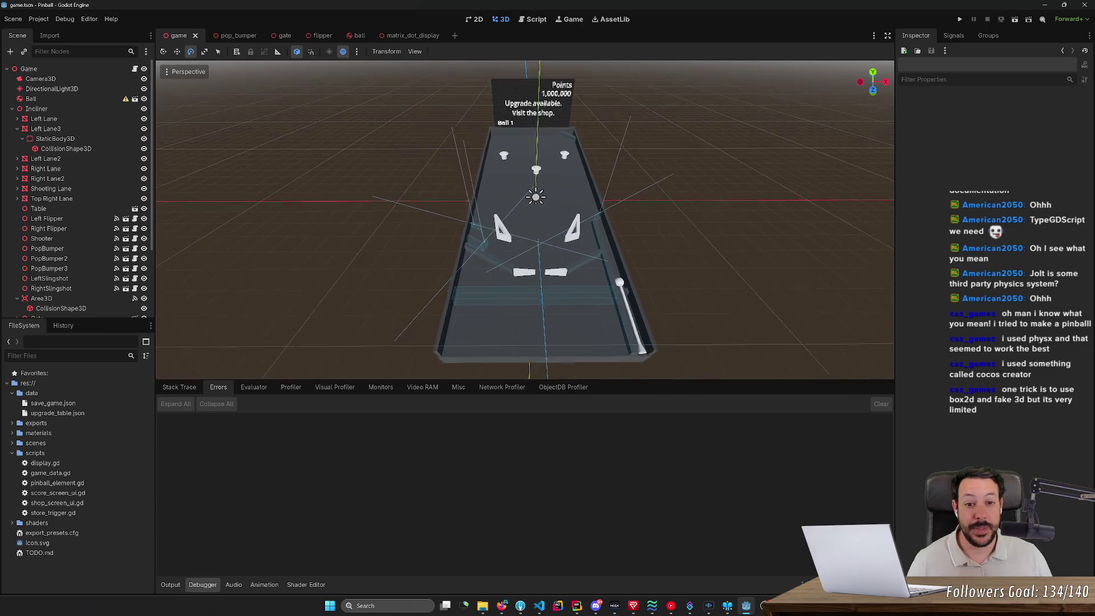
{"action": "key", "text": "s"}
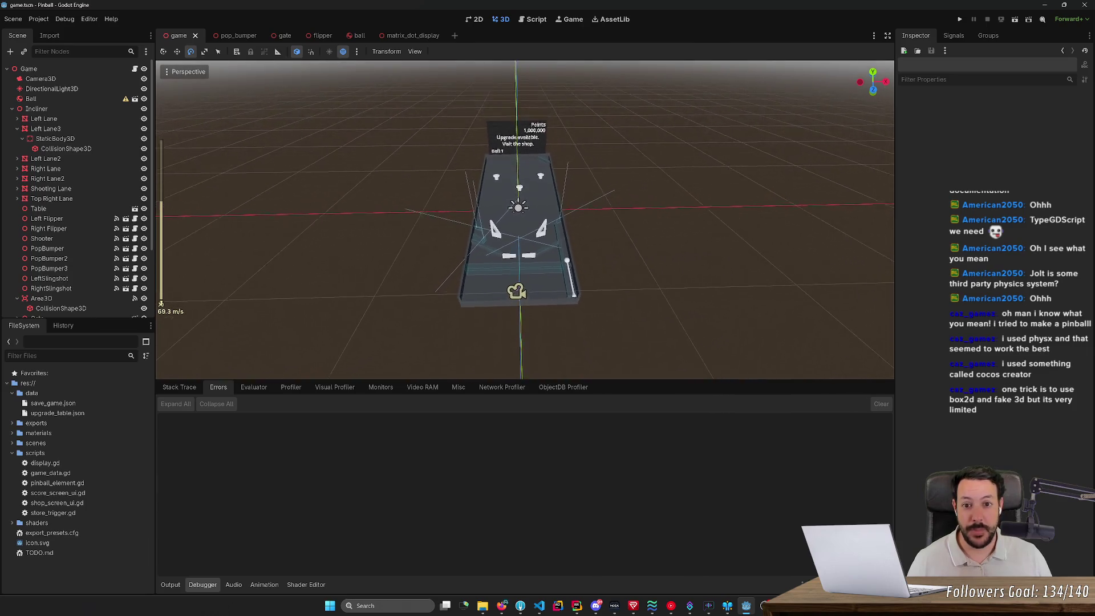
{"action": "key", "text": "w"}
{"action": "key", "text": "w"}
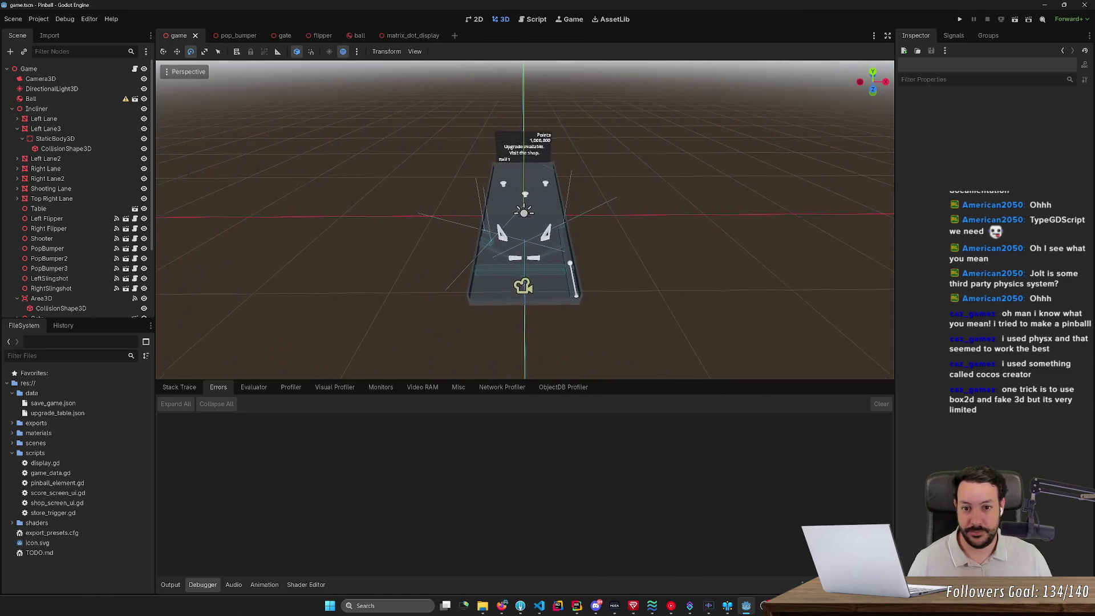
{"action": "key", "text": "w"}
{"action": "key", "text": "w"}
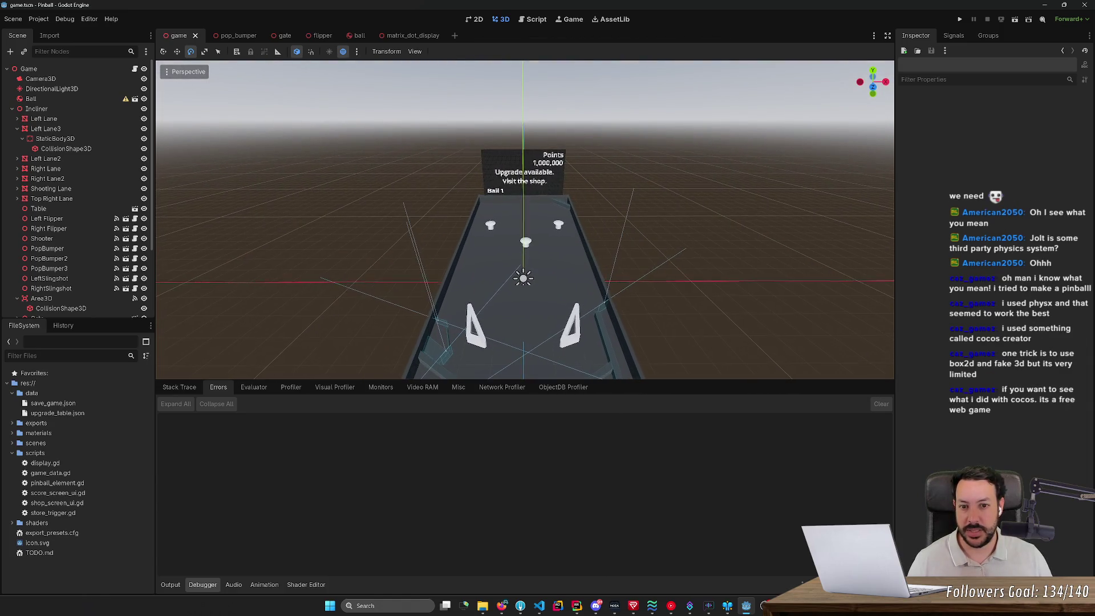
{"action": "right_click", "coordinate": [406, 140]}
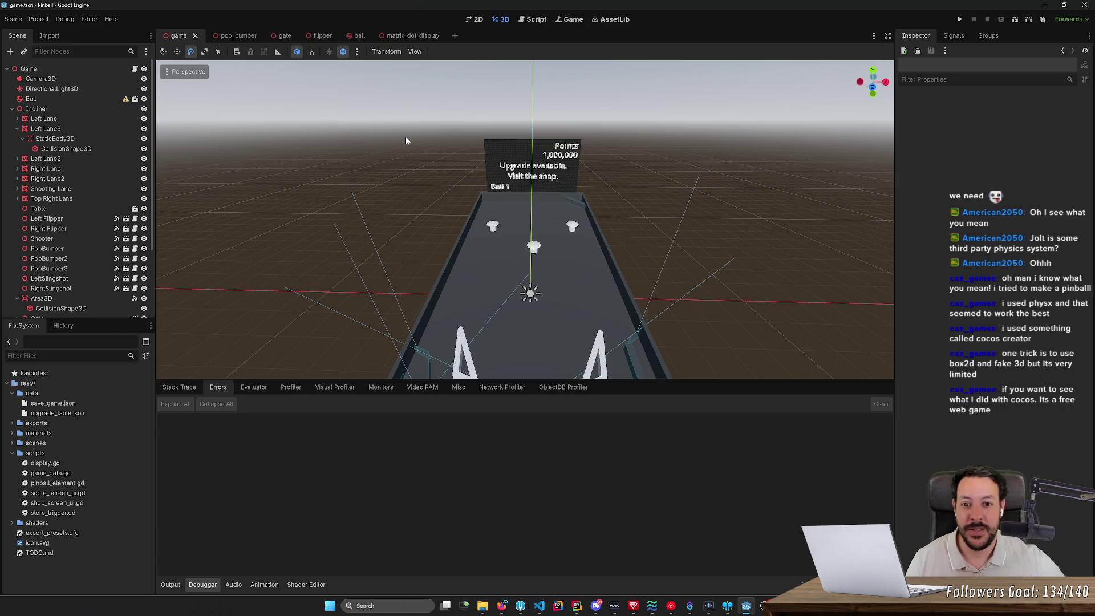
{"action": "left_click_drag", "start_coordinate": [406, 141], "coordinate": [406, 194]}
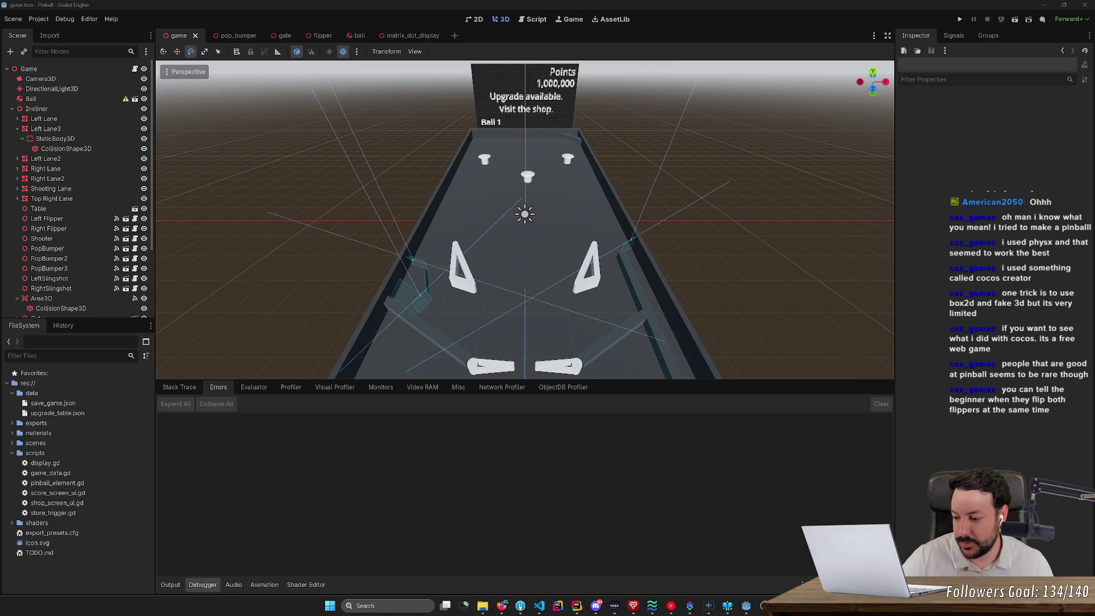
- Bring Firefox to the front with a new blank tab
{"action": "left_click", "coordinate": [447, 294]}
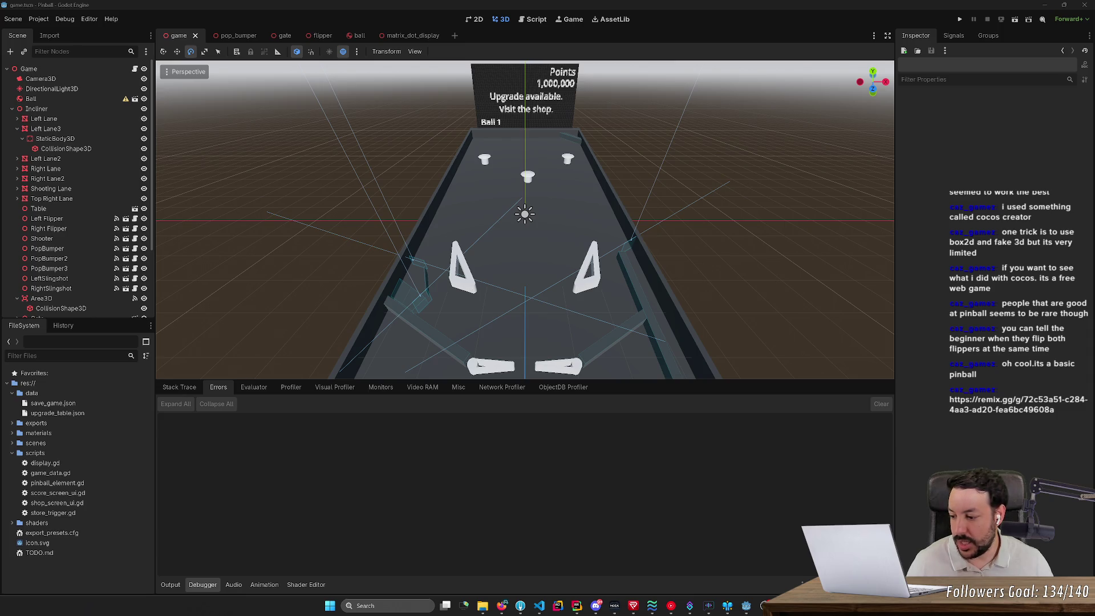
{"action": "left_click", "coordinate": [499, 608]}
{"action": "left_click", "coordinate": [797, 9]}
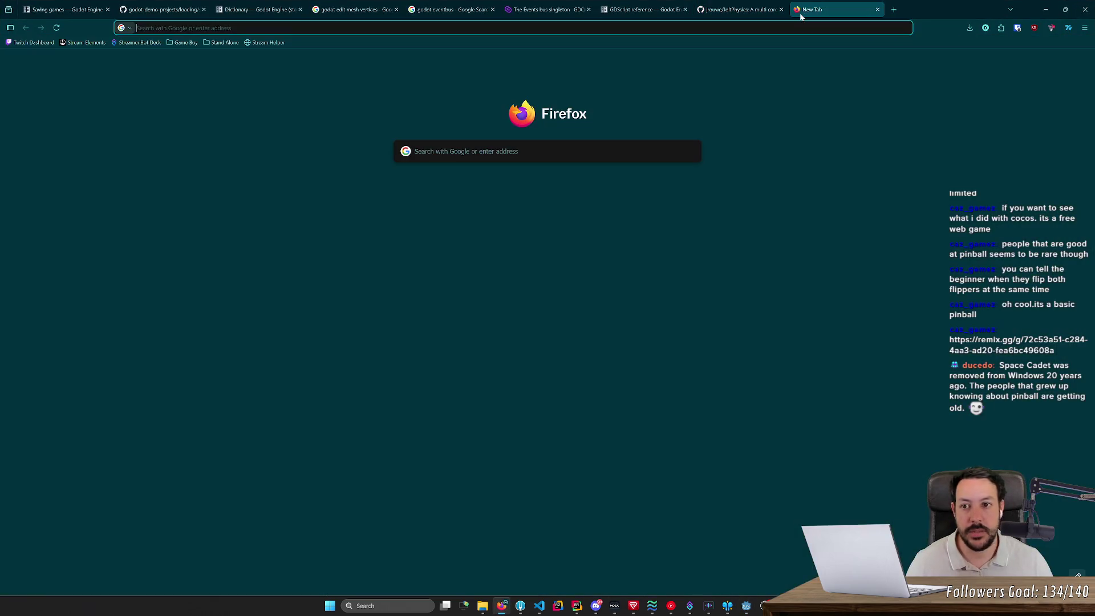
- Paste the remix.gg Toy Pinball link and load the game's START screen
{"action": "type", "text": "https://remix.gg/g/72c53a51-c284-4aa3-ad20-fea6bc49608a"}
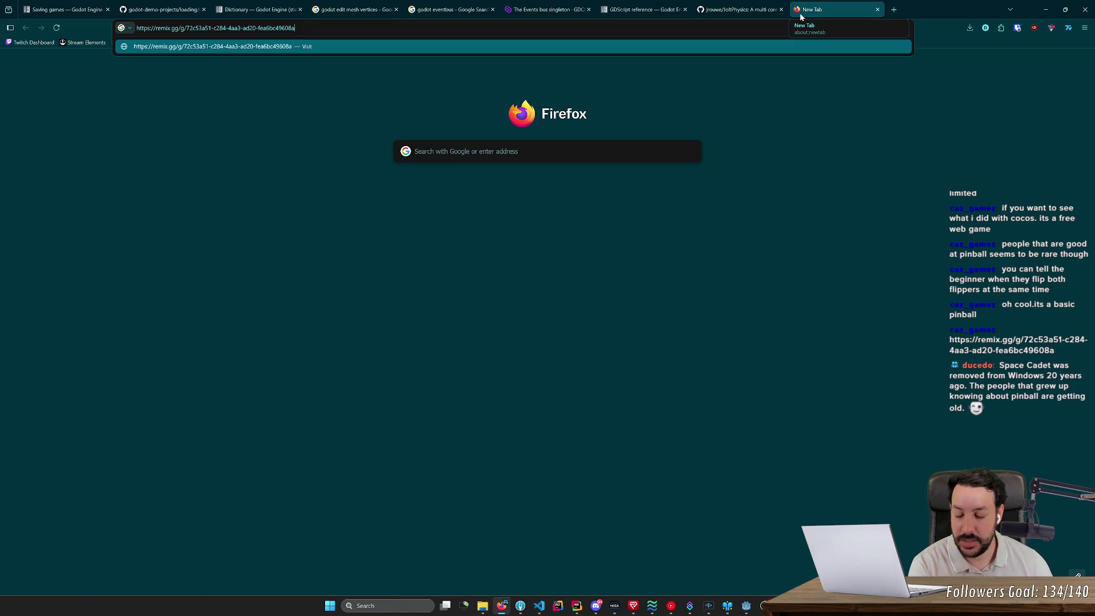
{"action": "key", "text": "Return"}
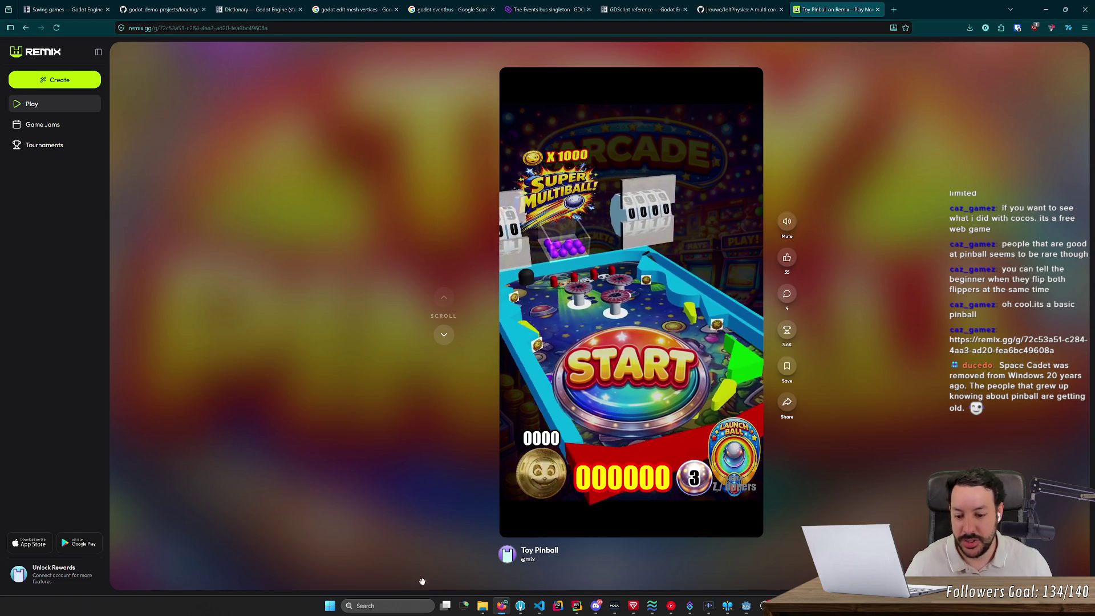
{"action": "left_click", "coordinate": [412, 610]}
- Launch and close 3D Pinball Space Cadet from a 'pinball' search, then start Toy Pinball
{"action": "type", "text": "pinball"}
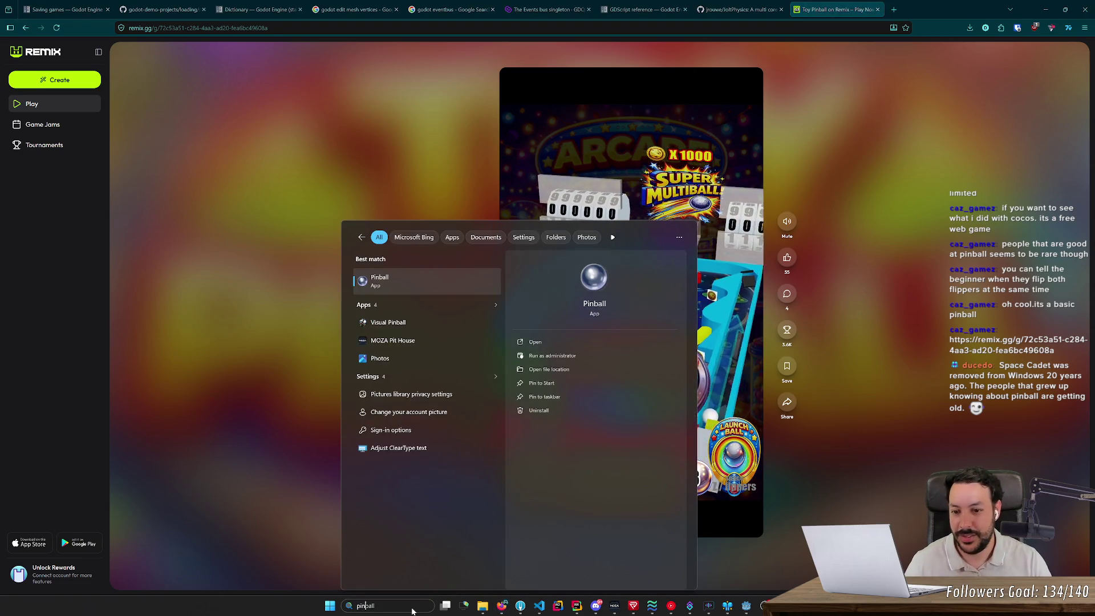
{"action": "key", "text": "Return"}
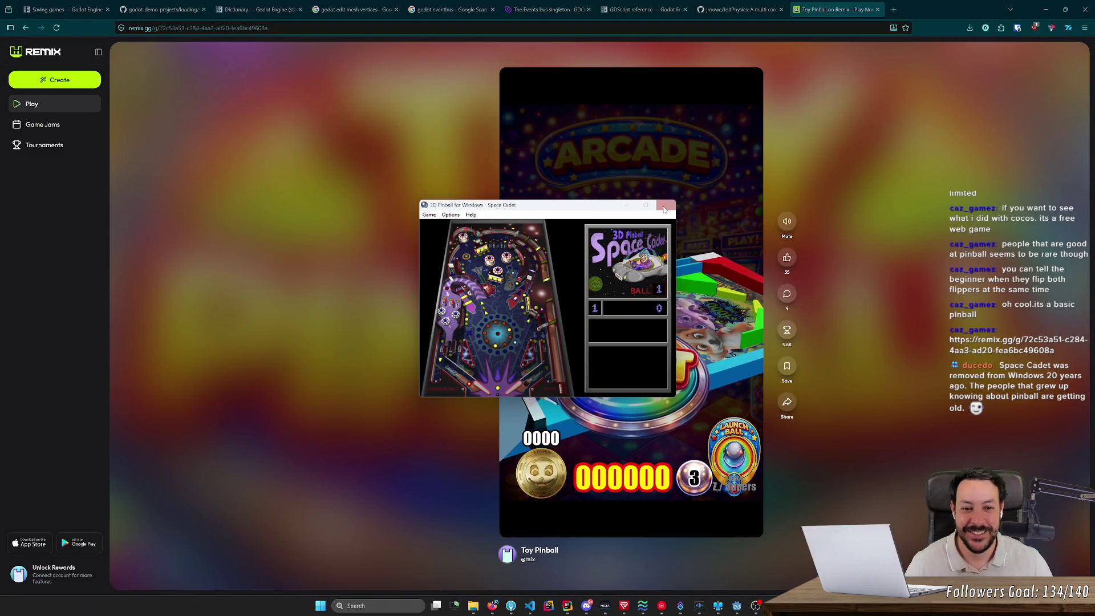
{"action": "left_click", "coordinate": [666, 205]}
{"action": "left_click", "coordinate": [668, 323]}
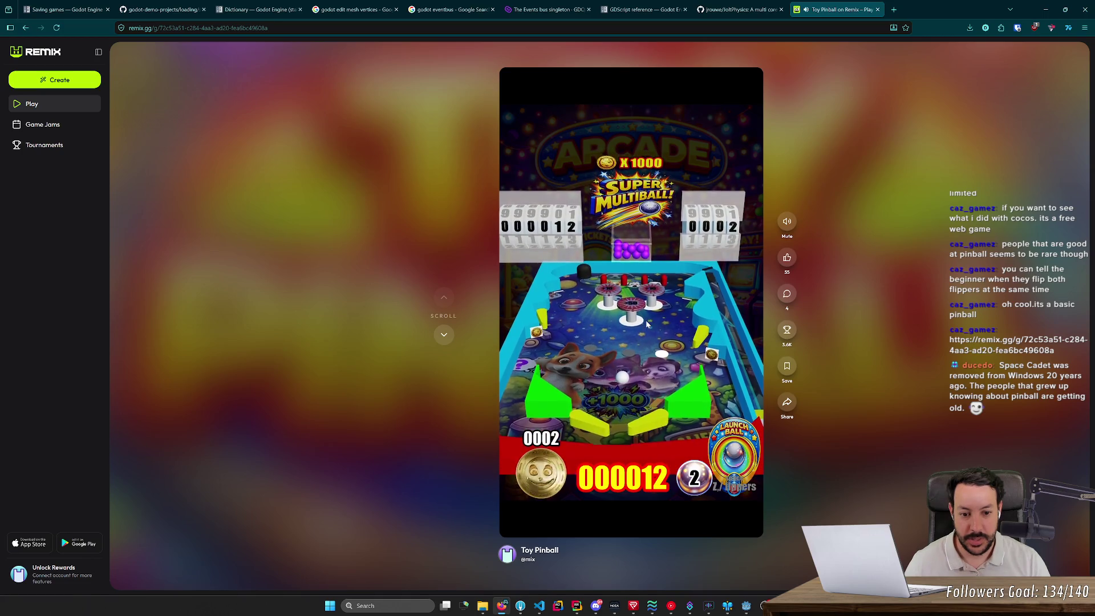
{"action": "left_click", "coordinate": [647, 324]}
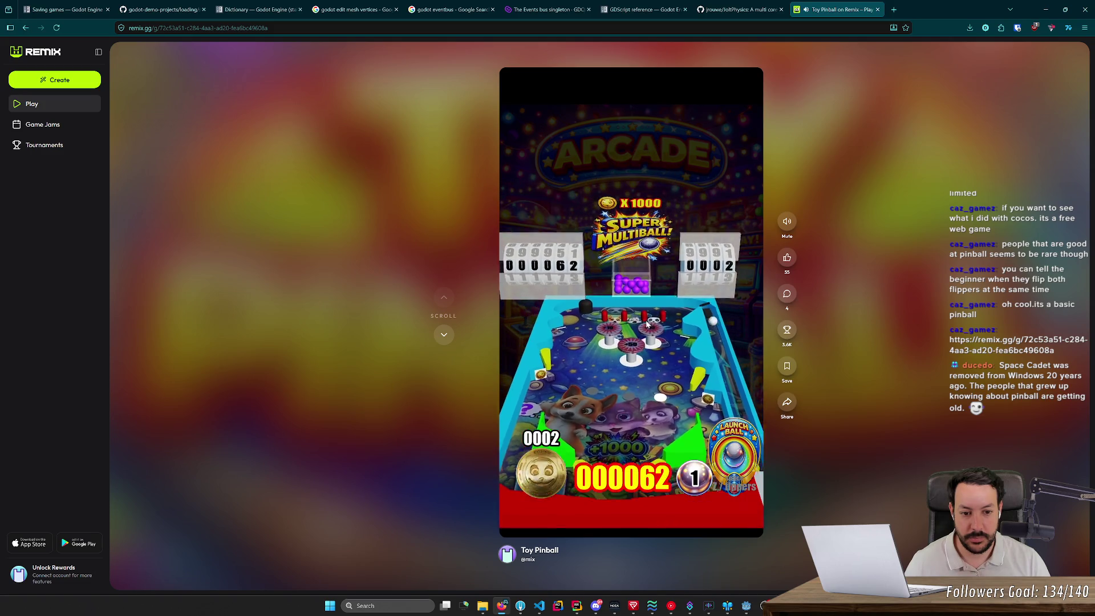
- Launch the next Toy Pinball ball and work the flippers, pushing the score to 385
{"action": "left_click", "coordinate": [647, 324]}
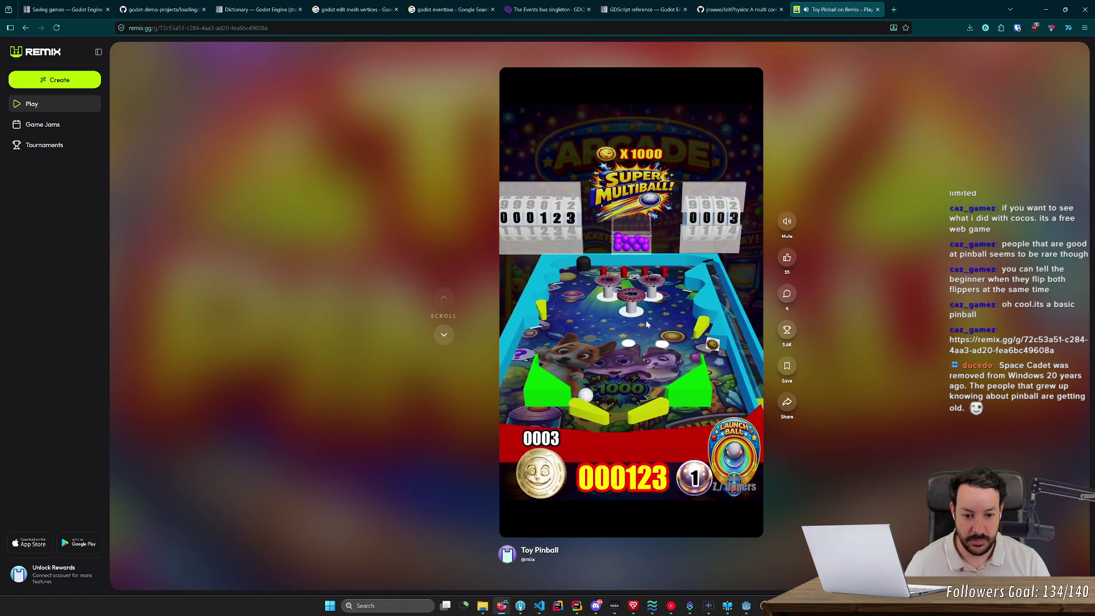
{"action": "key", "text": "Left"}
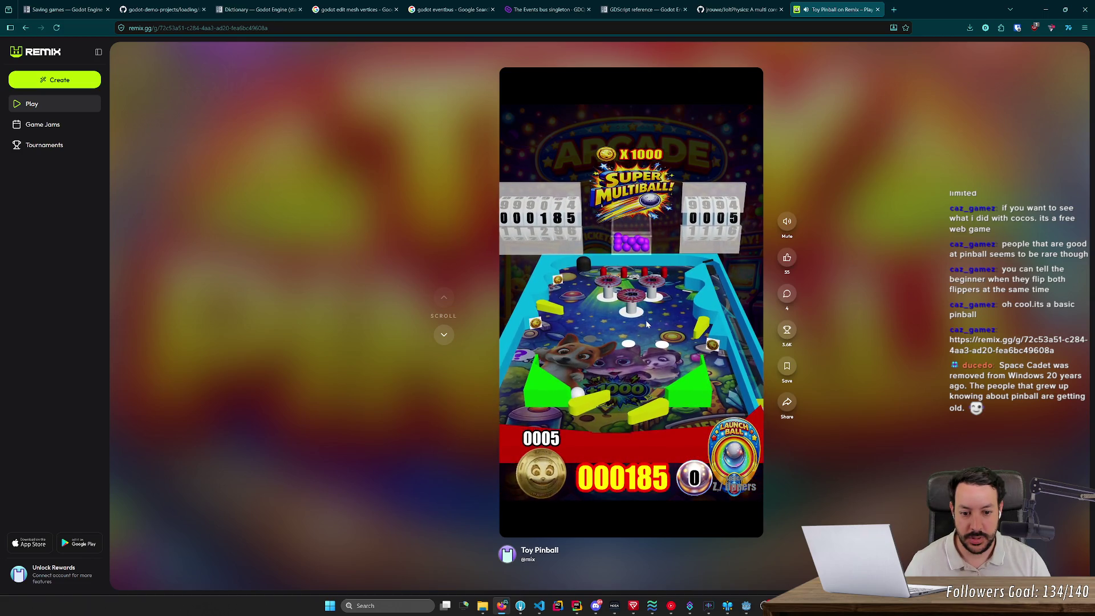
{"action": "key", "text": "Left"}
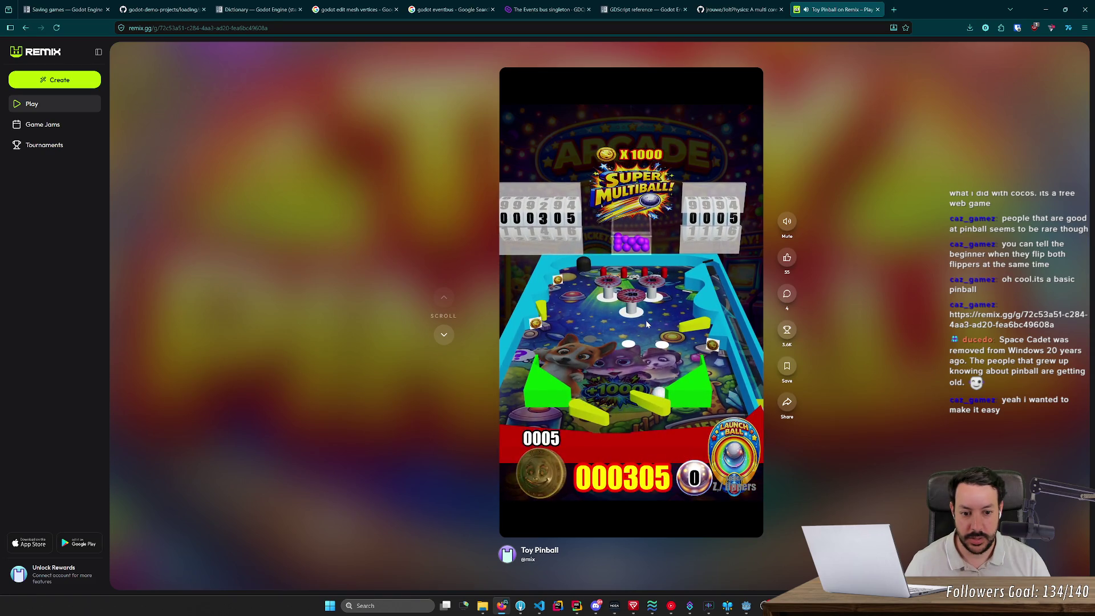
{"action": "key", "text": "Right"}
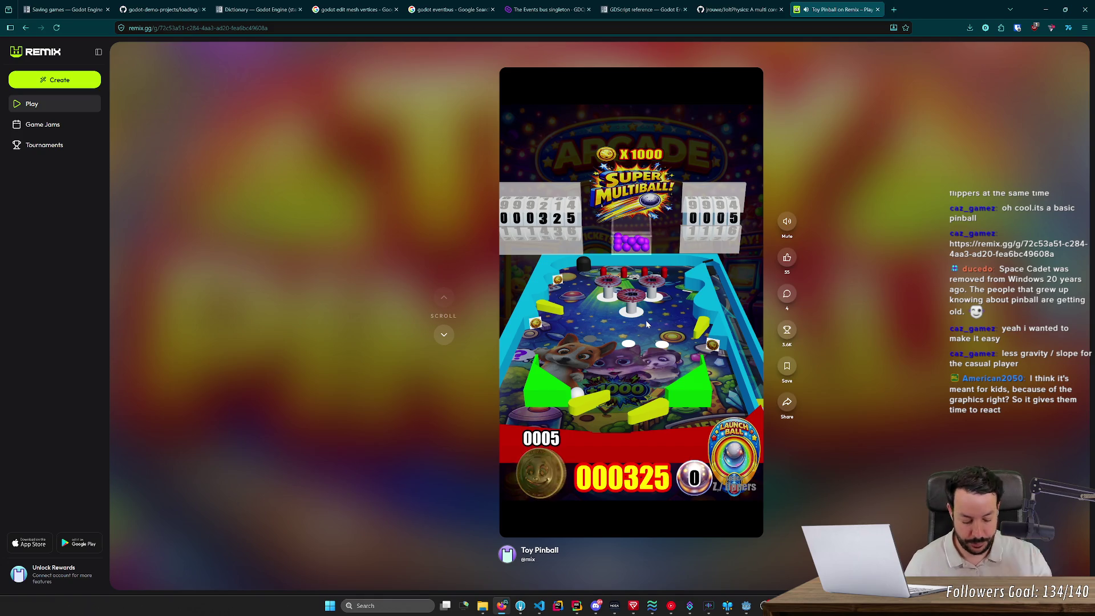
{"action": "key", "text": "Left"}
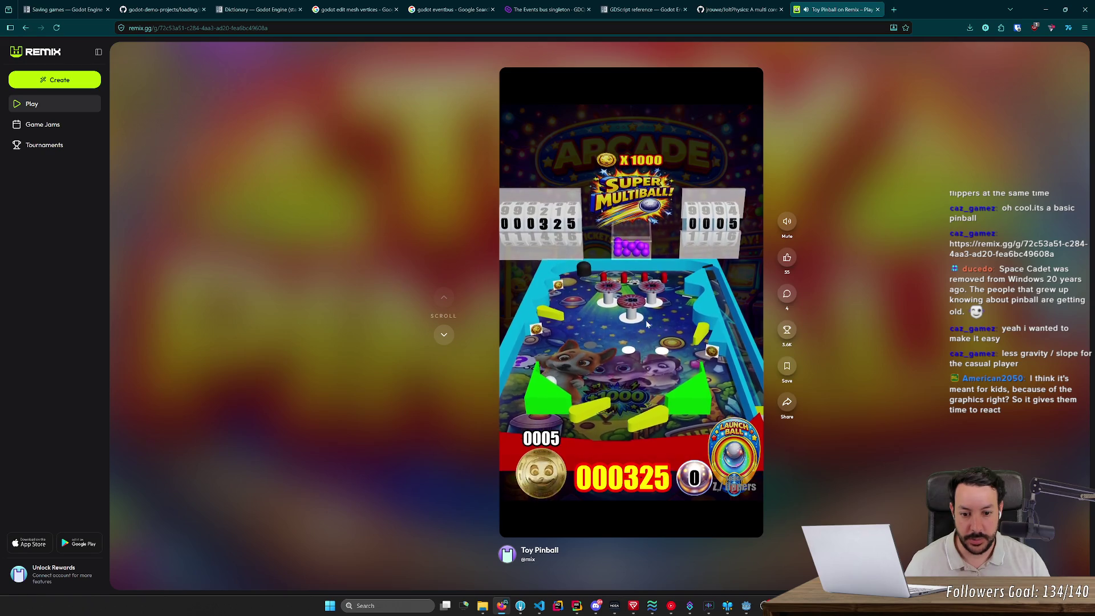
{"action": "key", "text": "Left"}
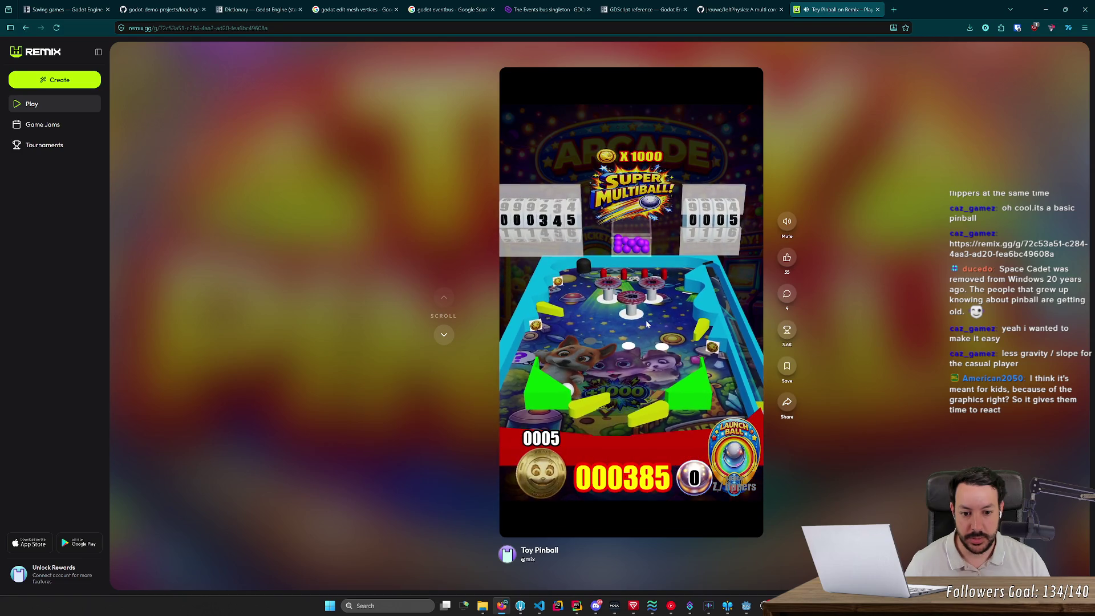
{"action": "key", "text": "Left"}
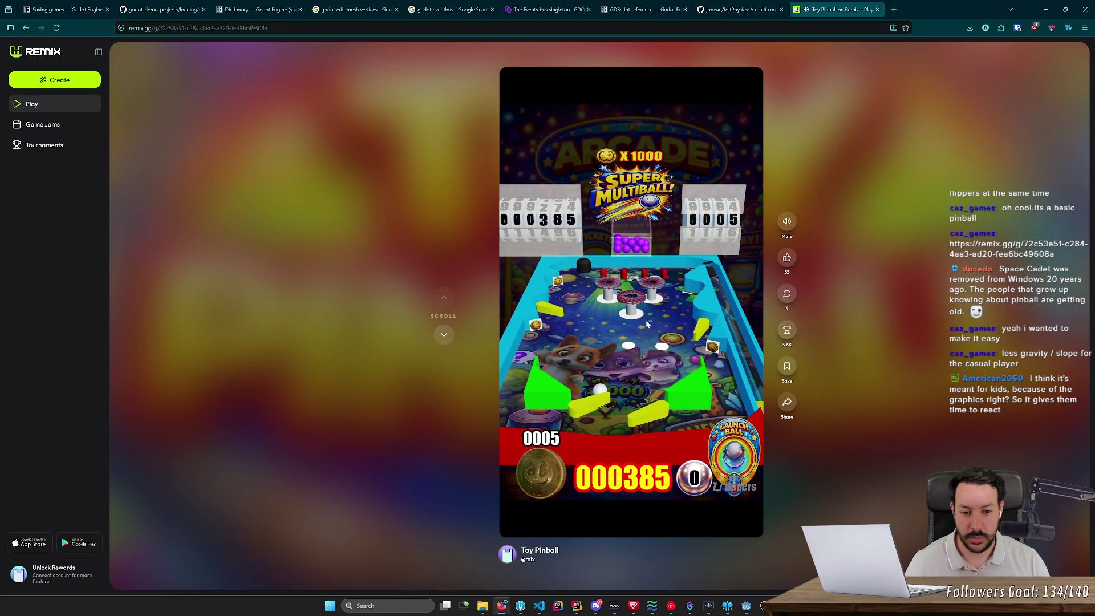
{"action": "key", "text": "Left"}
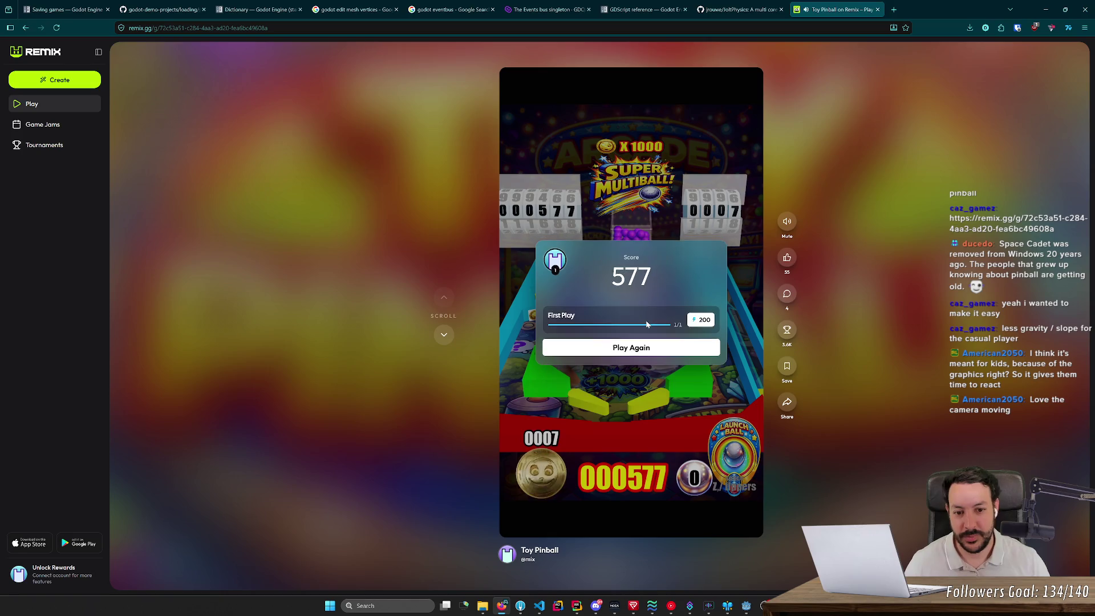
- Play a new Toy Pinball game to a score of 121, then close its browser tab
{"action": "left_click", "coordinate": [661, 356]}
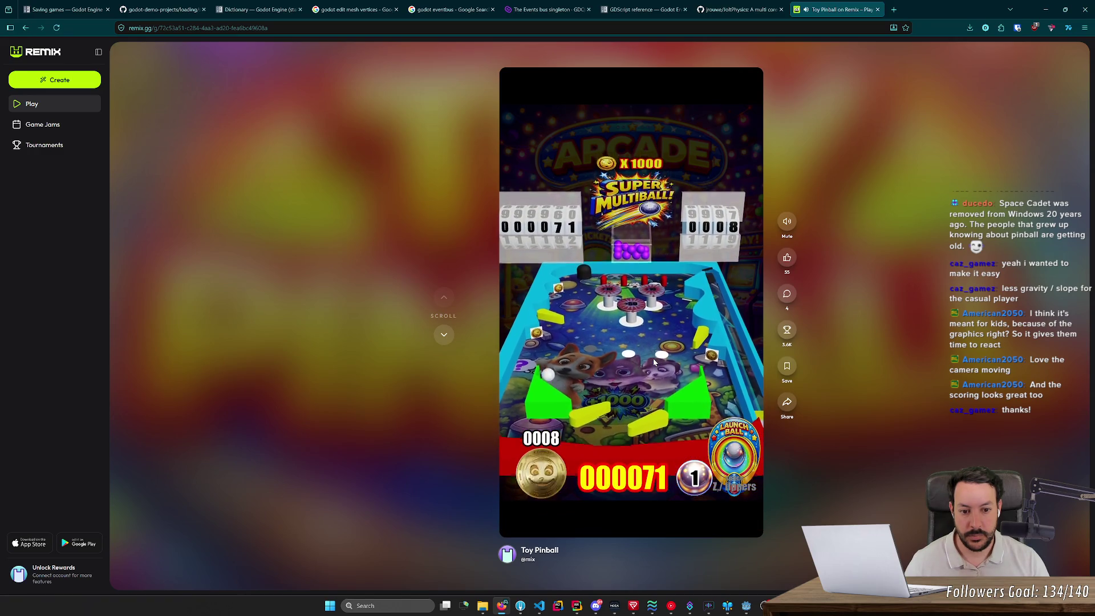
{"action": "key", "text": "Left"}
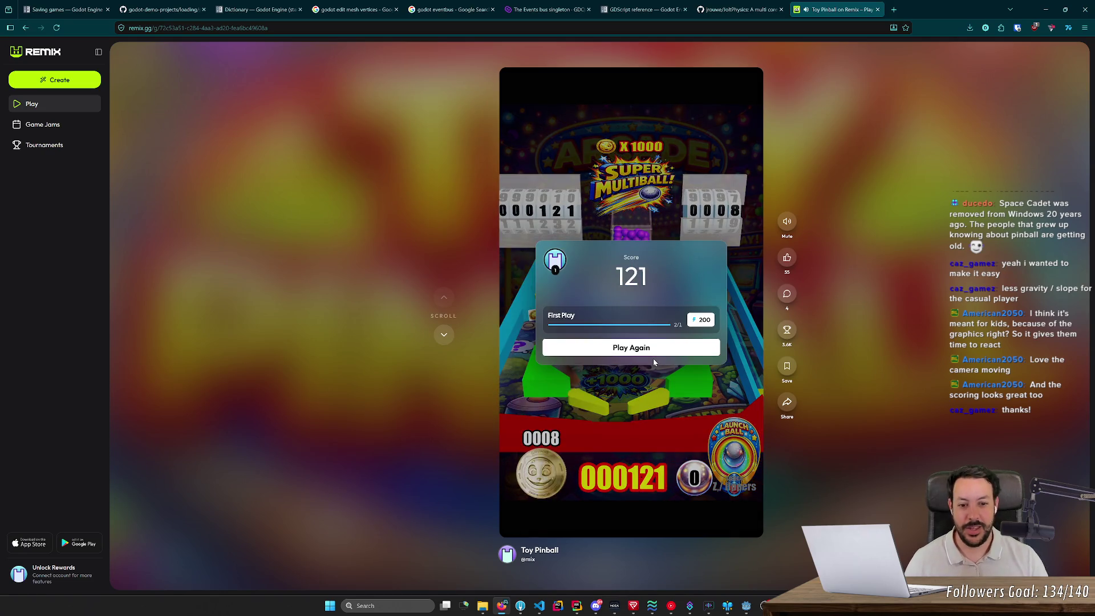
{"action": "middle_click", "coordinate": [851, 4]}
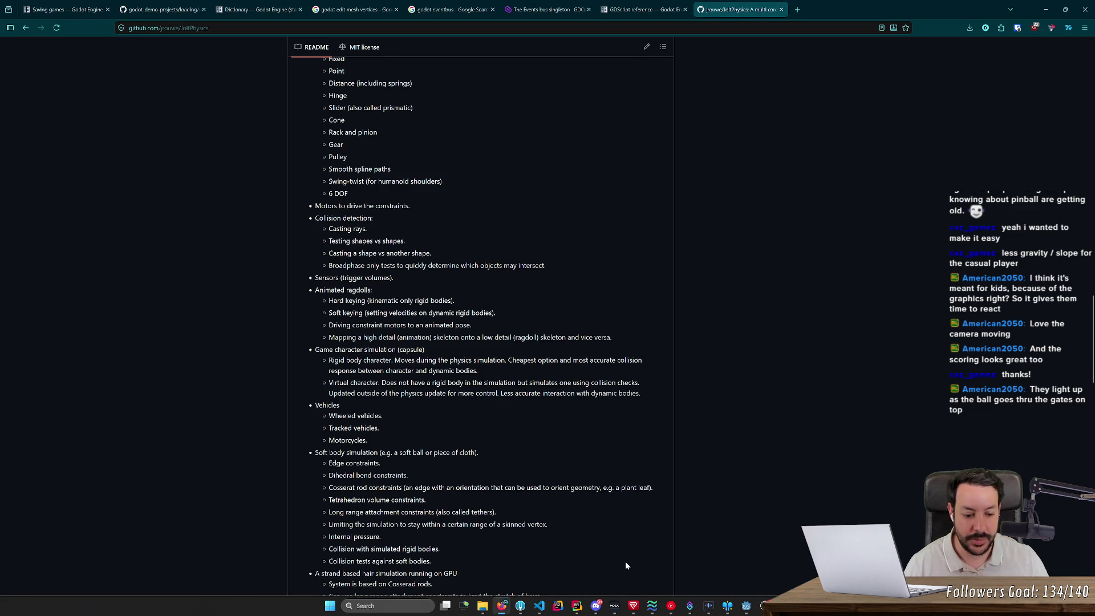
- Return to the Godot editor and orbit the pinball table to an angled view
{"action": "left_click", "coordinate": [746, 606]}
{"action": "mouse_move", "coordinate": [514, 257]}
{"action": "left_mouse_down"}
{"action": "mouse_move", "coordinate": [445, 234]}
{"action": "mouse_move", "coordinate": [519, 222]}
{"action": "mouse_move", "coordinate": [624, 314]}
{"action": "left_mouse_up"}
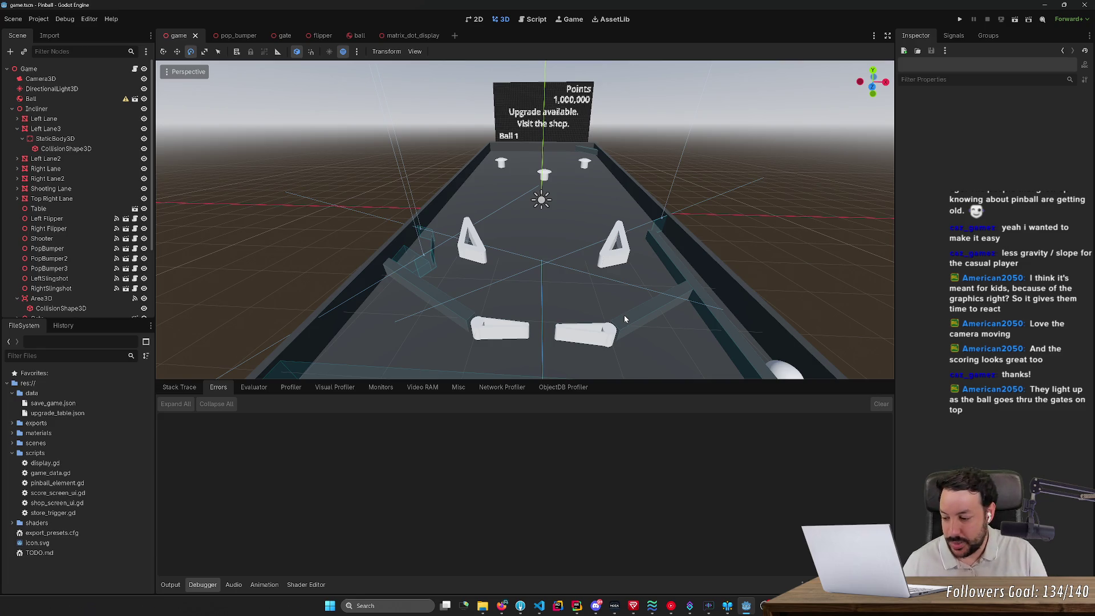
- Orbit and zoom in on the table's dot-matrix display, then run the pinball game
{"action": "mouse_move", "coordinate": [630, 314]}
{"action": "left_mouse_down"}
{"action": "mouse_move", "coordinate": [547, 297]}
{"action": "mouse_move", "coordinate": [661, 302]}
{"action": "mouse_move", "coordinate": [605, 294]}
{"action": "left_mouse_up"}
{"action": "scroll", "coordinate": [607, 299], "scroll_direction": "up", "scroll_amount": 1}
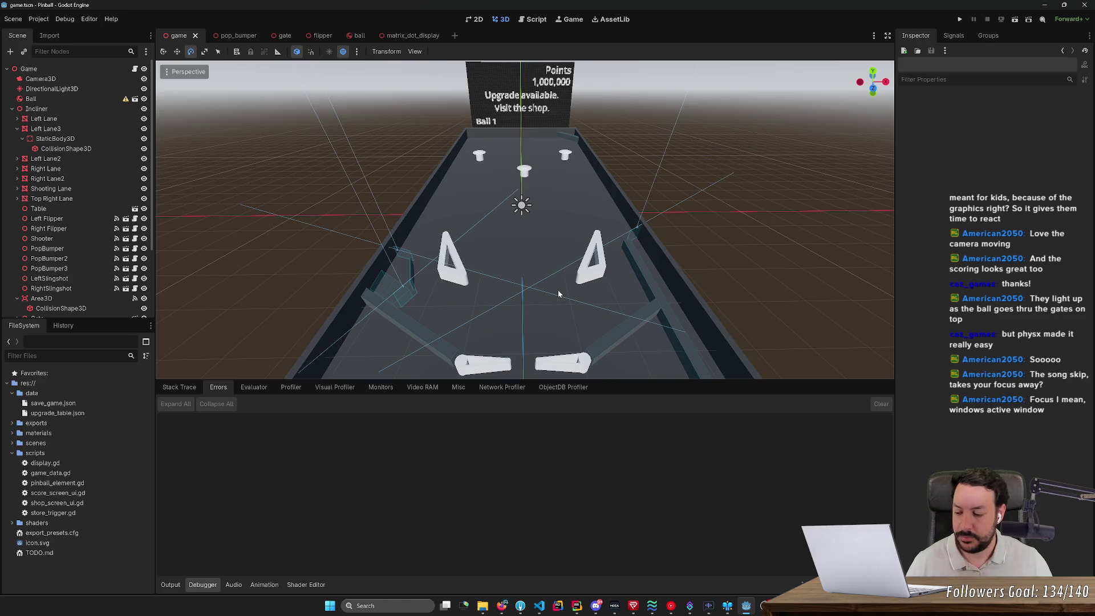
{"action": "left_click", "coordinate": [959, 20]}
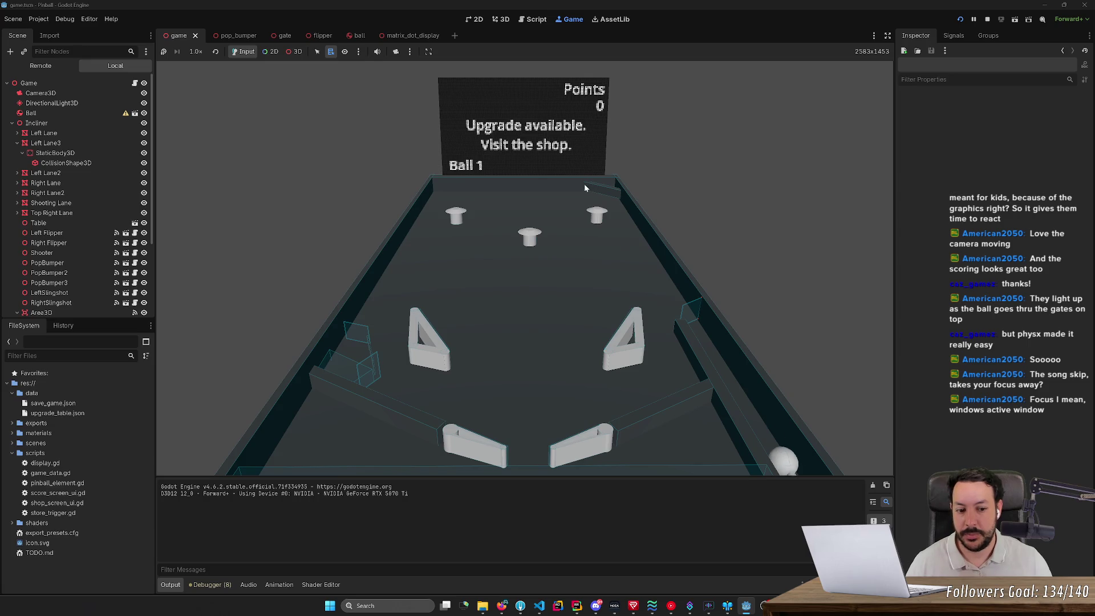
- Launch the first ball and work both flippers to keep it in play
{"action": "key", "text": "space"}
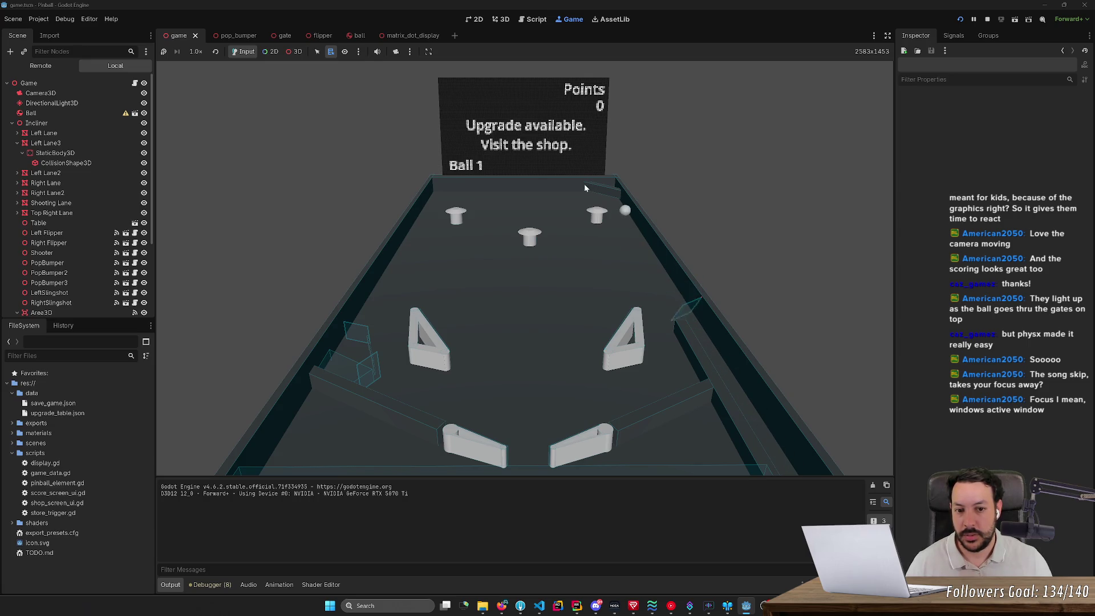
{"action": "key", "text": "Right"}
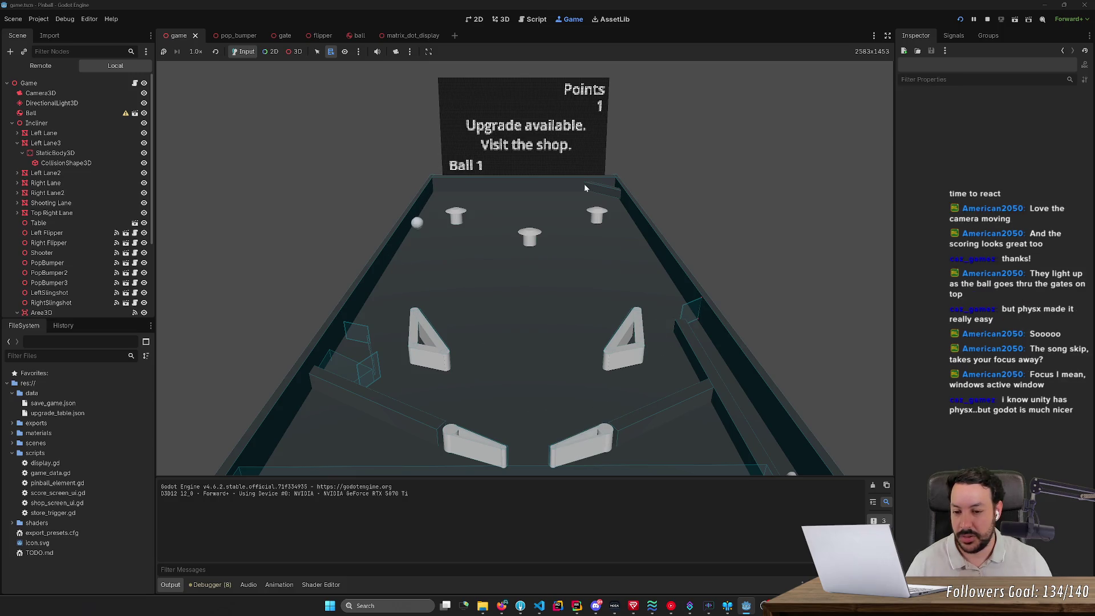
{"action": "key", "text": "Left"}
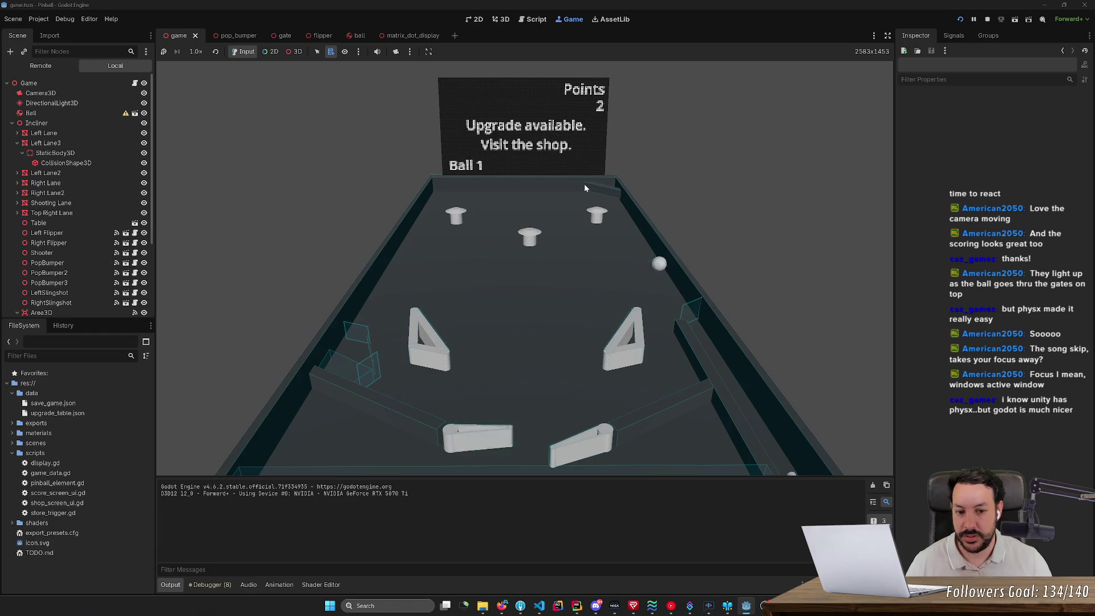
{"action": "key", "text": "Right"}
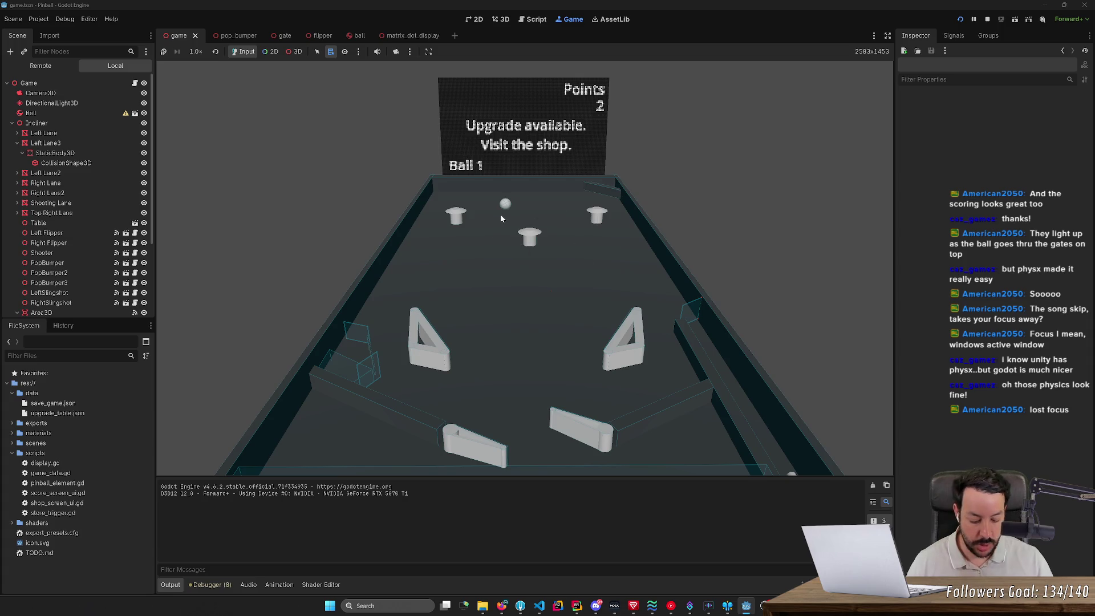
{"action": "key", "text": "Left"}
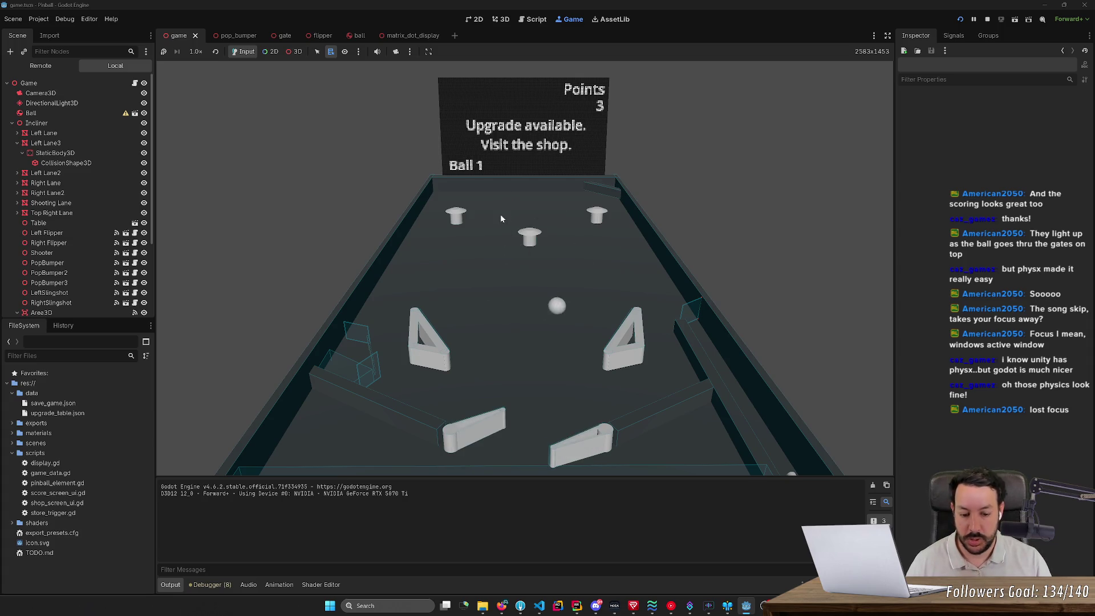
{"action": "key", "text": "Right"}
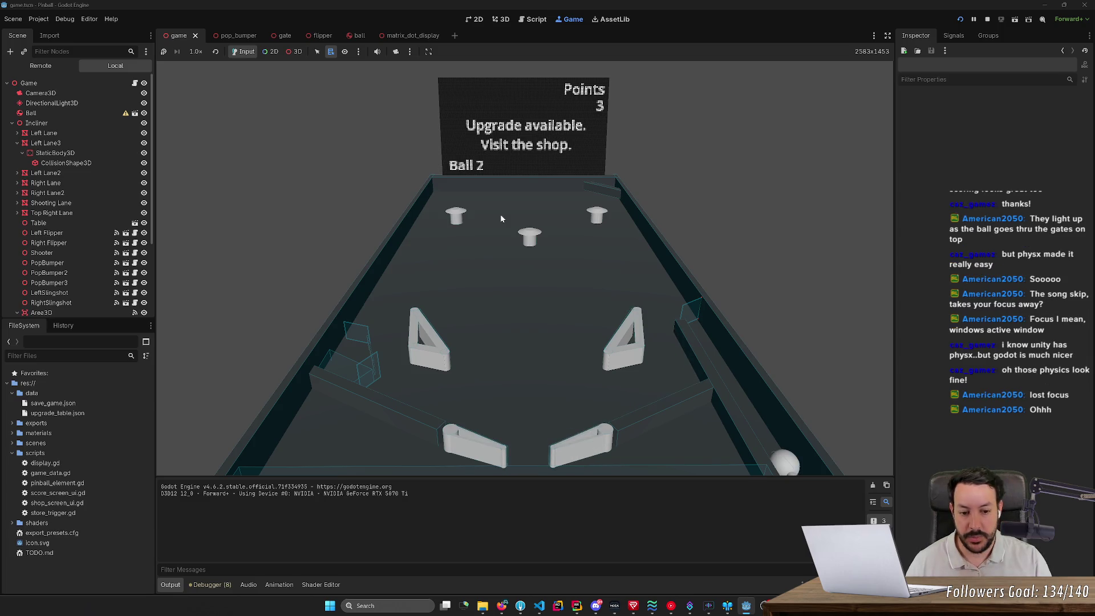
- Launch the second ball and flip it toward the top bumper
{"action": "key", "text": "space"}
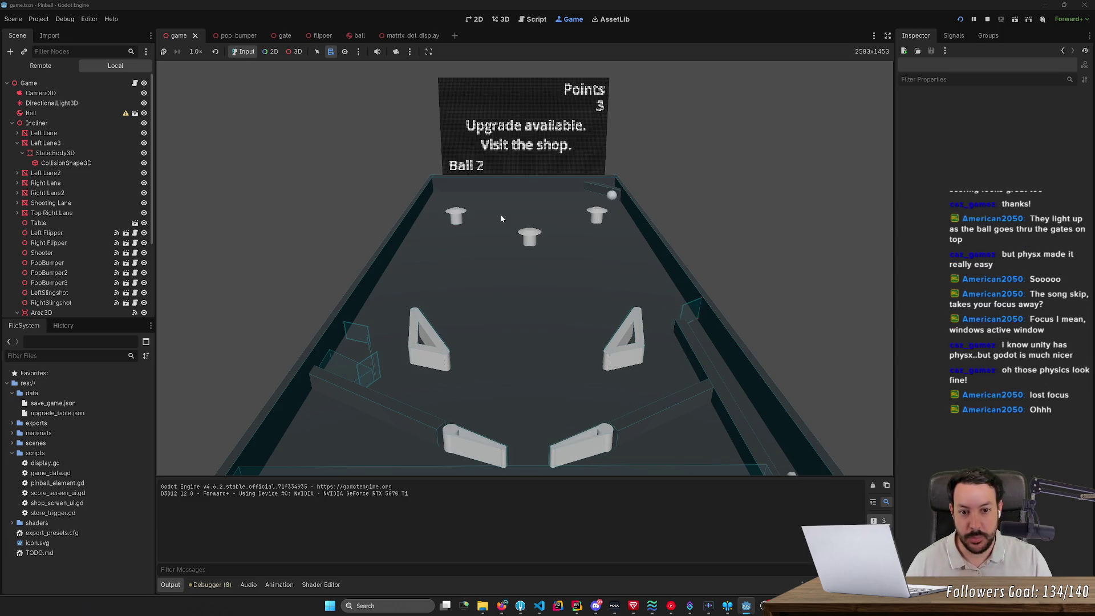
{"action": "key", "text": "Right"}
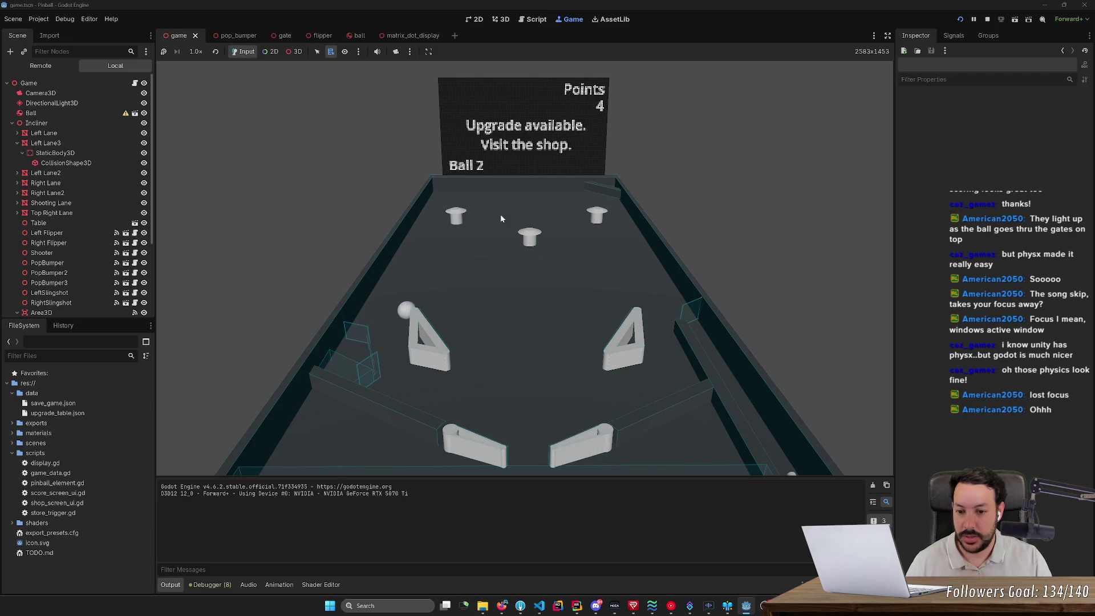
{"action": "key", "text": "Left"}
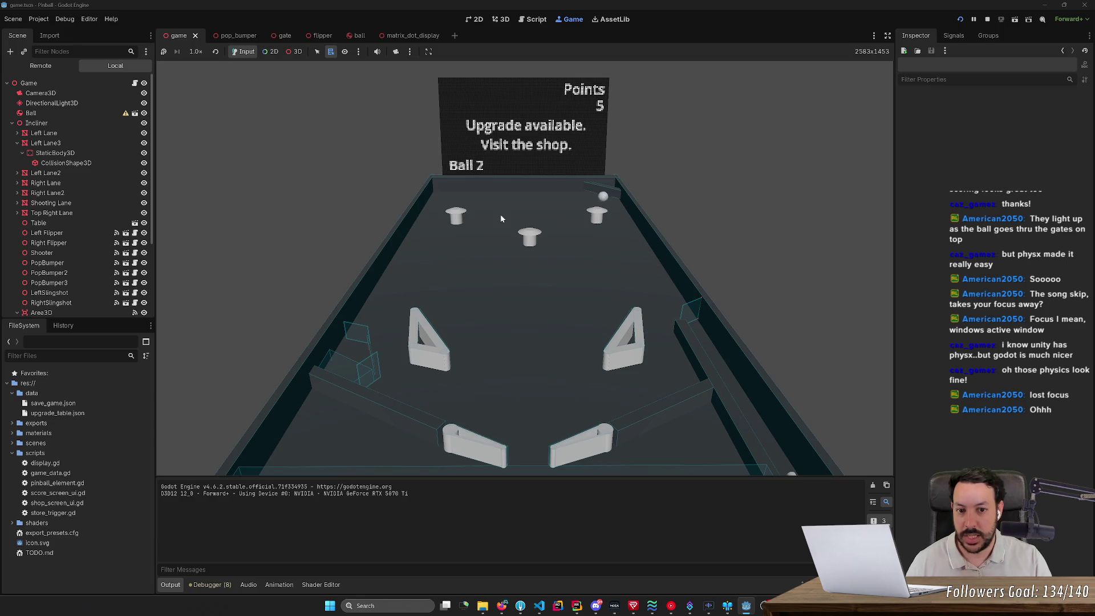
{"action": "key", "text": "Right"}
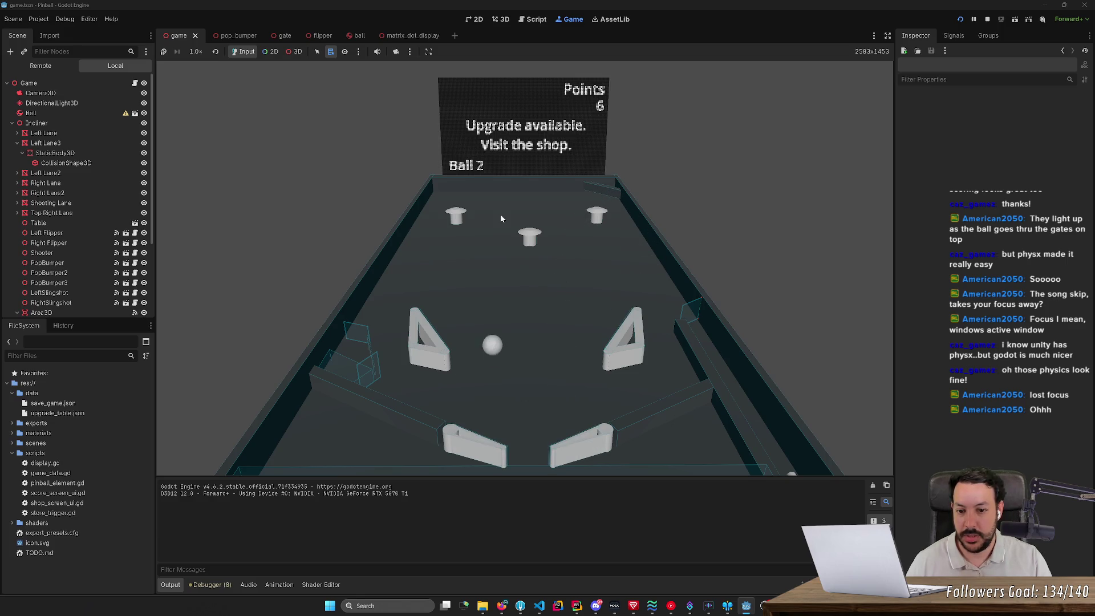
{"action": "key", "text": "Right"}
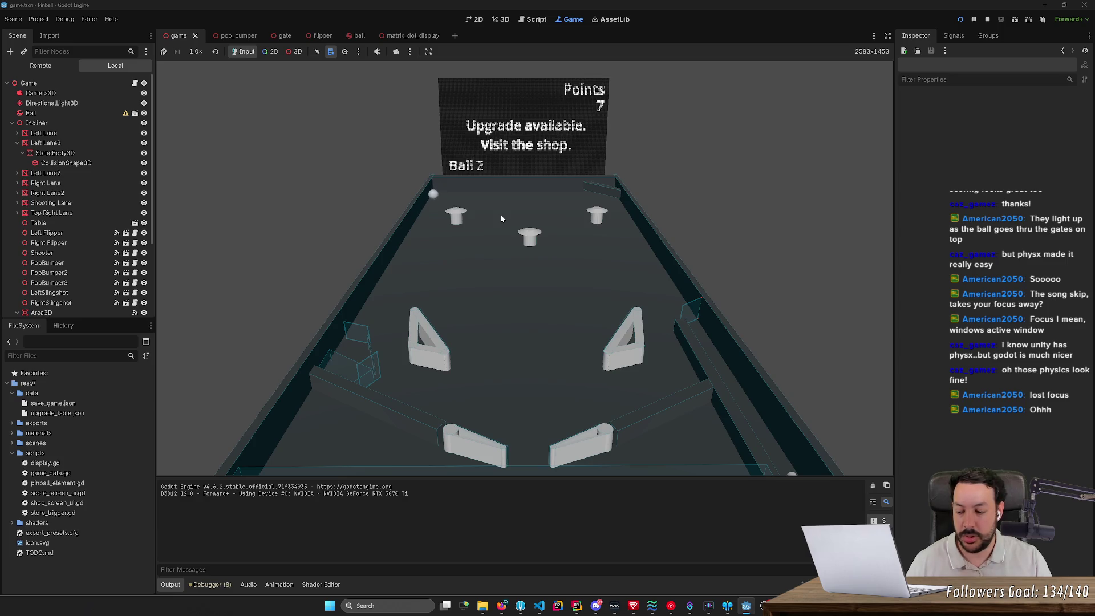
{"action": "key", "text": "Left"}
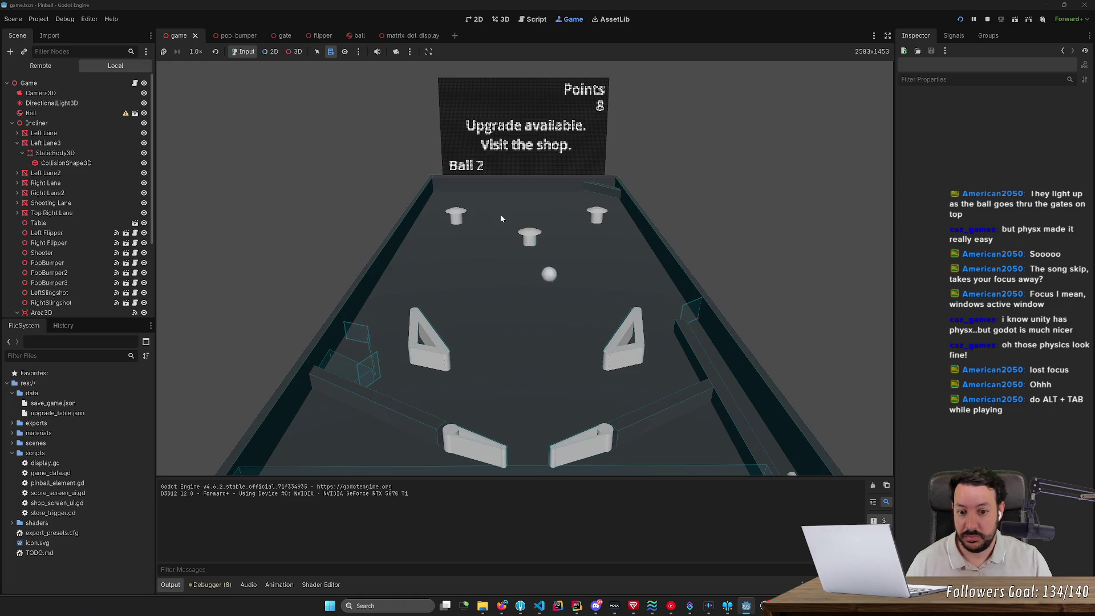
{"action": "key", "text": "Left"}
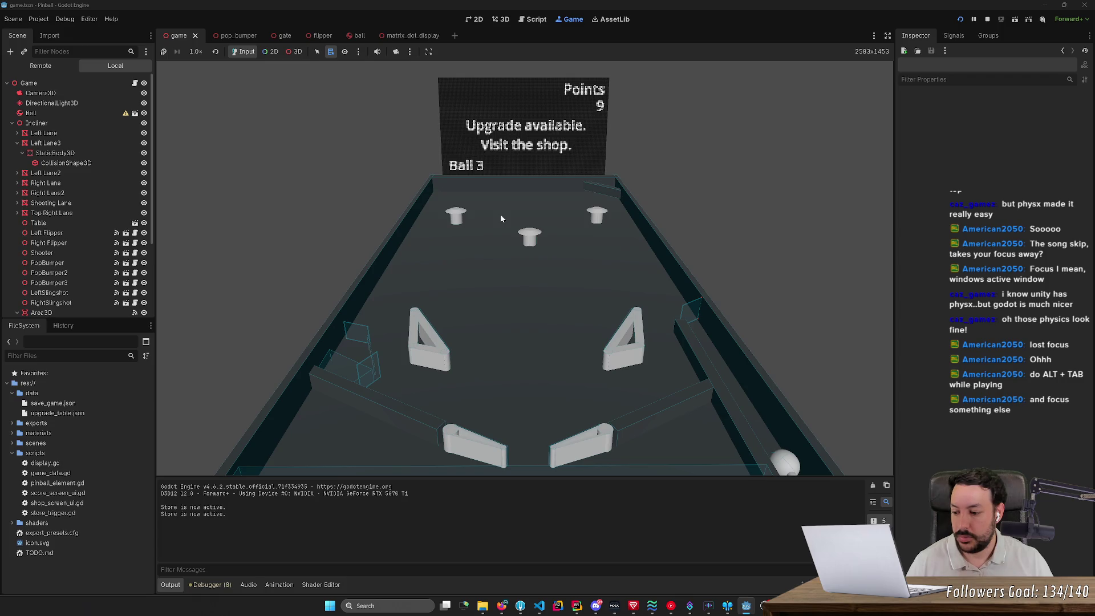
- Glance at the browser, return to the game at Points 10, and drop a ball near the top
{"action": "key", "text": "alt+Tab"}
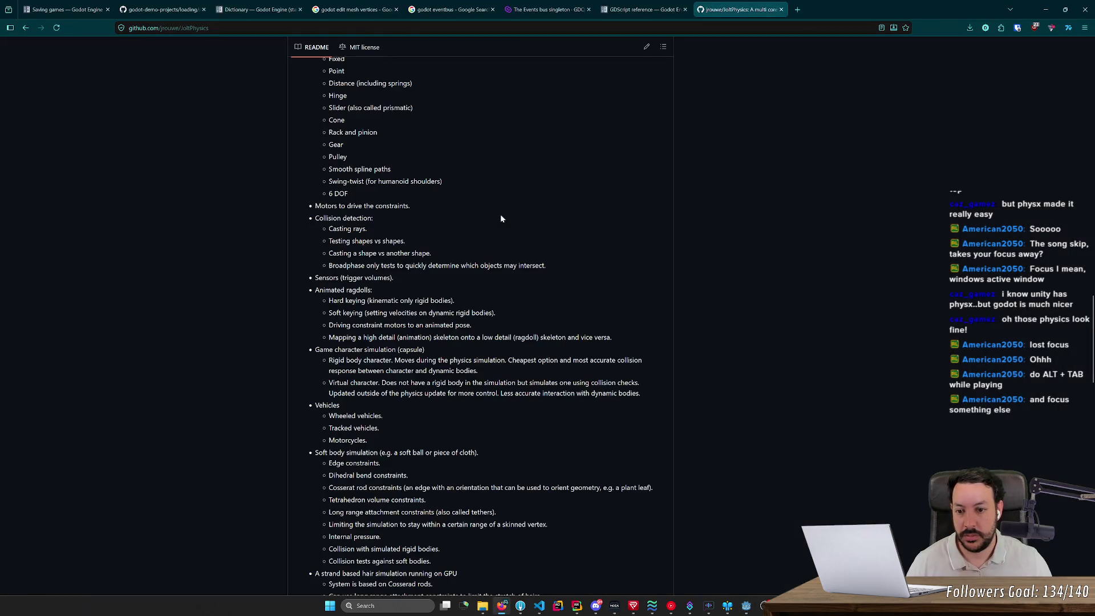
{"action": "key", "text": "alt+Tab"}
{"action": "key", "text": "Right"}
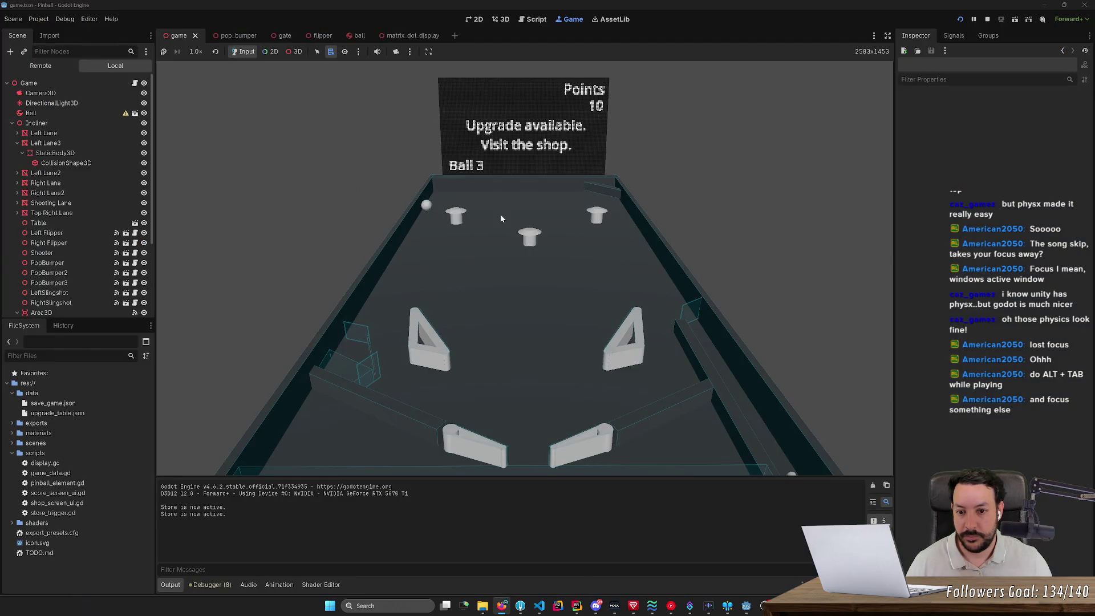
{"action": "key", "text": "alt+Tab"}
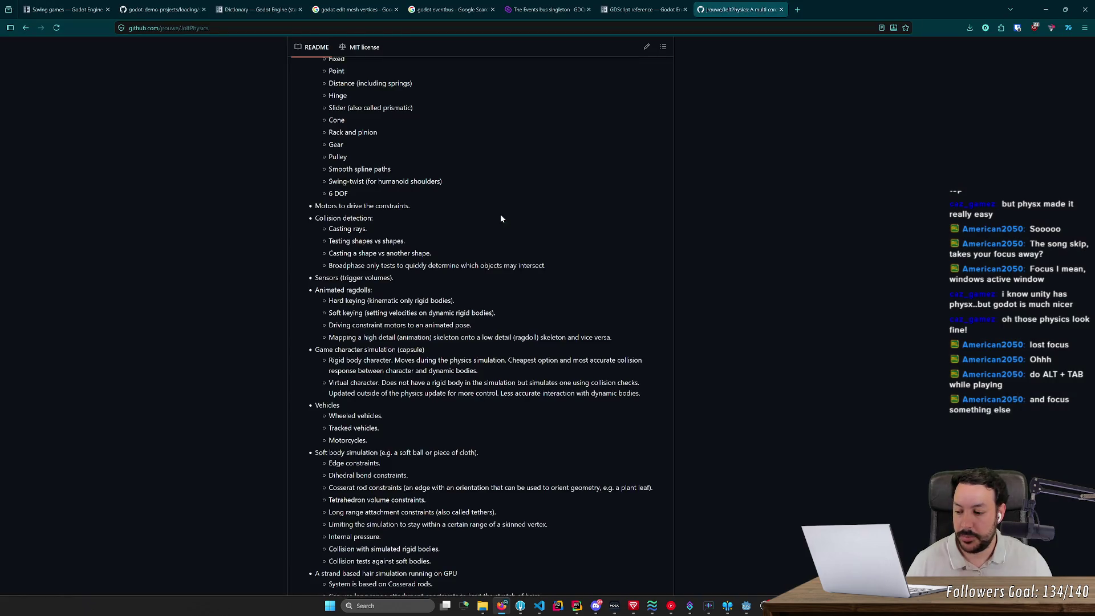
{"action": "key", "text": "alt+Tab"}
{"action": "left_click", "coordinate": [500, 214]}
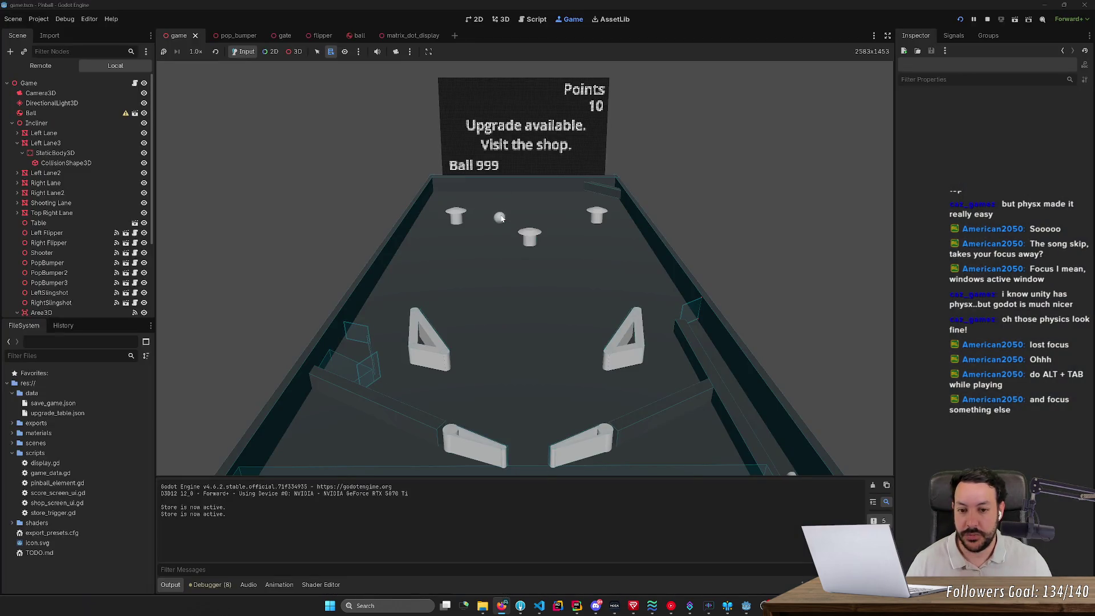
- Drop a new ball near the top centre and flap both flippers at it
{"action": "left_click", "coordinate": [509, 262]}
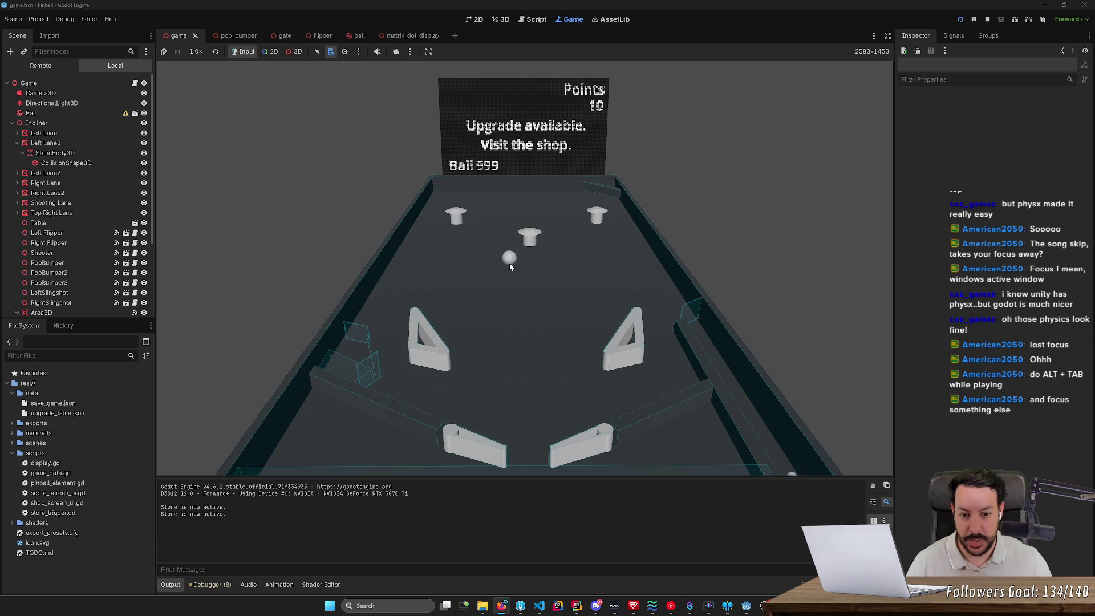
{"action": "key", "text": "Left"}
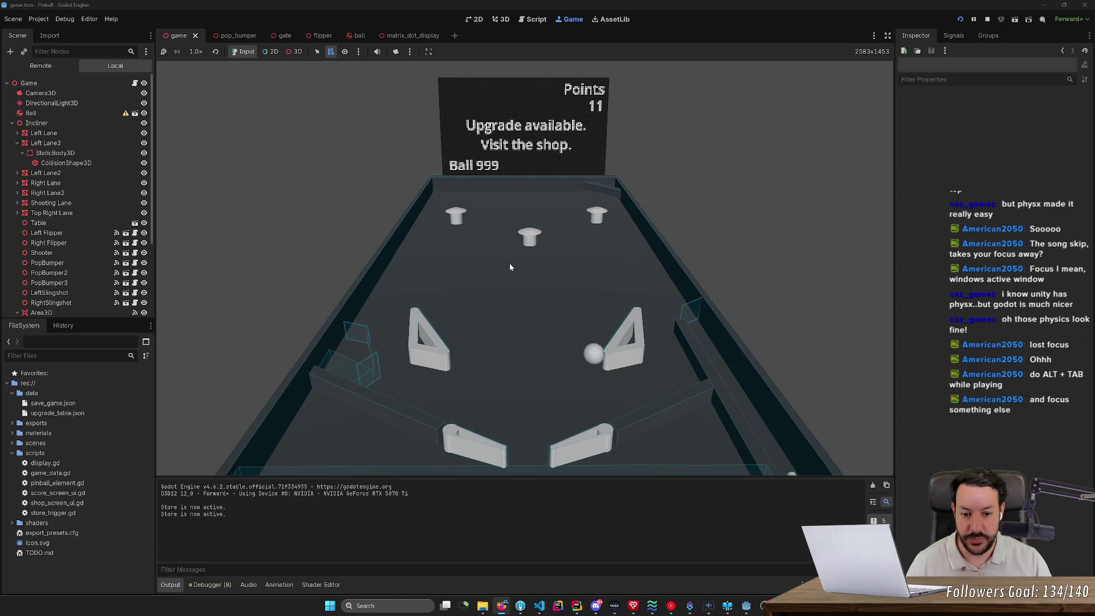
{"action": "key", "text": "Right"}
{"action": "key", "text": "Left"}
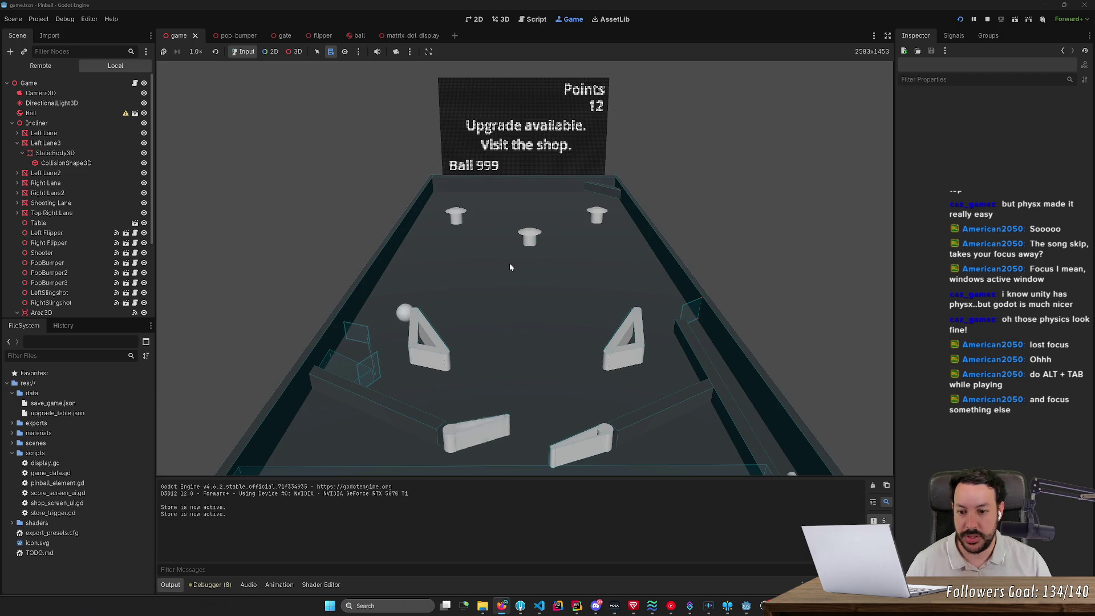
{"action": "key", "text": "Left"}
{"action": "key", "text": "Right"}
{"action": "key", "text": "Left"}
{"action": "key", "text": "Right"}
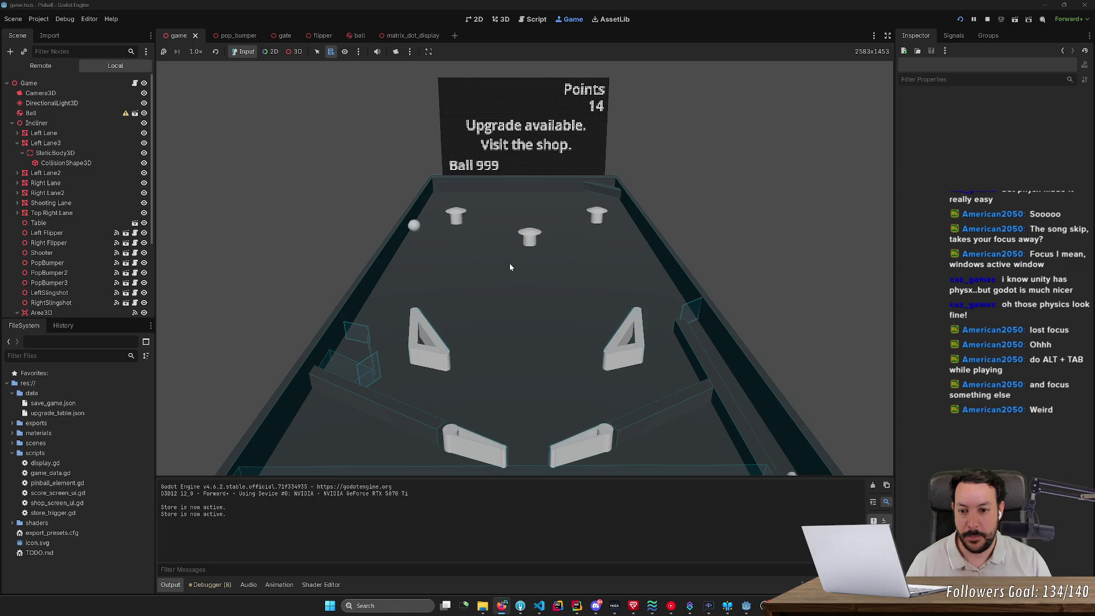
{"action": "key", "text": "Left"}
{"action": "key", "text": "Right"}
{"action": "key", "text": "Left"}
{"action": "key", "text": "Right"}
{"action": "key", "text": "Left"}
{"action": "key", "text": "Left"}
{"action": "key", "text": "Left"}
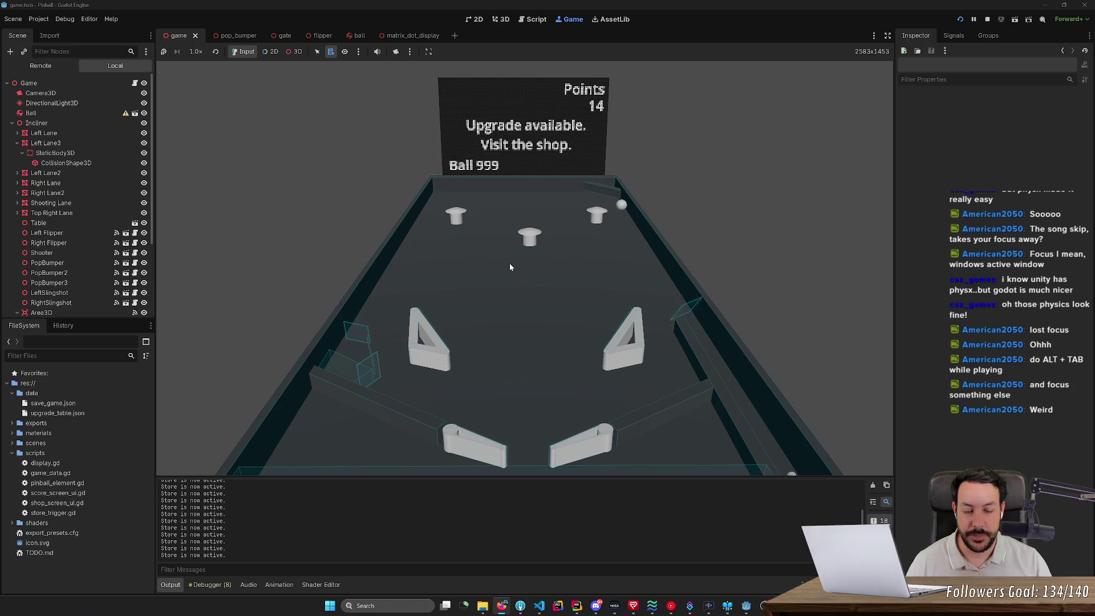
- Keep the ball in play with alternating left and right flipper shots
{"action": "key", "text": "Right"}
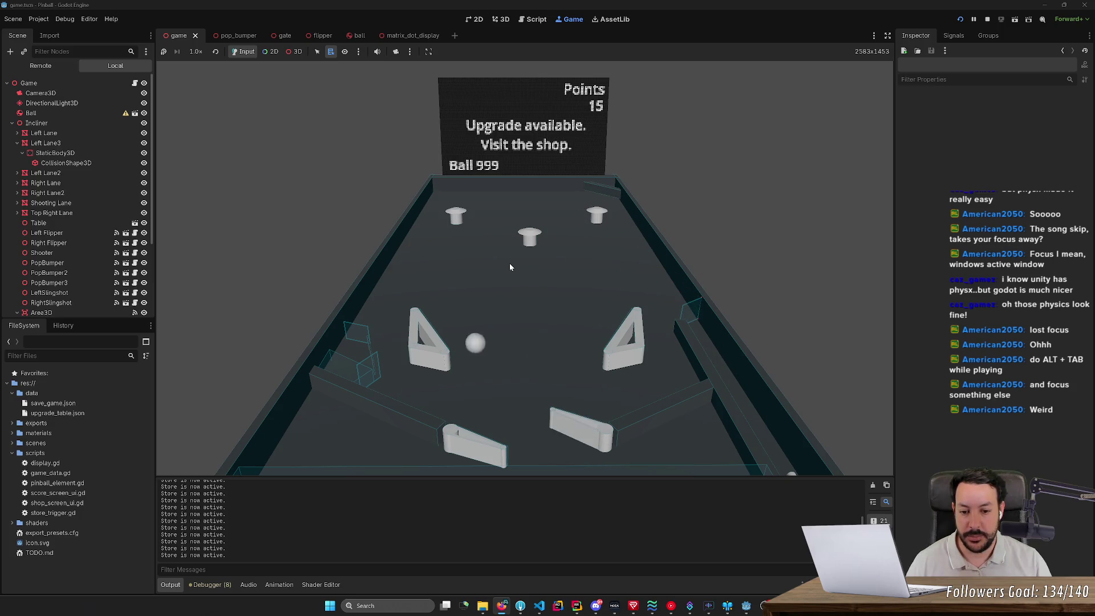
{"action": "key", "text": "Right"}
{"action": "key", "text": "Left"}
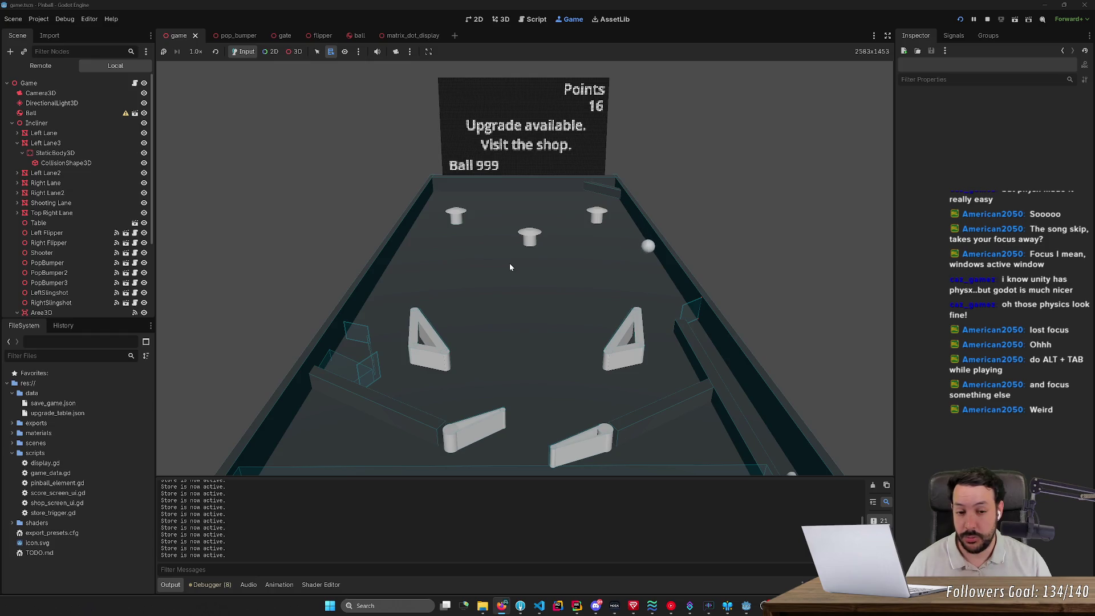
{"action": "key", "text": "Right"}
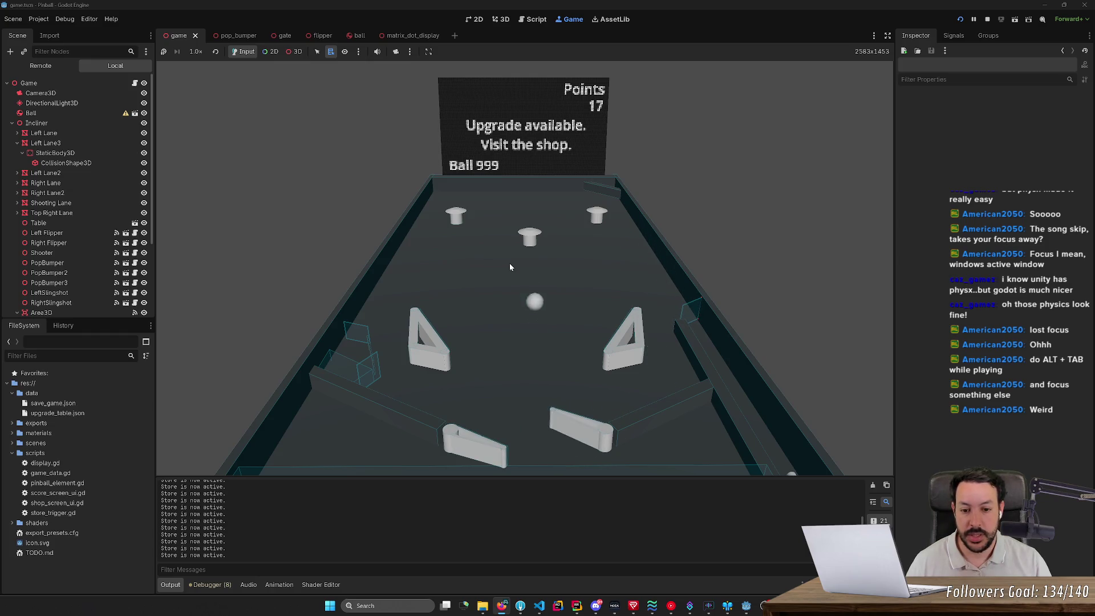
{"action": "key", "text": "Left"}
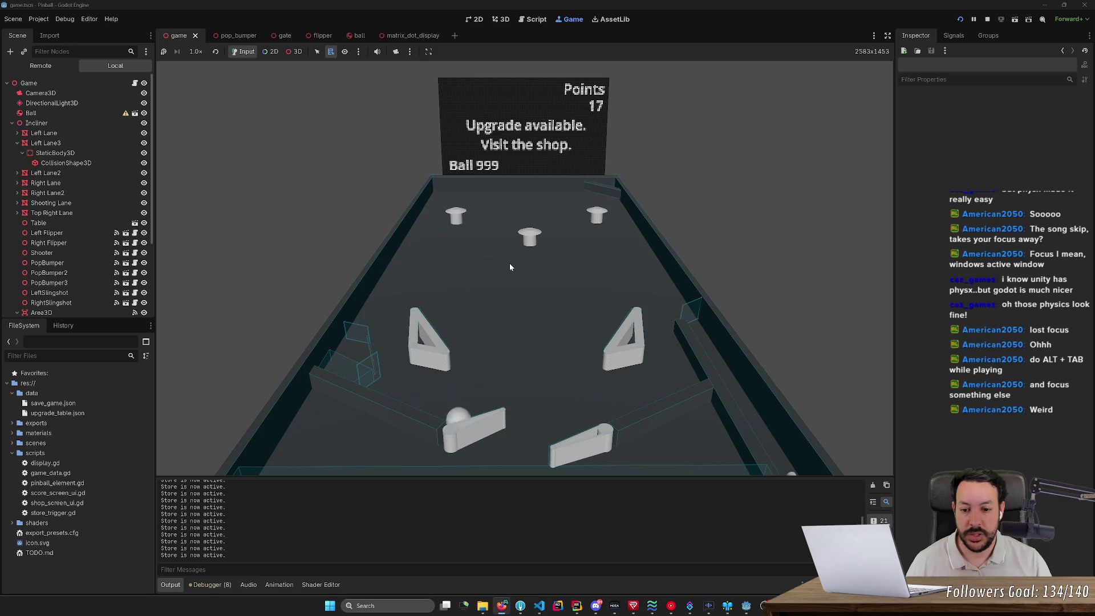
{"action": "key", "text": "Left"}
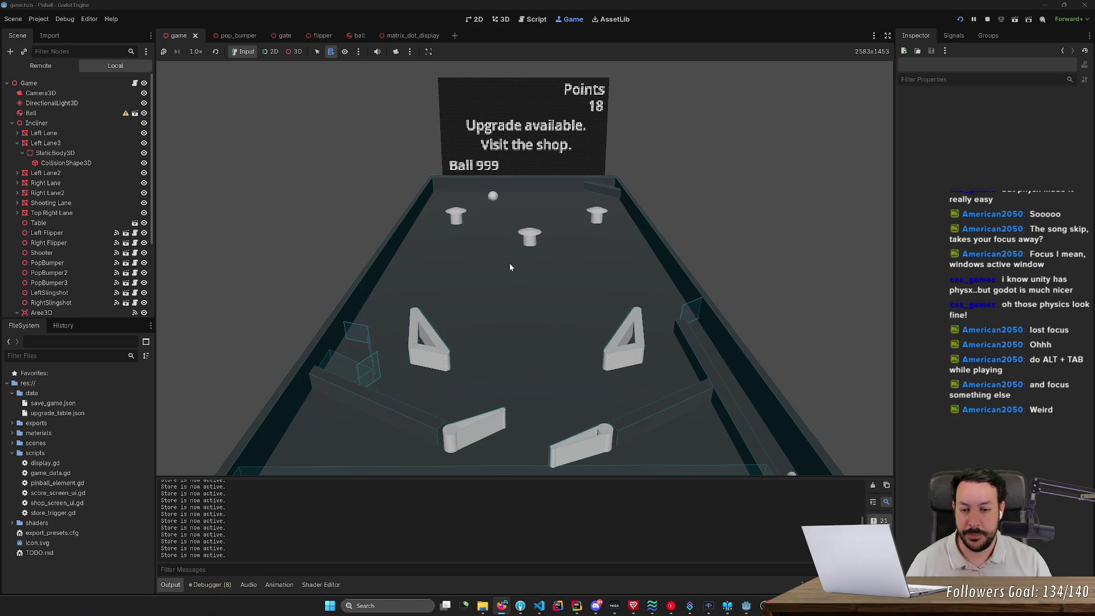
{"action": "key", "text": "Left"}
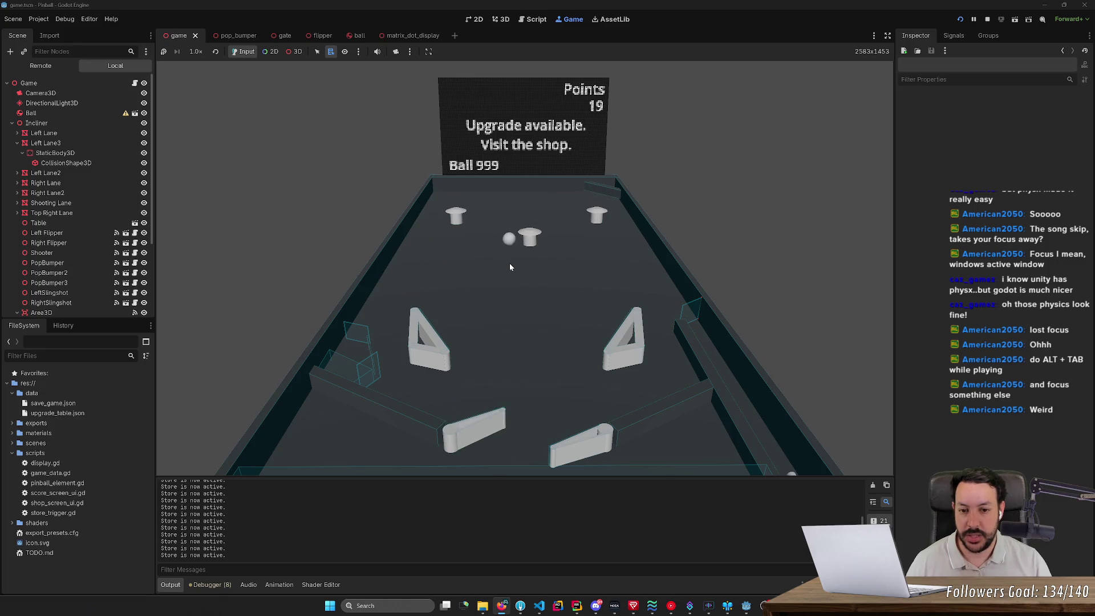
{"action": "key", "text": "Left"}
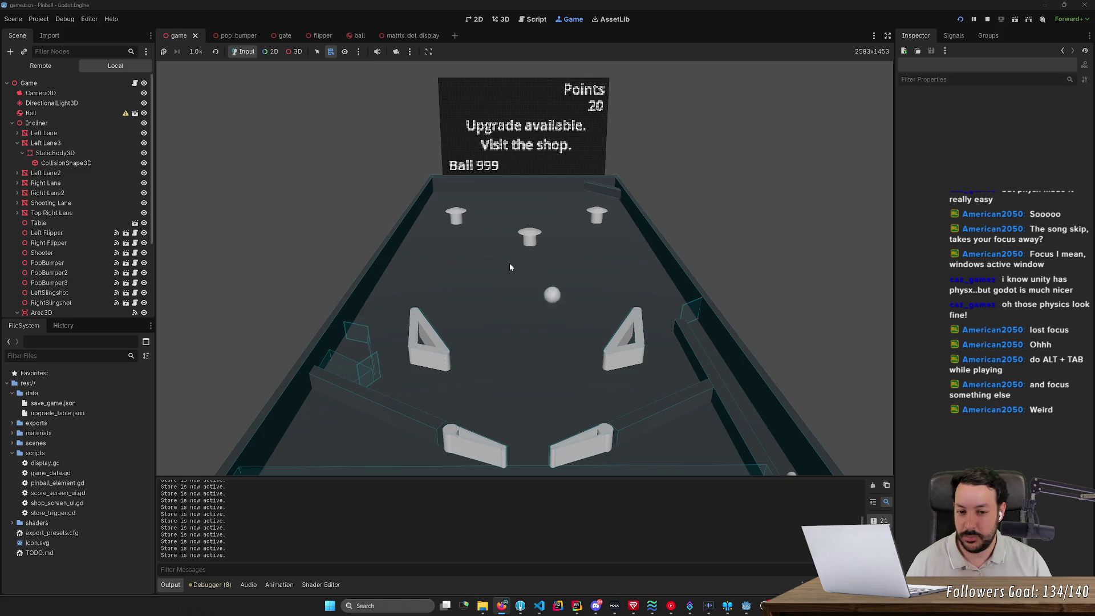
{"action": "key", "text": "Right"}
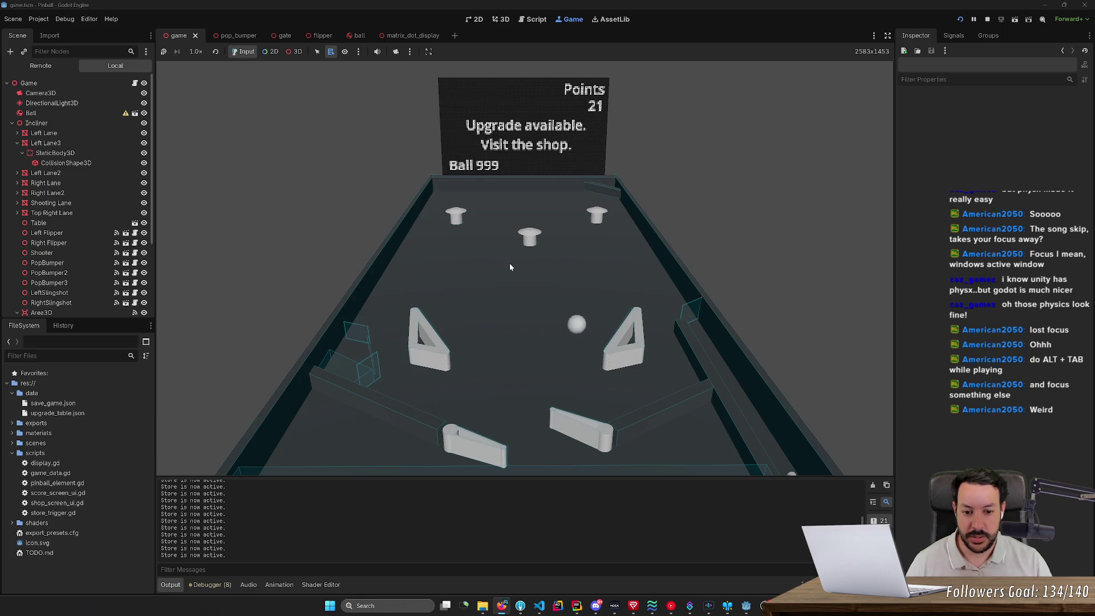
- Knock the ball back up to the bumpers repeatedly, raising the score to 32 points
{"action": "key", "text": "Right"}
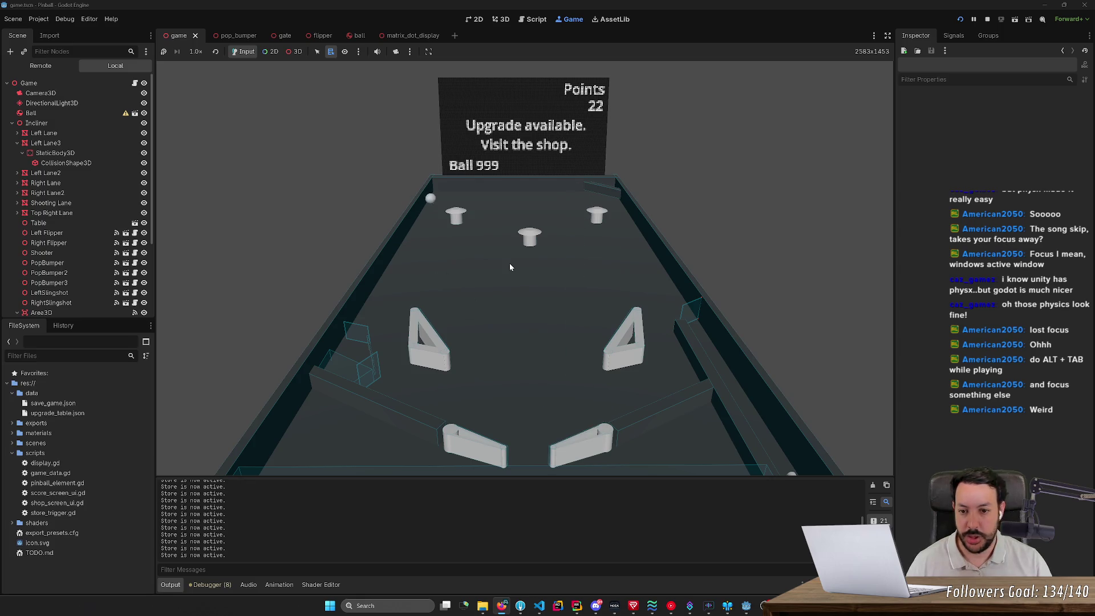
{"action": "key", "text": "Left"}
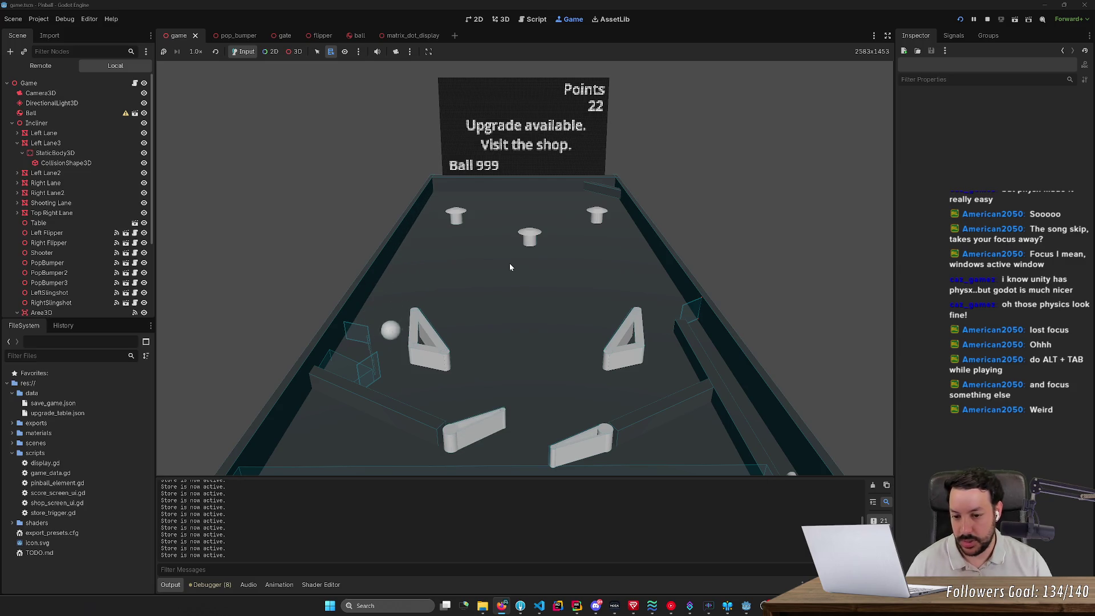
{"action": "key", "text": "Right"}
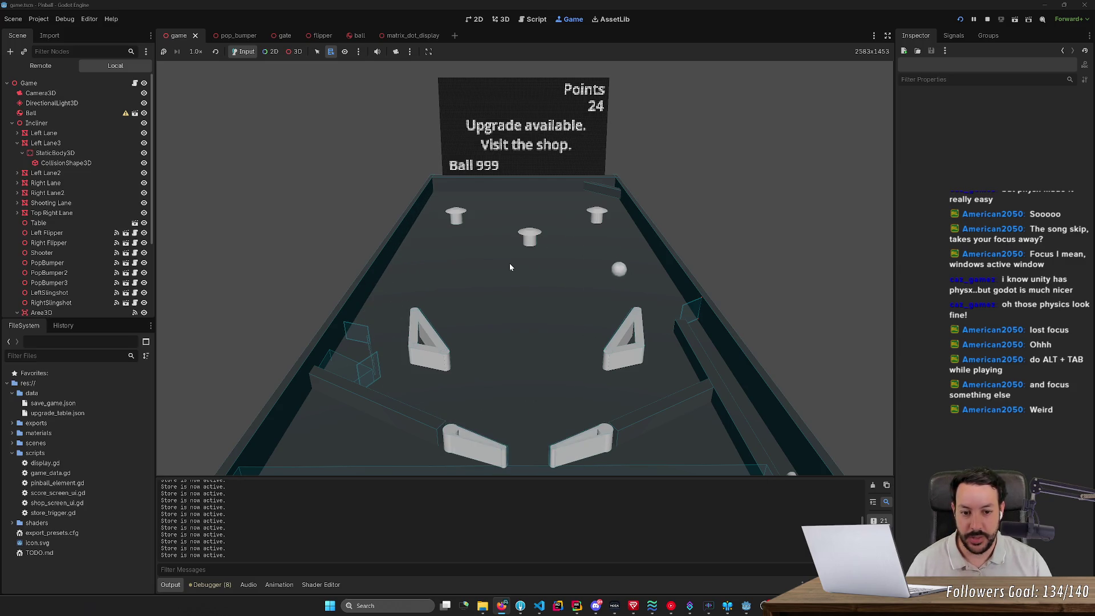
{"action": "key", "text": "Right"}
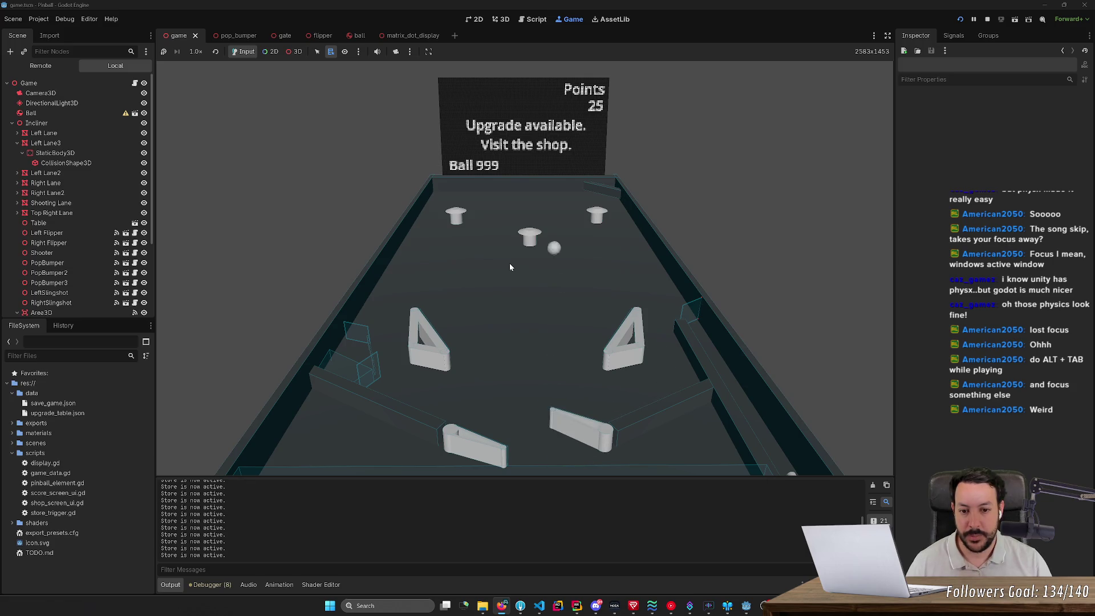
{"action": "key", "text": "Right"}
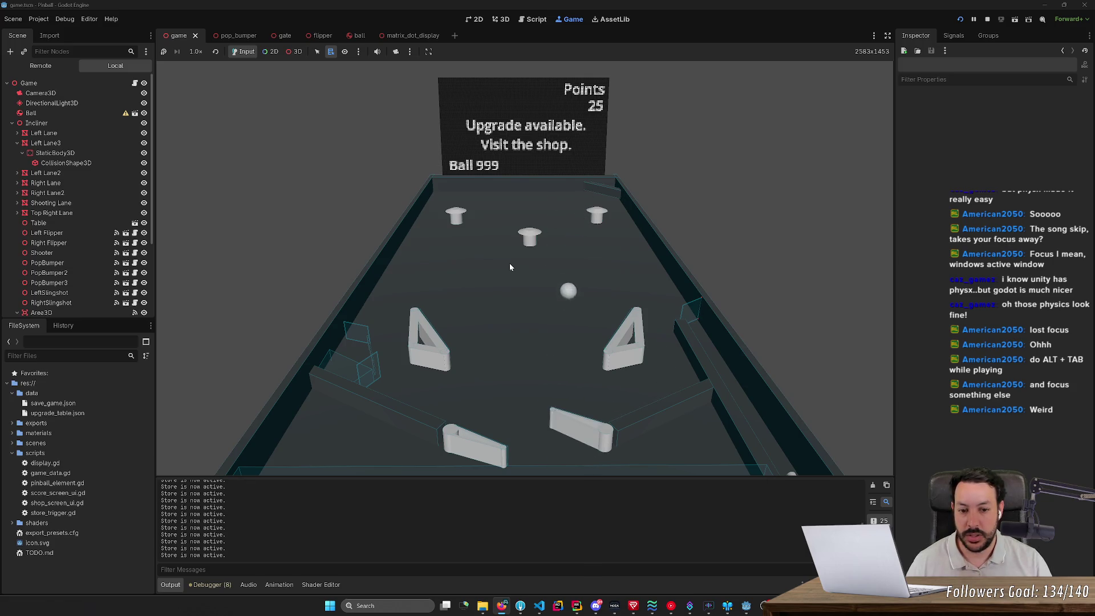
{"action": "key", "text": "Right"}
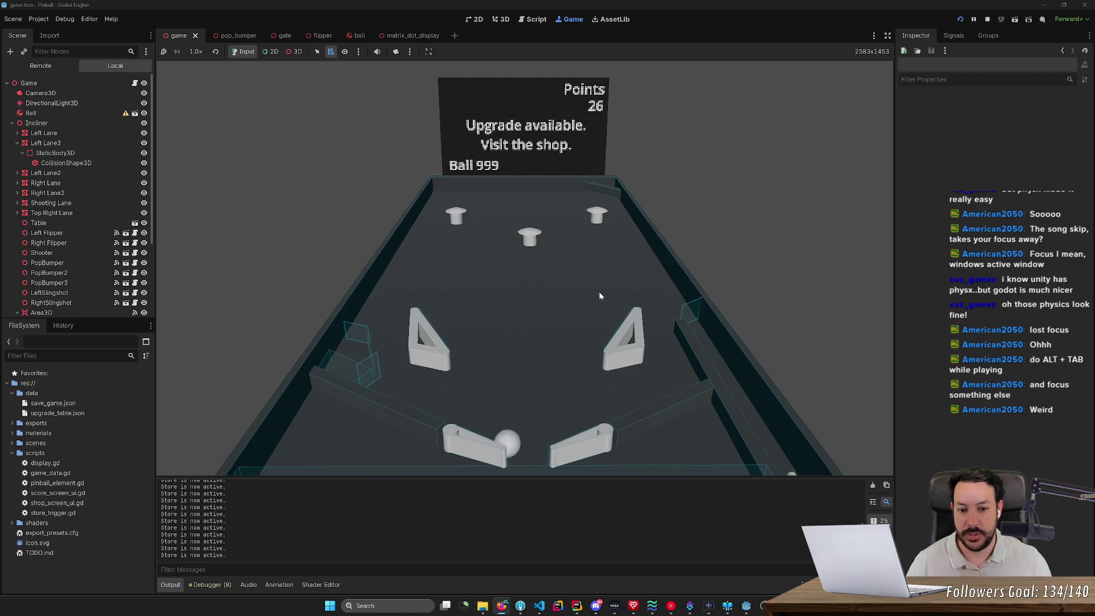
{"action": "key", "text": "Left"}
{"action": "key", "text": "Right"}
{"action": "key", "text": "Left"}
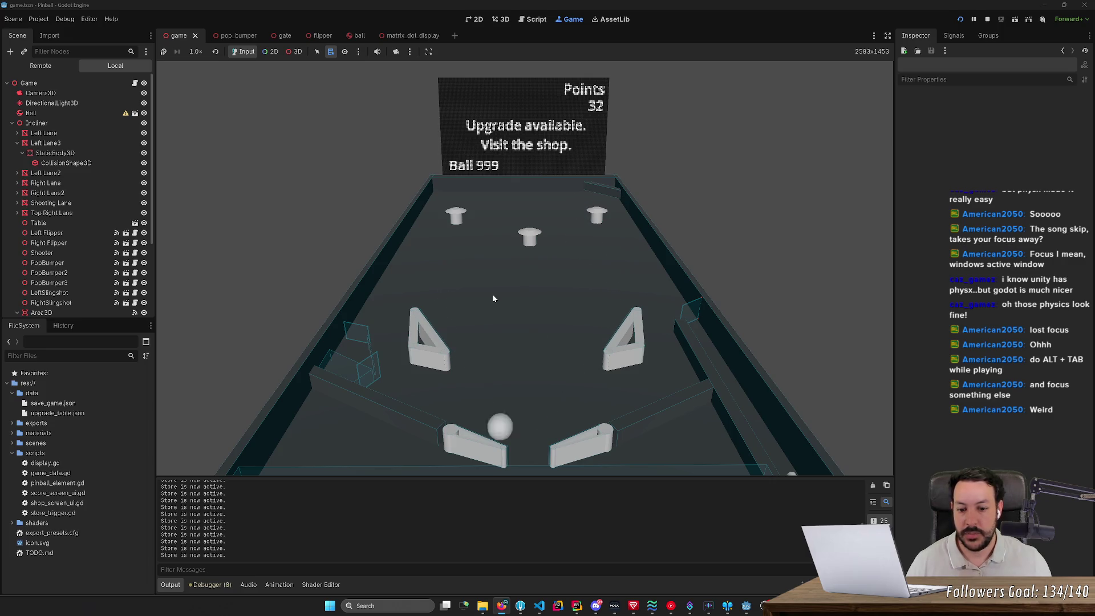
- Cradle the ball on the left flipper and flick it back up the table
{"action": "key", "text": "Left"}
{"action": "key", "text": "Right"}
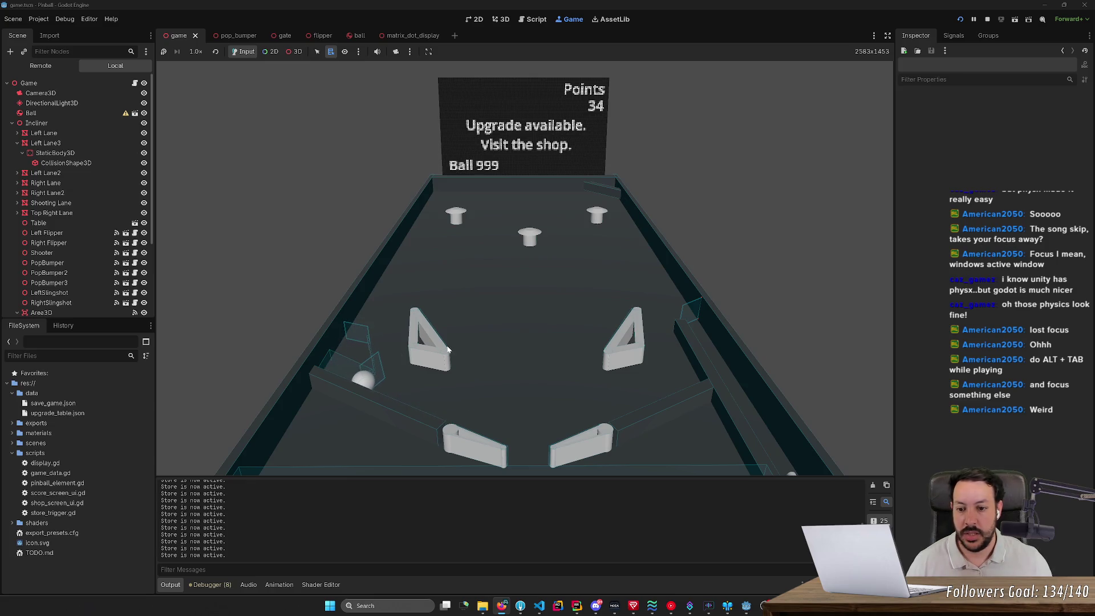
{"action": "key", "text": "Left"}
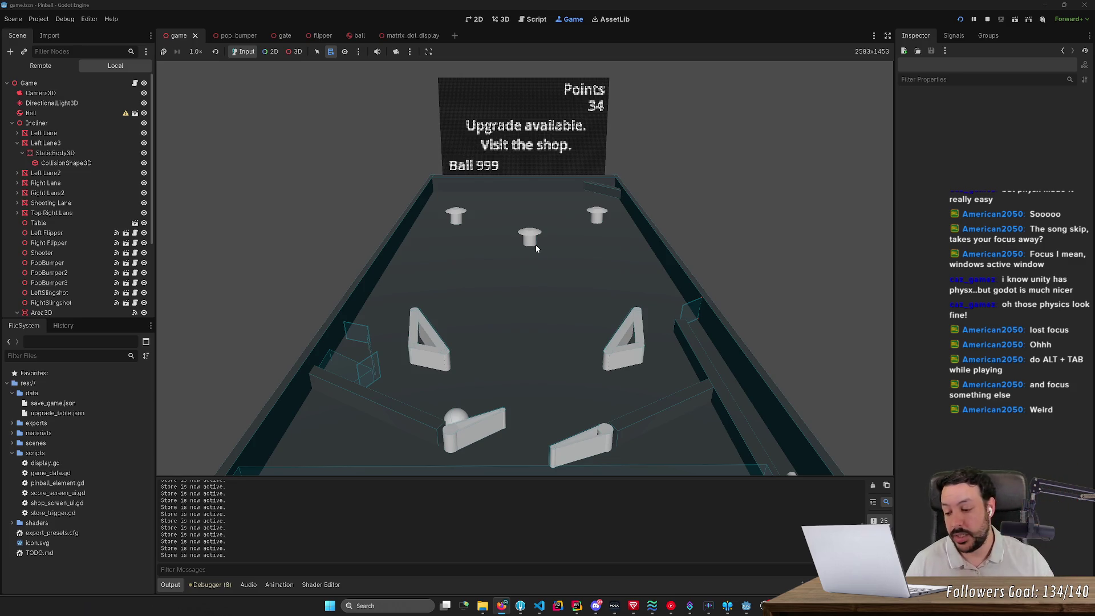
{"action": "key", "text": "Left"}
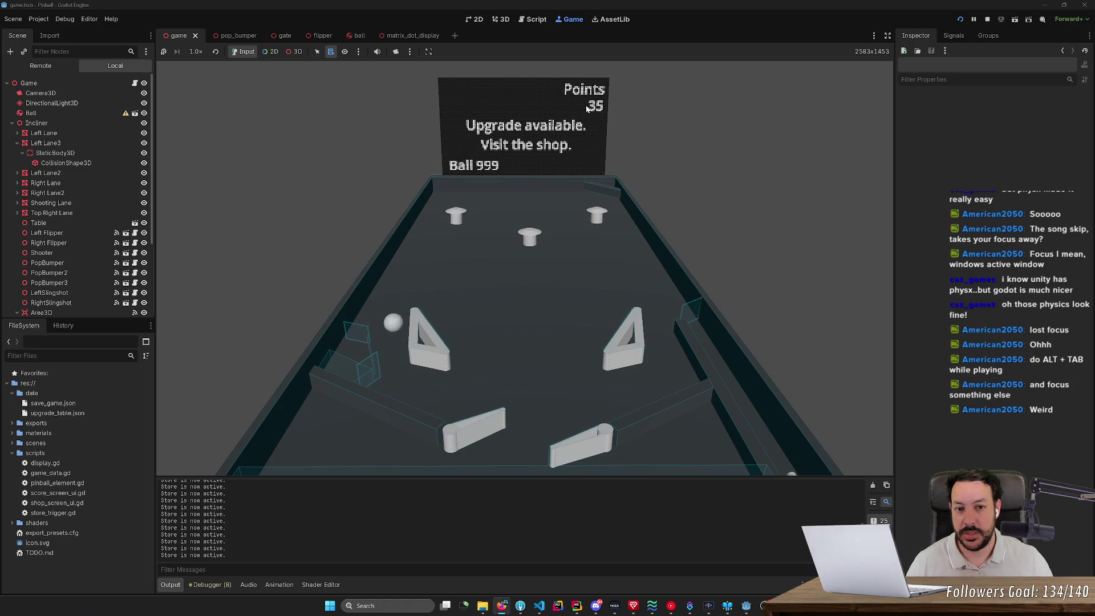
{"action": "key", "text": "Right"}
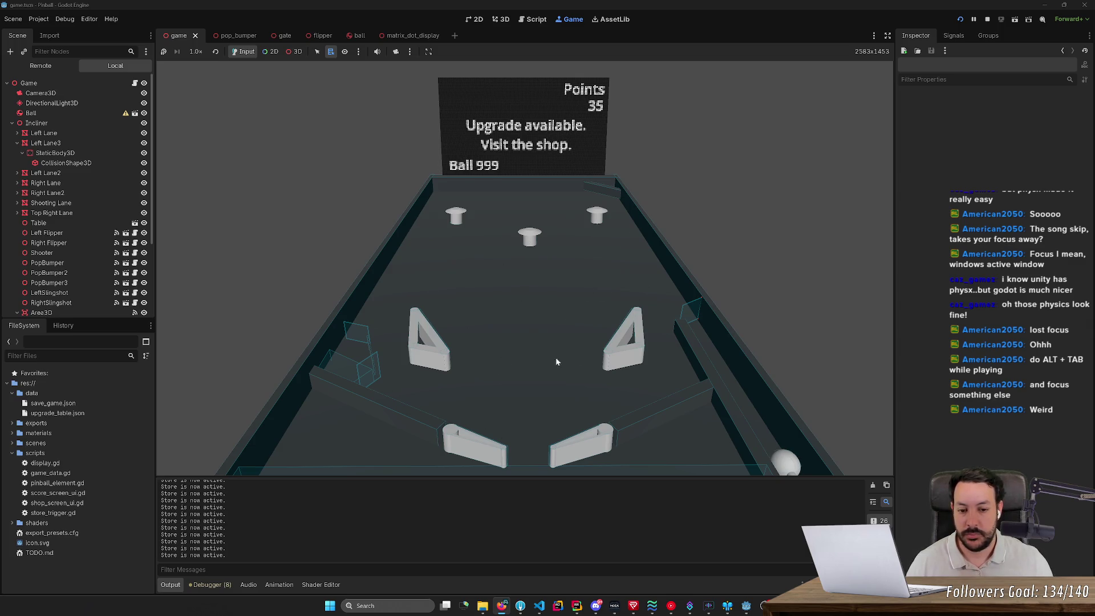
- Launch a new ball after the drain and flip it back to the bumpers
{"action": "key", "text": "space"}
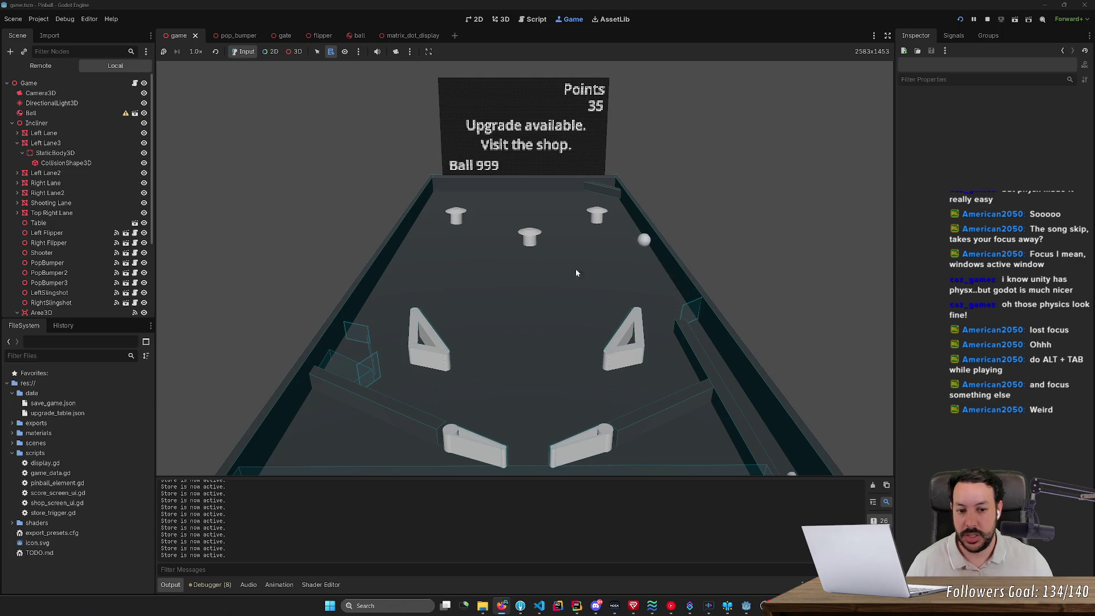
{"action": "key", "text": "Right"}
{"action": "key", "text": "Right"}
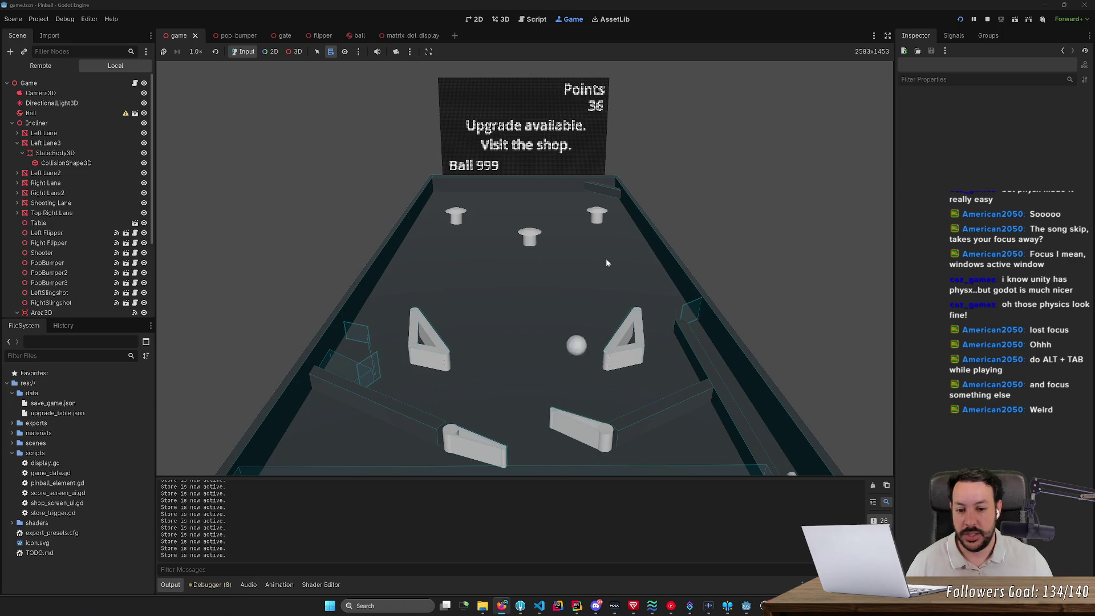
{"action": "key", "text": "Left"}
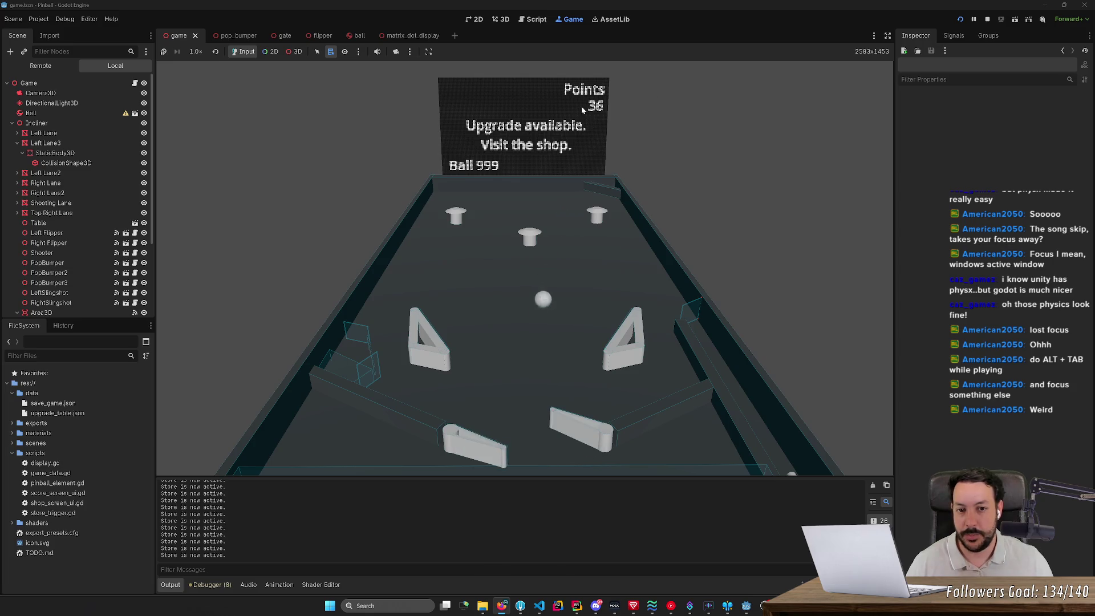
{"action": "key", "text": "Right"}
- Launch the next ball from the shooter lane and keep flipping it up, reaching 40 points
{"action": "key", "text": "space"}
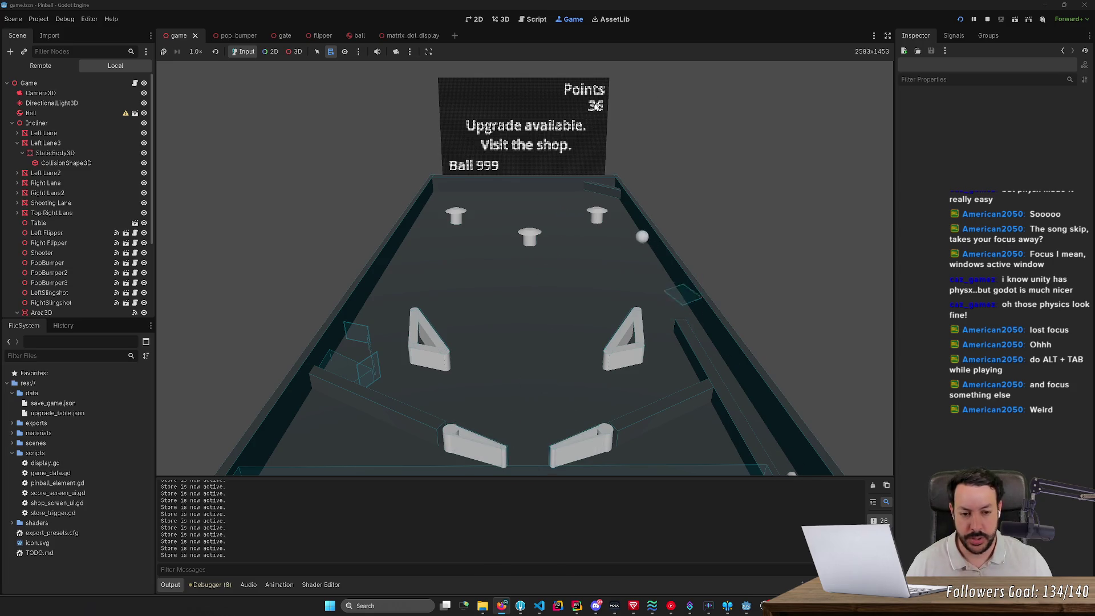
{"action": "key", "text": "Right"}
{"action": "key", "text": "Left"}
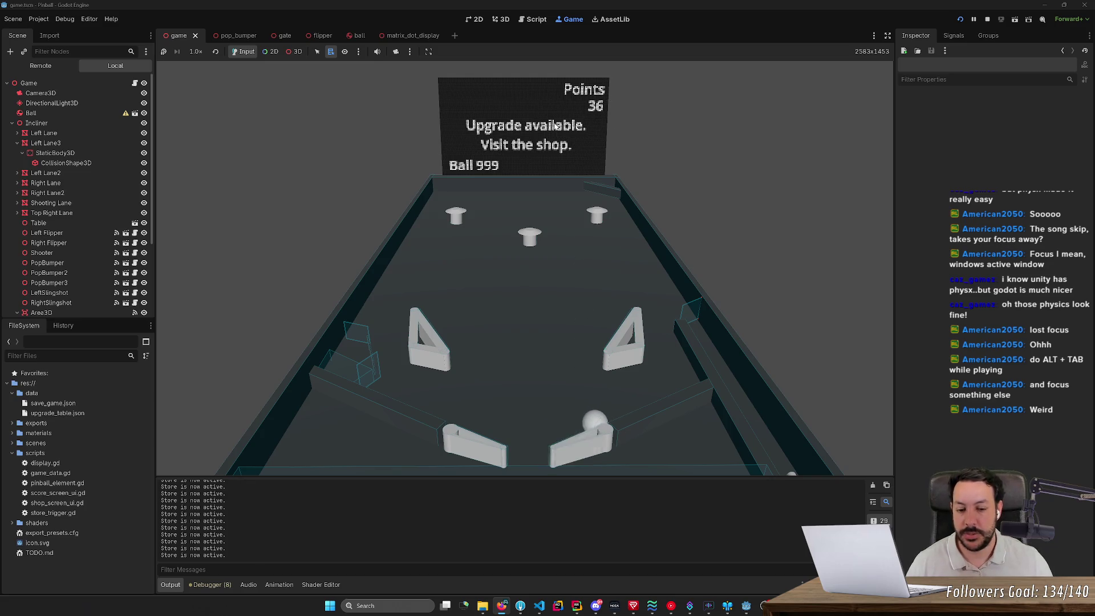
{"action": "key", "text": "Right"}
{"action": "key", "text": "Left"}
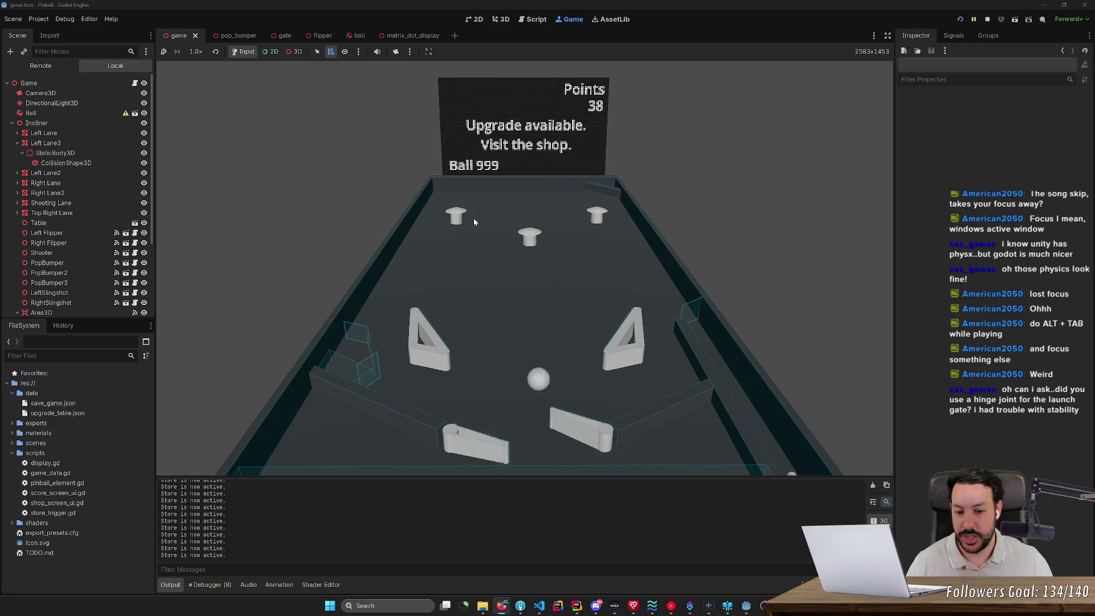
{"action": "key", "text": "Right"}
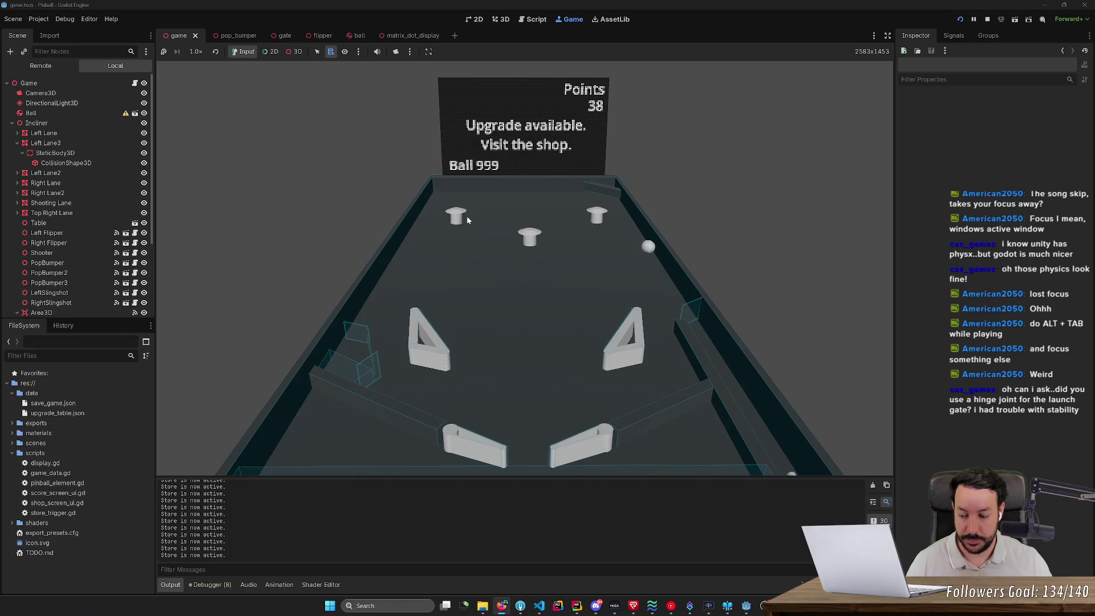
{"action": "key", "text": "Right"}
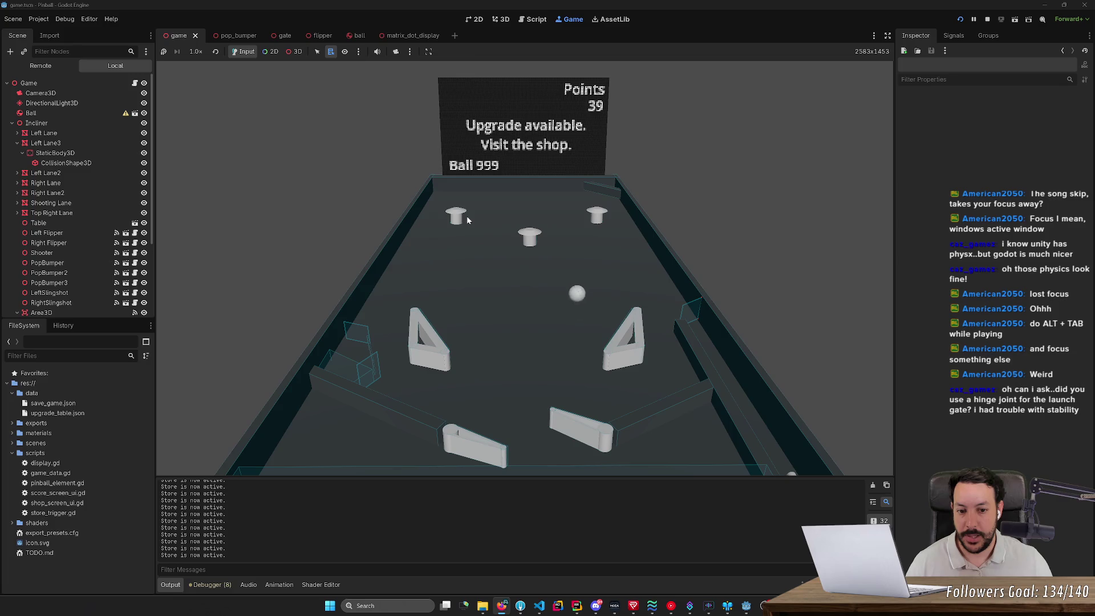
{"action": "key", "text": "Right"}
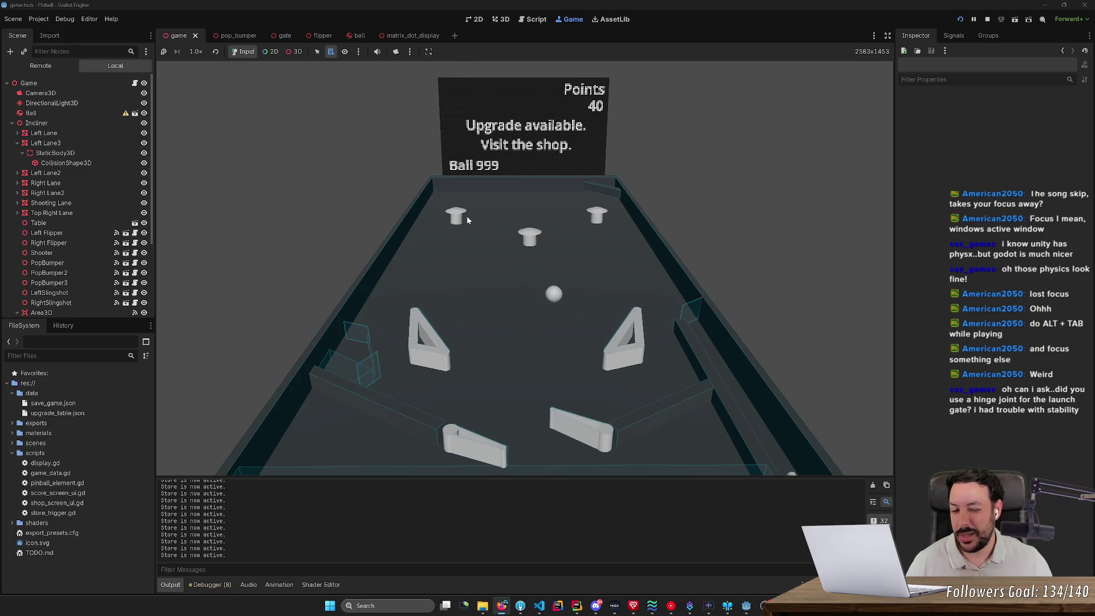
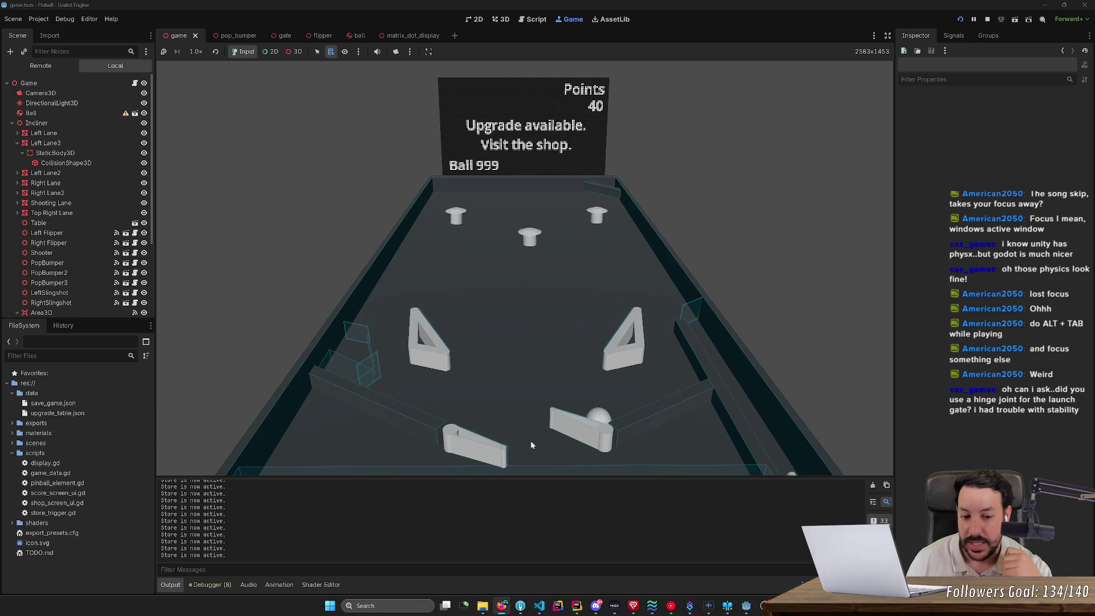
- Flick the ball twice with the right flipper while the score stays at 40 points
{"action": "key", "text": "Right"}
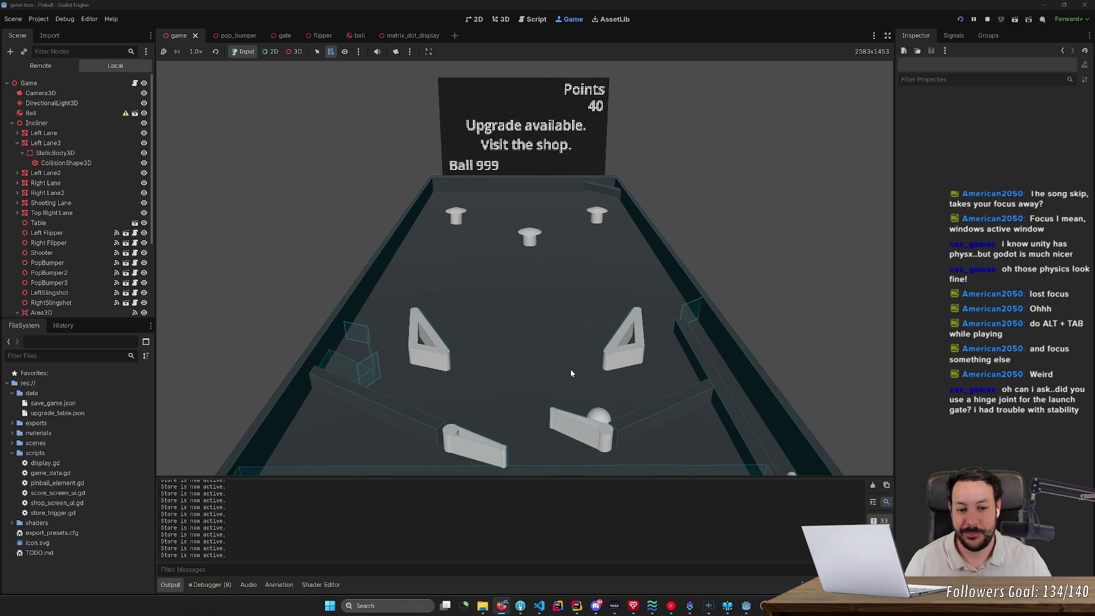
{"action": "key", "text": "Right"}
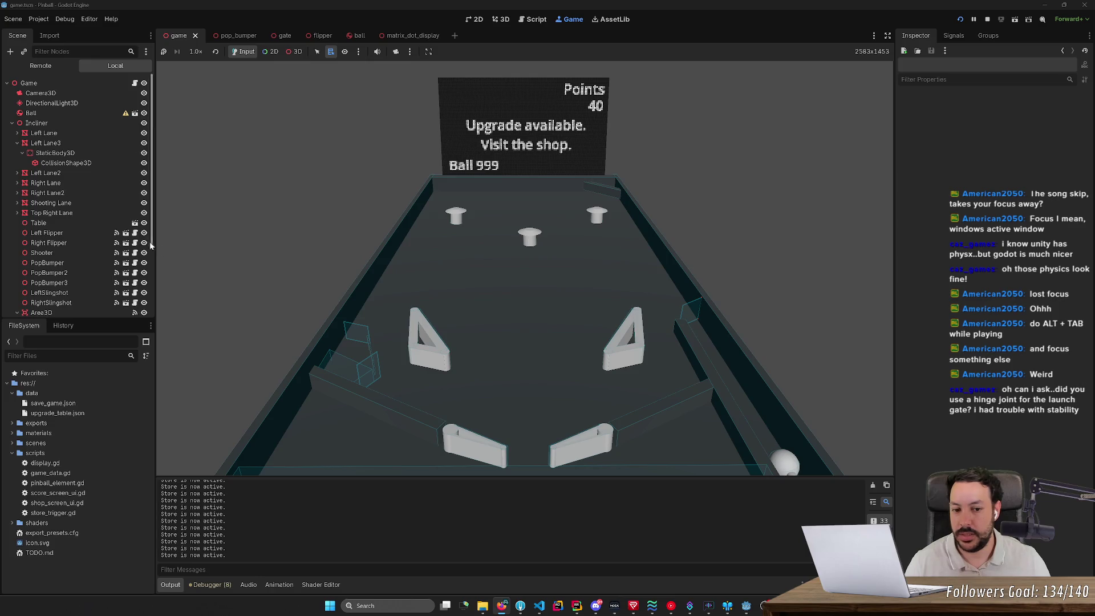
{"action": "scroll", "coordinate": [112, 249], "scroll_direction": "down", "scroll_amount": 5}
- In the Remote tree, expand Incliner > Gate > Root and inspect the gate's live rigid body
{"action": "left_click", "coordinate": [41, 65]}
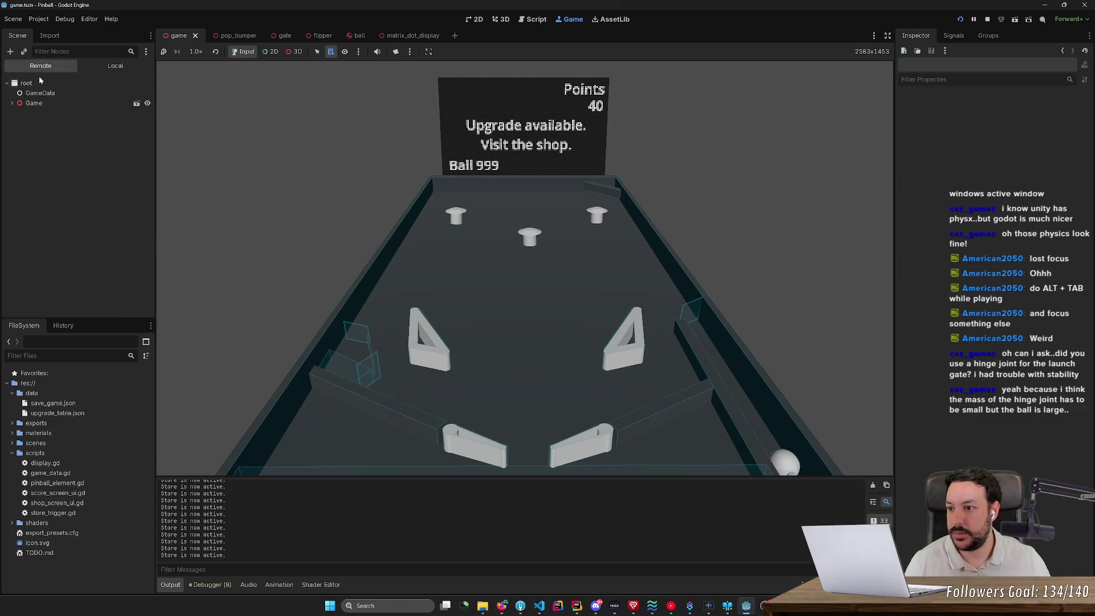
{"action": "left_click", "coordinate": [40, 93]}
{"action": "left_click", "coordinate": [17, 143]}
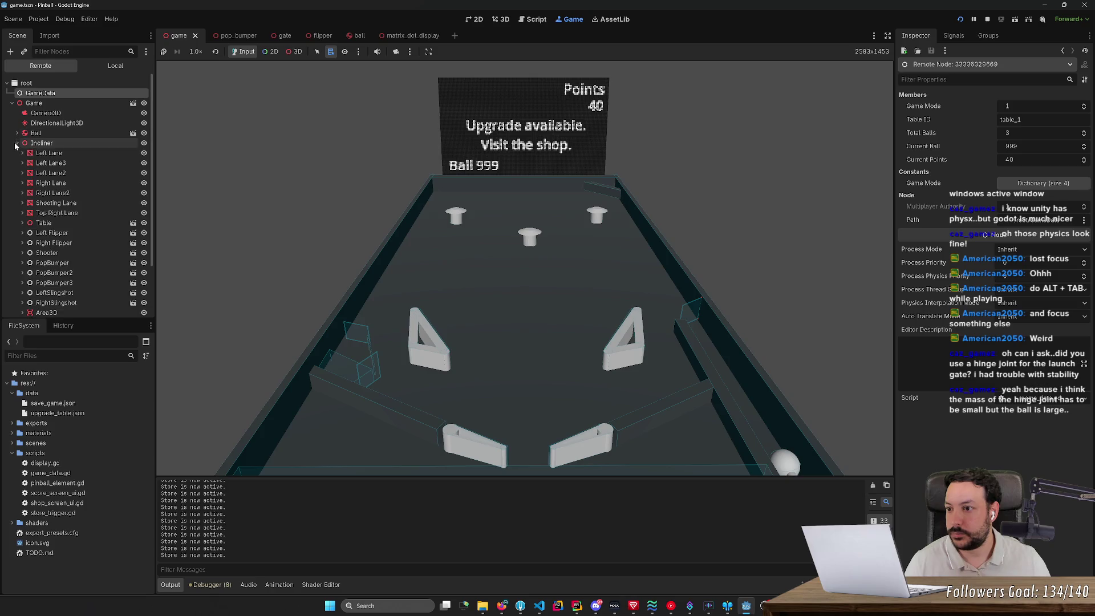
{"action": "scroll", "coordinate": [24, 232], "scroll_direction": "down", "scroll_amount": 3}
{"action": "left_click", "coordinate": [23, 259]}
{"action": "left_click", "coordinate": [47, 268]}
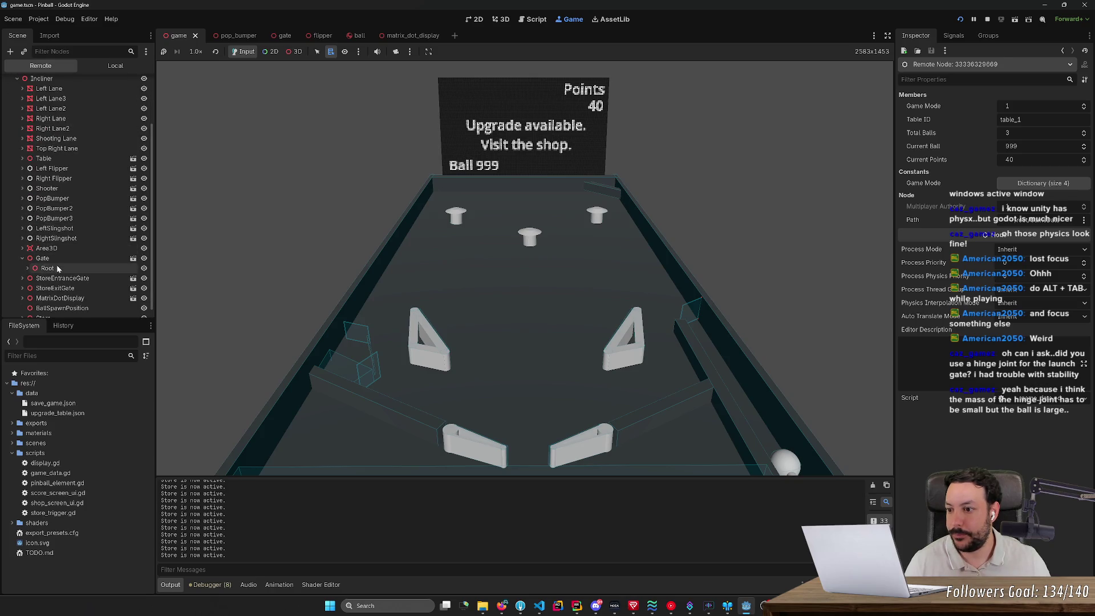
{"action": "left_click", "coordinate": [29, 268]}
{"action": "left_click", "coordinate": [64, 288]}
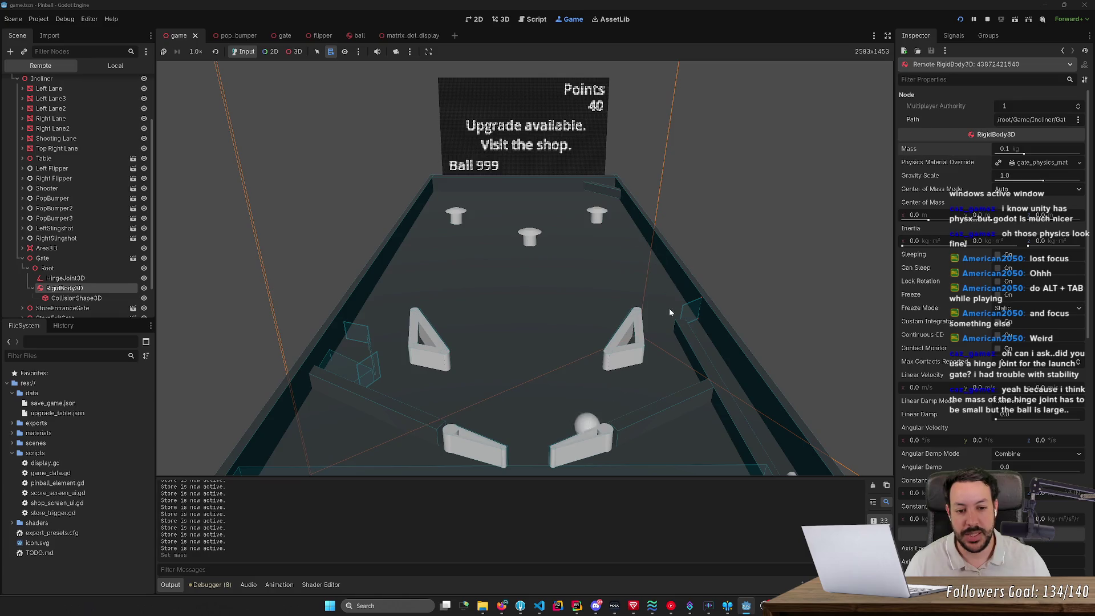
{"action": "left_click", "coordinate": [706, 334]}
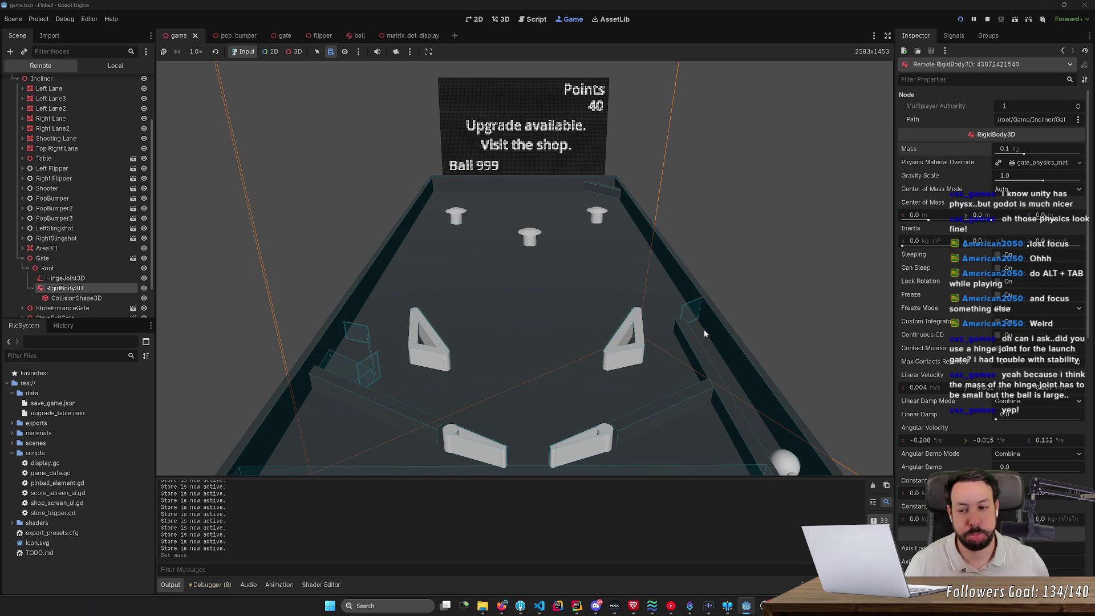
- Raise the HingeJoint3D angular limit softness to 6.71 and check the Jolt errors
{"action": "left_click", "coordinate": [65, 278]}
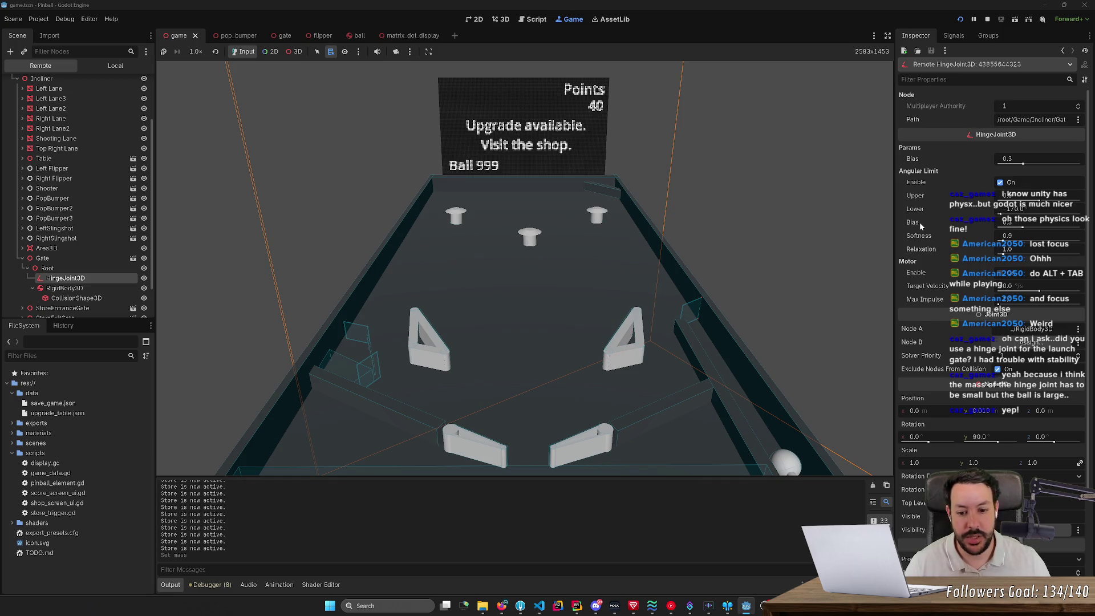
{"action": "mouse_move", "coordinate": [920, 221]}
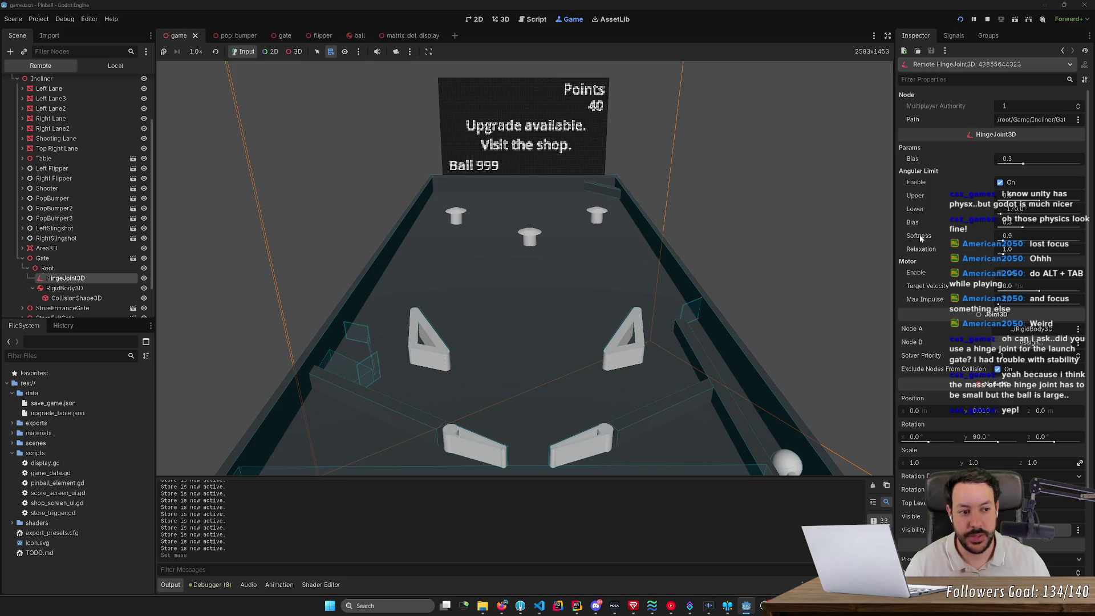
{"action": "left_click_drag", "start_coordinate": [1006, 240], "coordinate": [1036, 244]}
{"action": "left_click", "coordinate": [212, 585]}
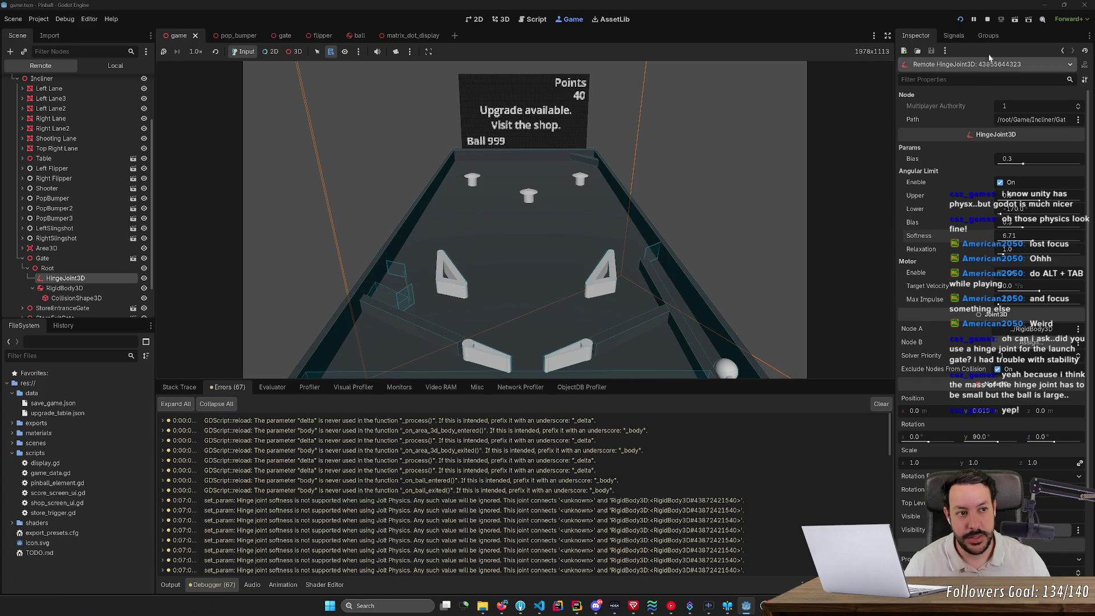
- Stop the running game to return to the editor's 3D table view
{"action": "left_click", "coordinate": [986, 19]}
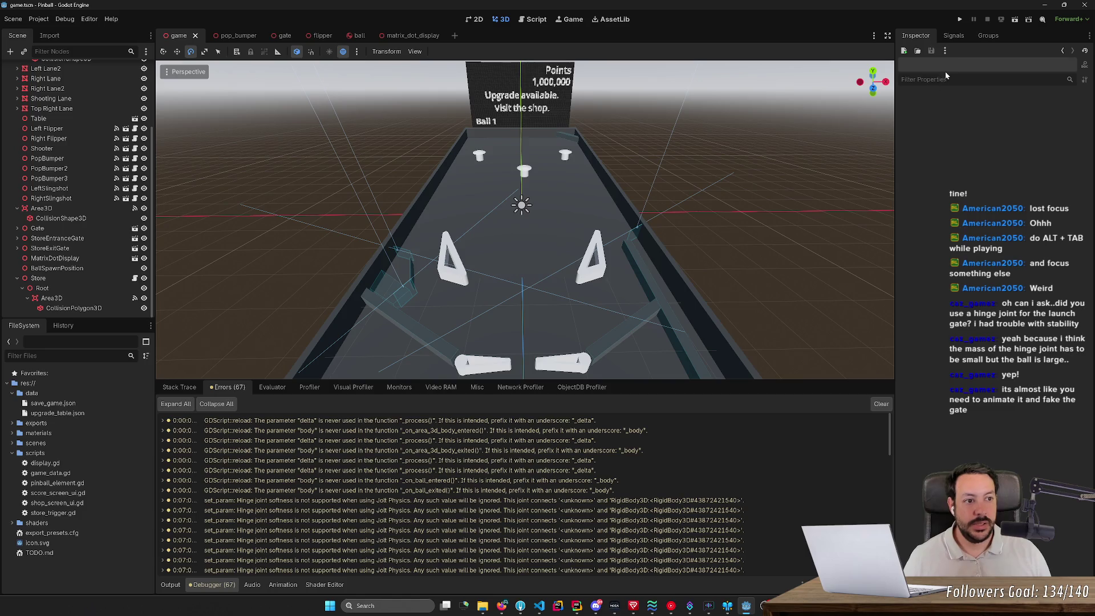
- Glance at the node's signals, then select the Right Lane2 wall in the viewport
{"action": "left_click", "coordinate": [956, 39]}
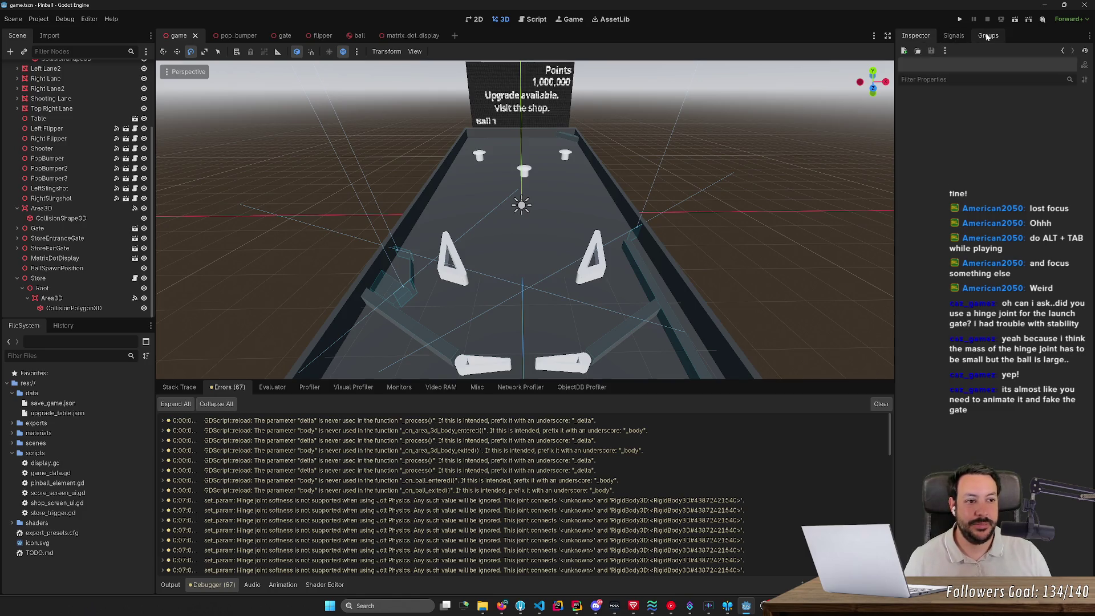
{"action": "left_click", "coordinate": [916, 37]}
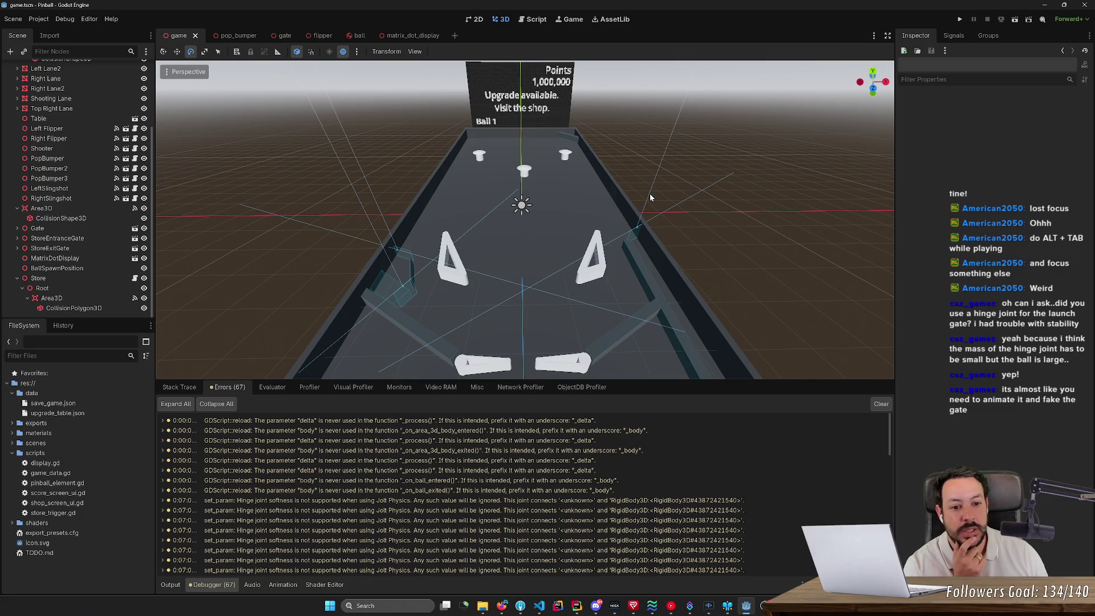
{"action": "left_click_drag", "start_coordinate": [673, 243], "coordinate": [741, 277]}
{"action": "left_click", "coordinate": [536, 268]}
- Fly the camera to the ball in the shooter lane and run the game from Ball 1
{"action": "scroll", "coordinate": [536, 268], "scroll_direction": "up", "scroll_amount": 4}
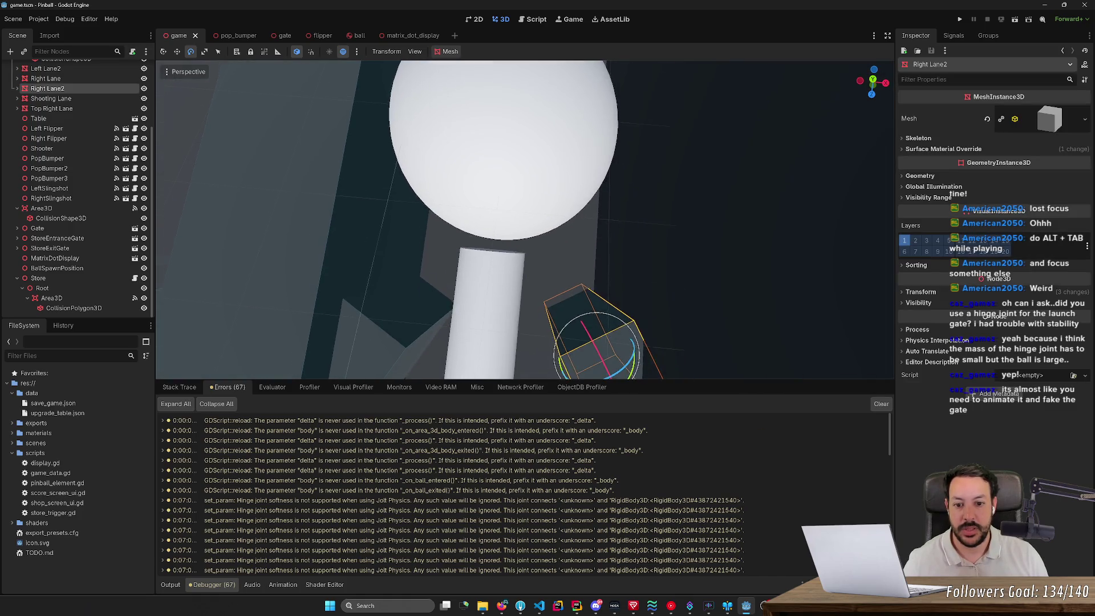
{"action": "scroll", "coordinate": [525, 220], "scroll_direction": "down", "scroll_amount": 3}
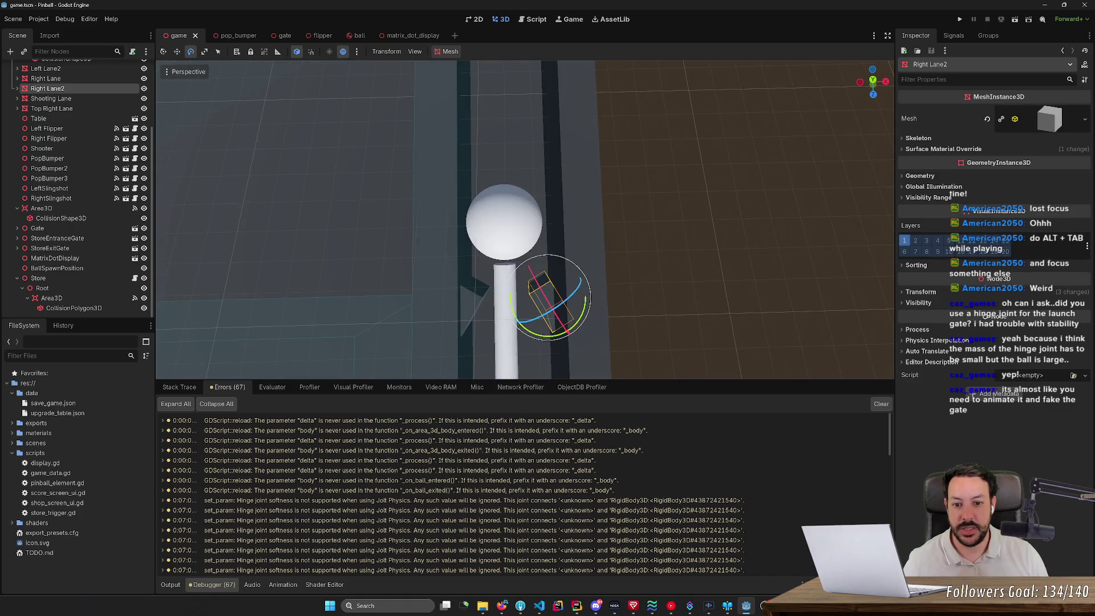
{"action": "mouse_move", "coordinate": [540, 276]}
{"action": "left_mouse_down"}
{"action": "mouse_move", "coordinate": [161, 304]}
{"action": "mouse_move", "coordinate": [617, 242]}
{"action": "left_mouse_up"}
{"action": "scroll", "coordinate": [161, 304], "scroll_direction": "down", "scroll_amount": 8}
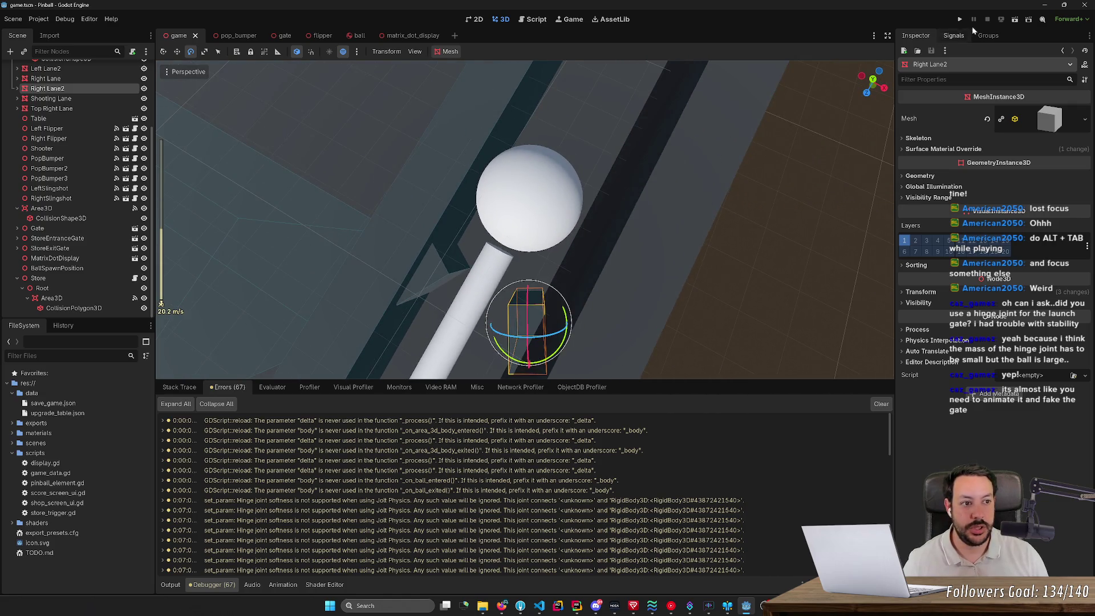
{"action": "left_click", "coordinate": [959, 19]}
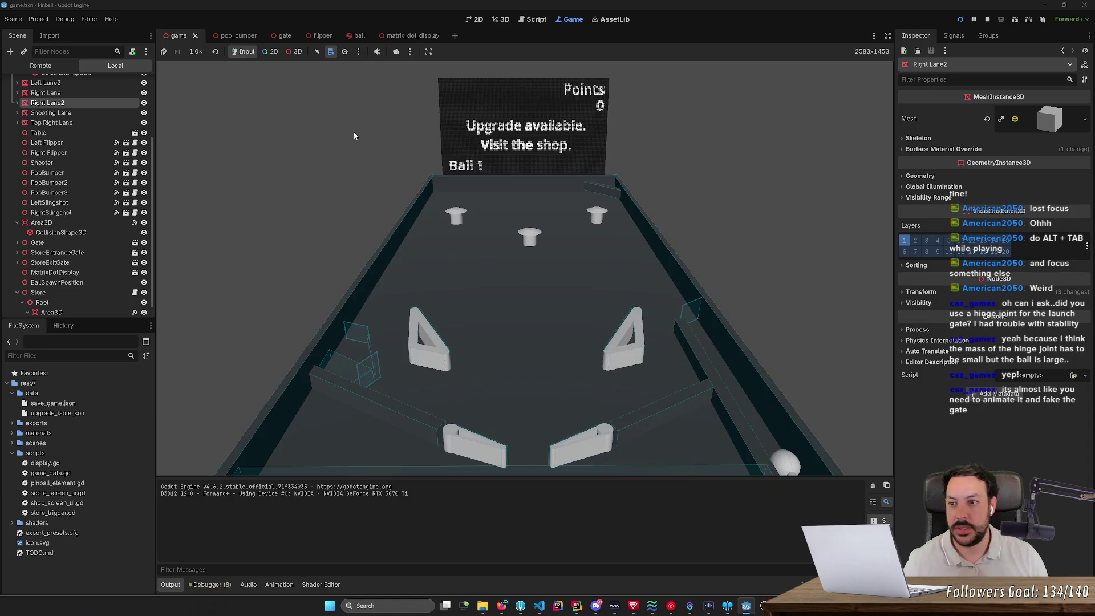
- Enable 3D mode with camera override, orbit to the shooter, then launch the ball with Space
{"action": "left_click", "coordinate": [298, 53]}
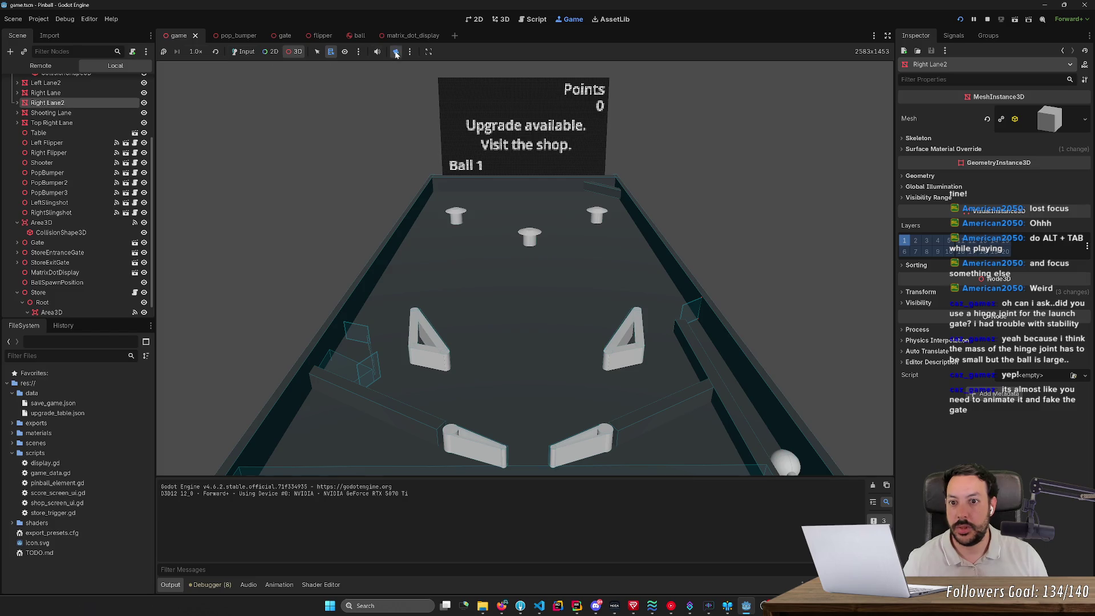
{"action": "left_click", "coordinate": [396, 52]}
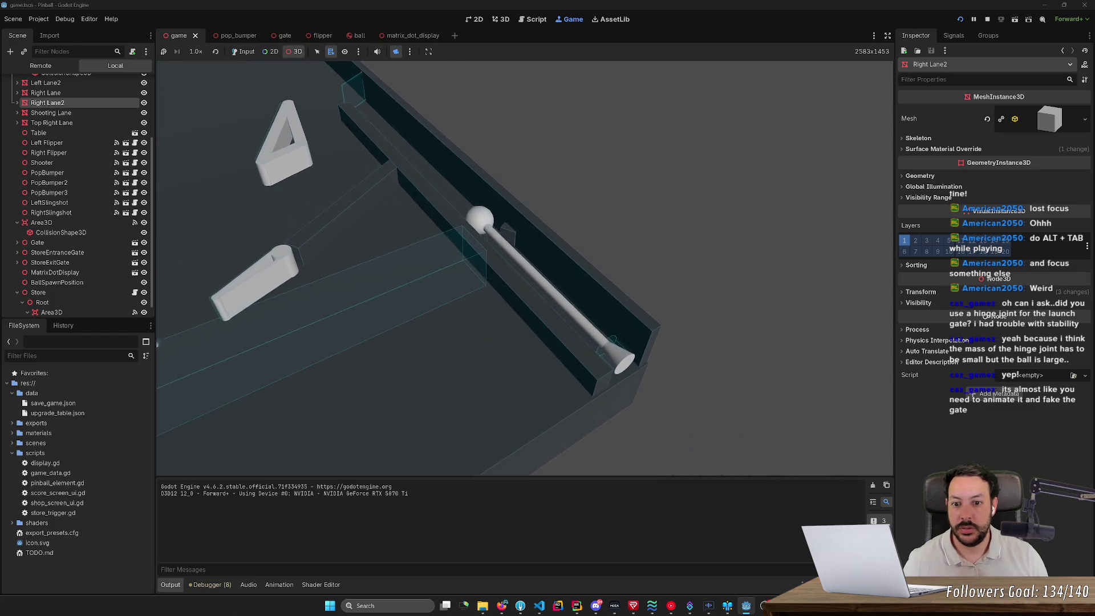
{"action": "scroll", "coordinate": [524, 268], "scroll_direction": "up", "scroll_amount": 8}
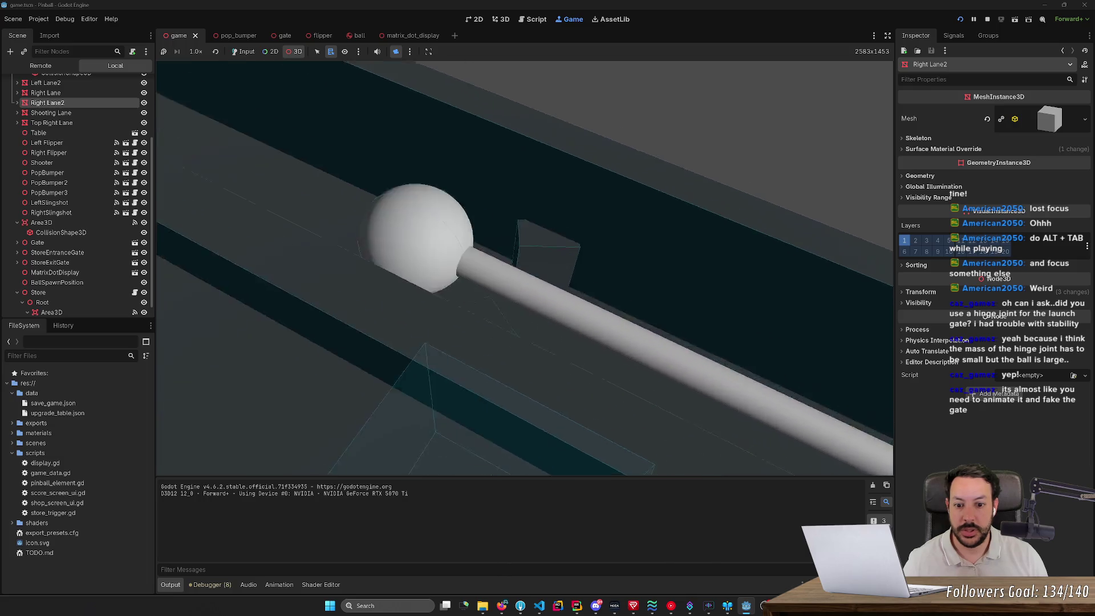
{"action": "left_click_drag", "start_coordinate": [513, 268], "coordinate": [415, 129]}
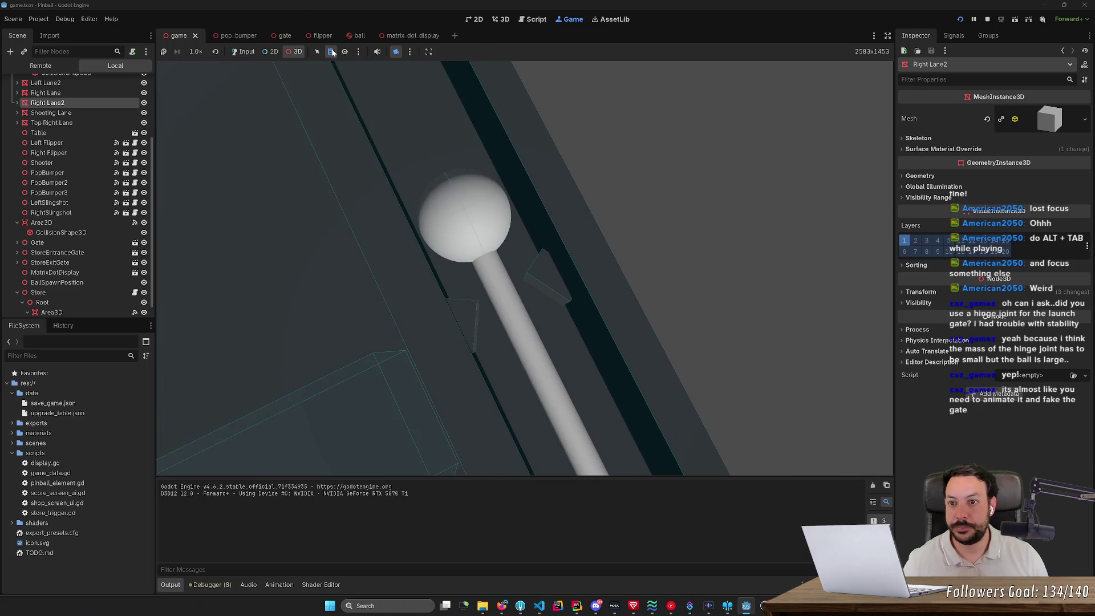
{"action": "left_click", "coordinate": [244, 52]}
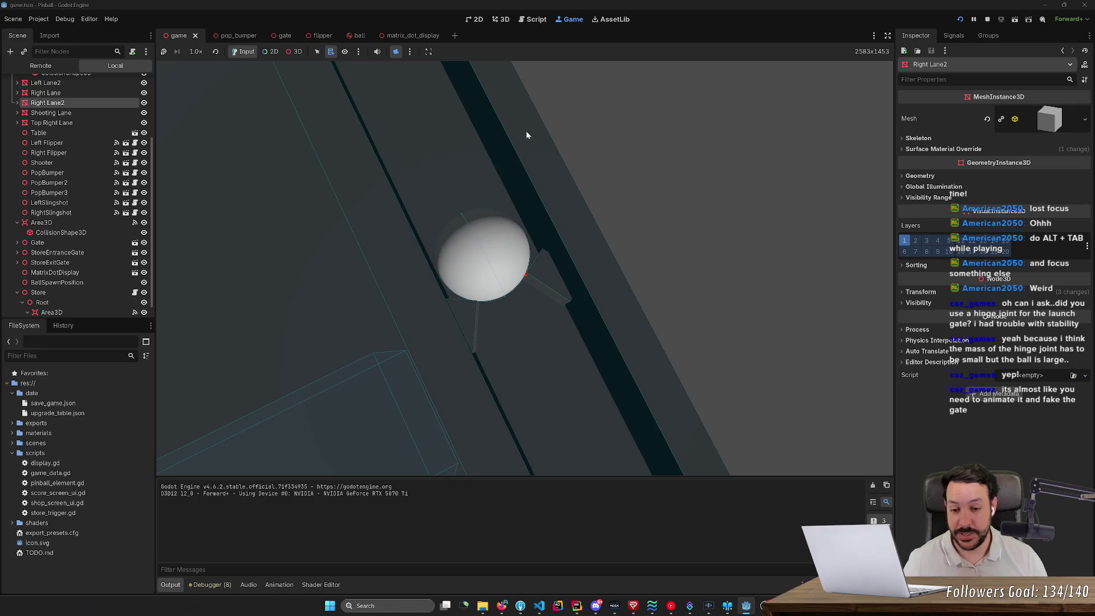
{"action": "key", "text": "space"}
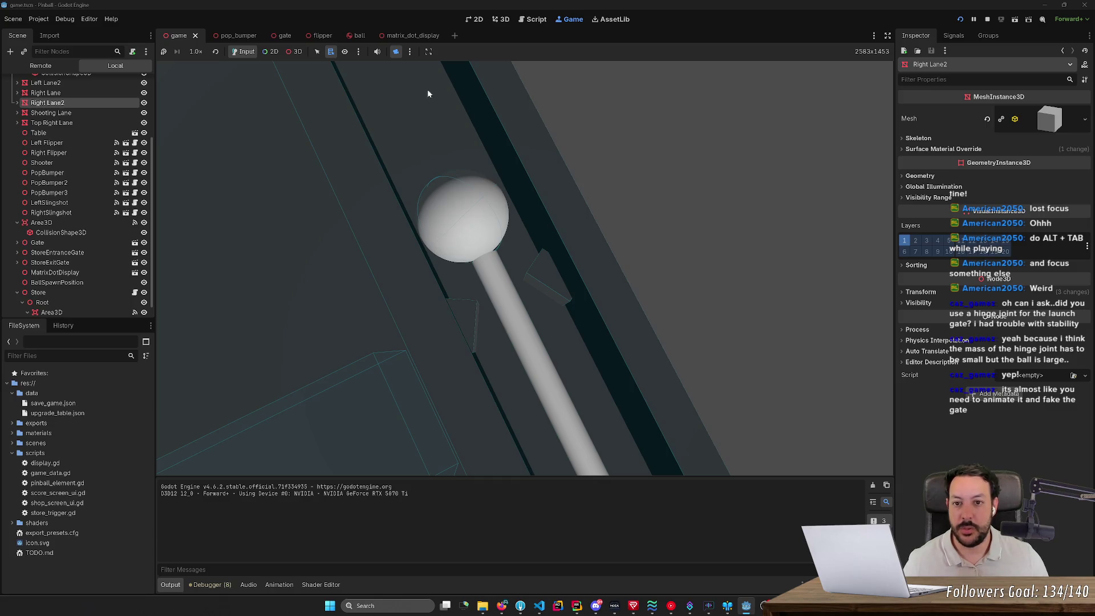
- Inspect the game in 3D again, swinging the camera to the slingshots and lower flippers
{"action": "left_click", "coordinate": [299, 55]}
{"action": "left_click_drag", "start_coordinate": [399, 171], "coordinate": [564, 217]}
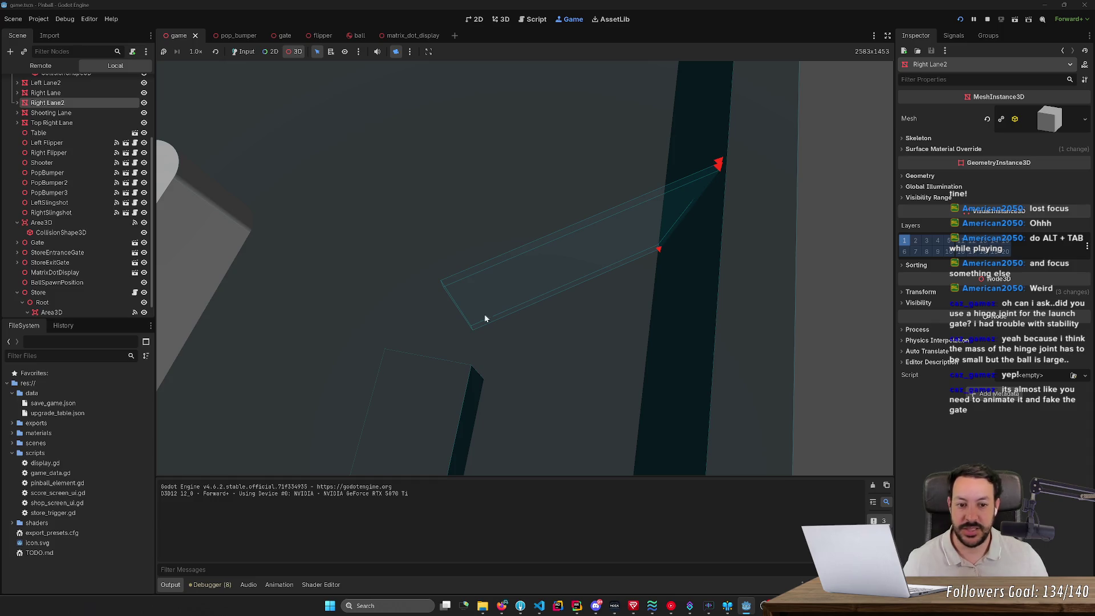
{"action": "mouse_move", "coordinate": [482, 297]}
{"action": "left_mouse_down"}
{"action": "mouse_move", "coordinate": [519, 279]}
{"action": "mouse_move", "coordinate": [535, 330]}
{"action": "left_mouse_up"}
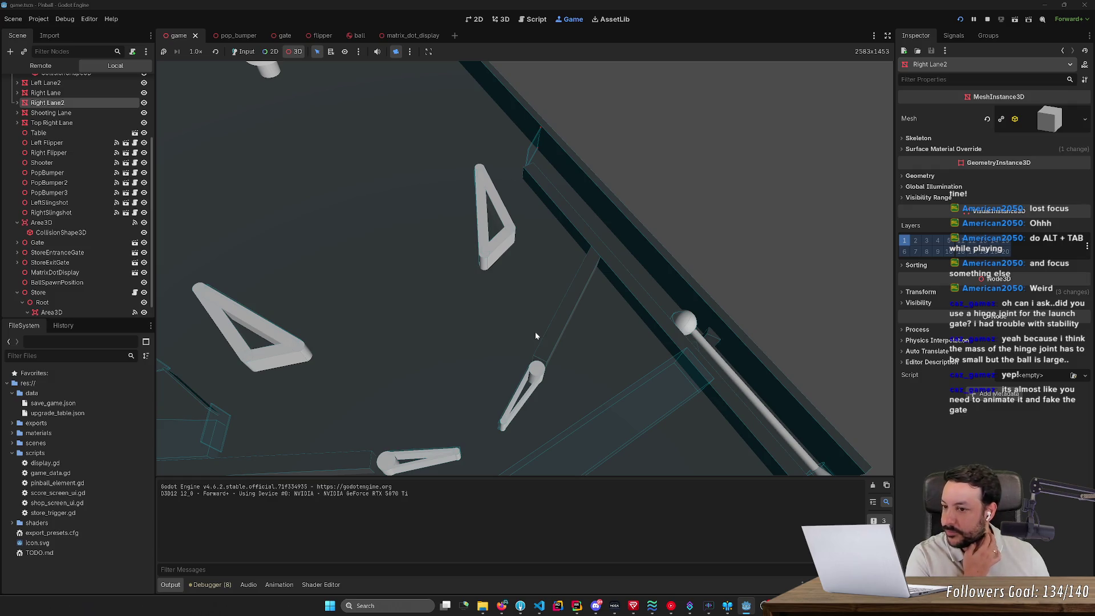
{"action": "mouse_move", "coordinate": [535, 331]}
{"action": "left_mouse_down"}
{"action": "mouse_move", "coordinate": [490, 311]}
{"action": "mouse_move", "coordinate": [528, 336]}
{"action": "left_mouse_up"}
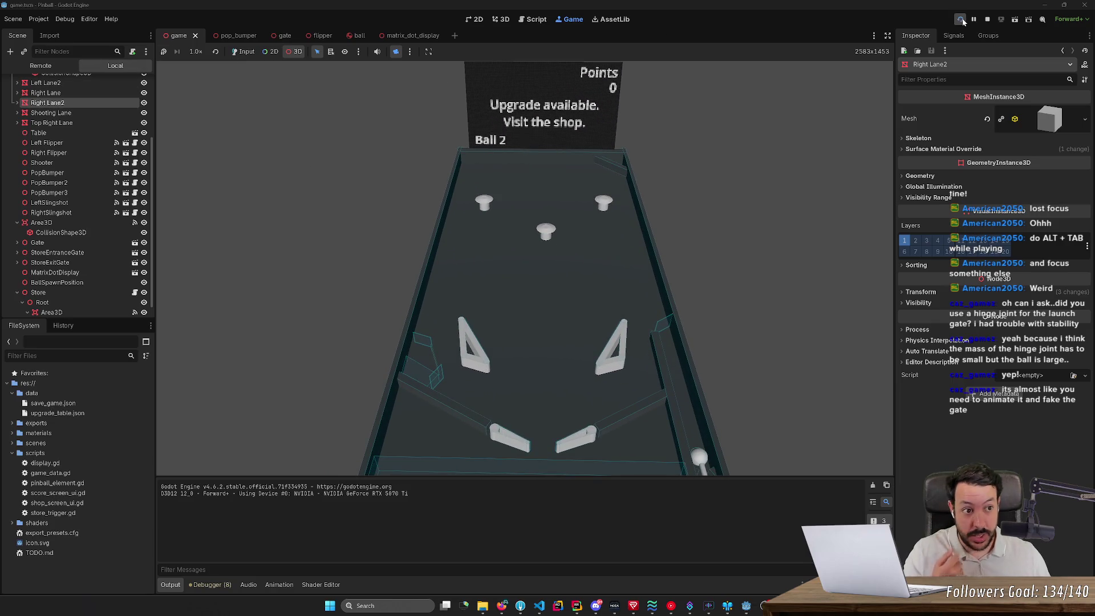
- Stop the game and select the Incliner node to check the table's tilt
{"action": "left_click", "coordinate": [985, 22]}
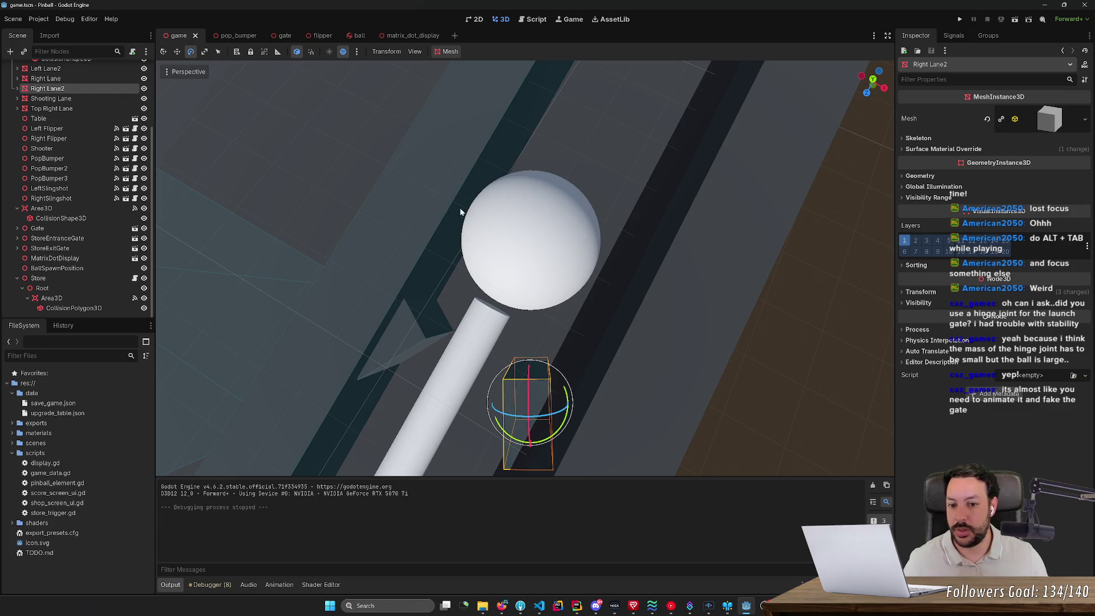
{"action": "key", "text": "w"}
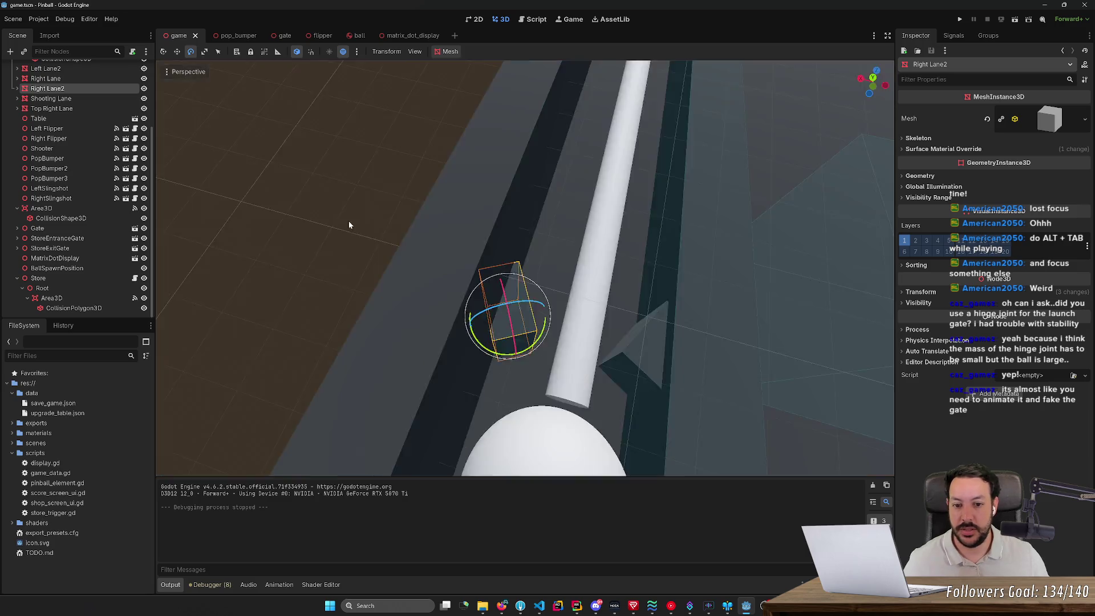
{"action": "key", "text": "s"}
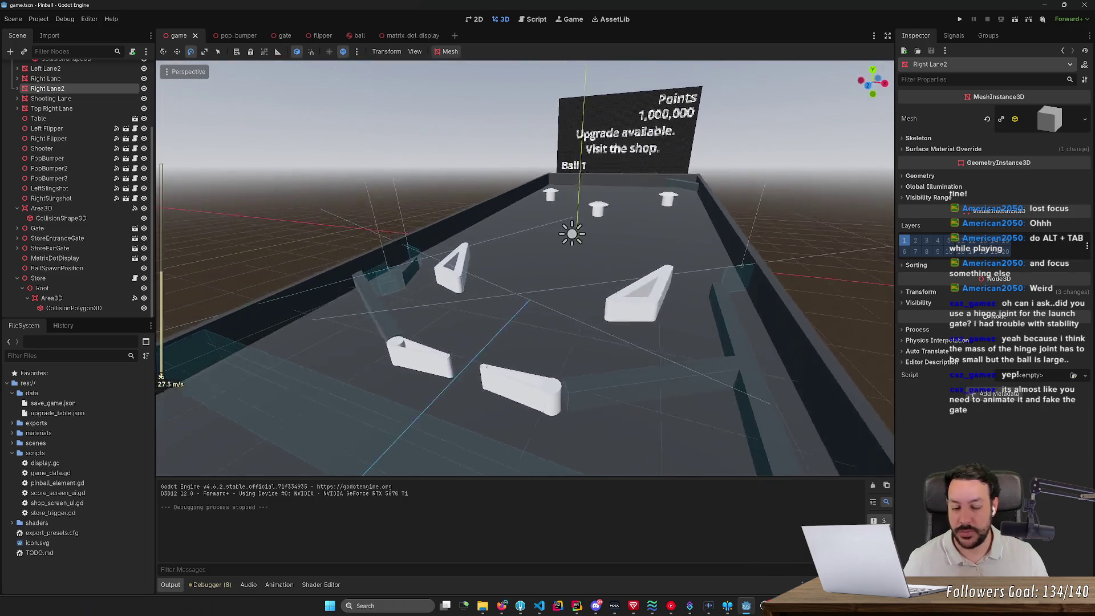
{"action": "scroll", "coordinate": [455, 292], "scroll_direction": "up", "scroll_amount": 2}
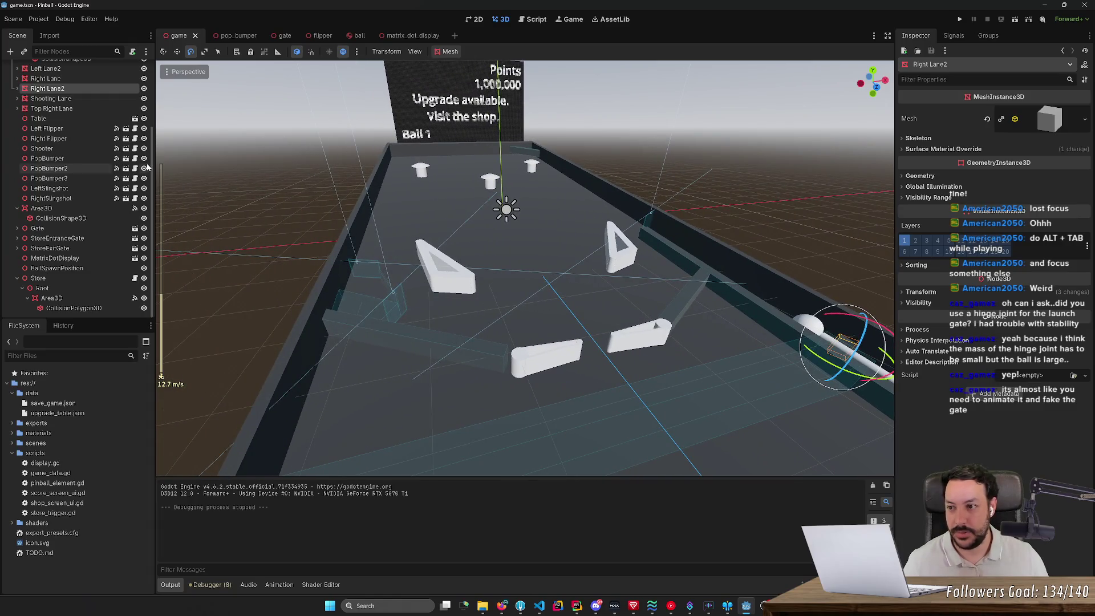
{"action": "scroll", "coordinate": [86, 168], "scroll_direction": "up", "scroll_amount": 5}
{"action": "left_click", "coordinate": [86, 109]}
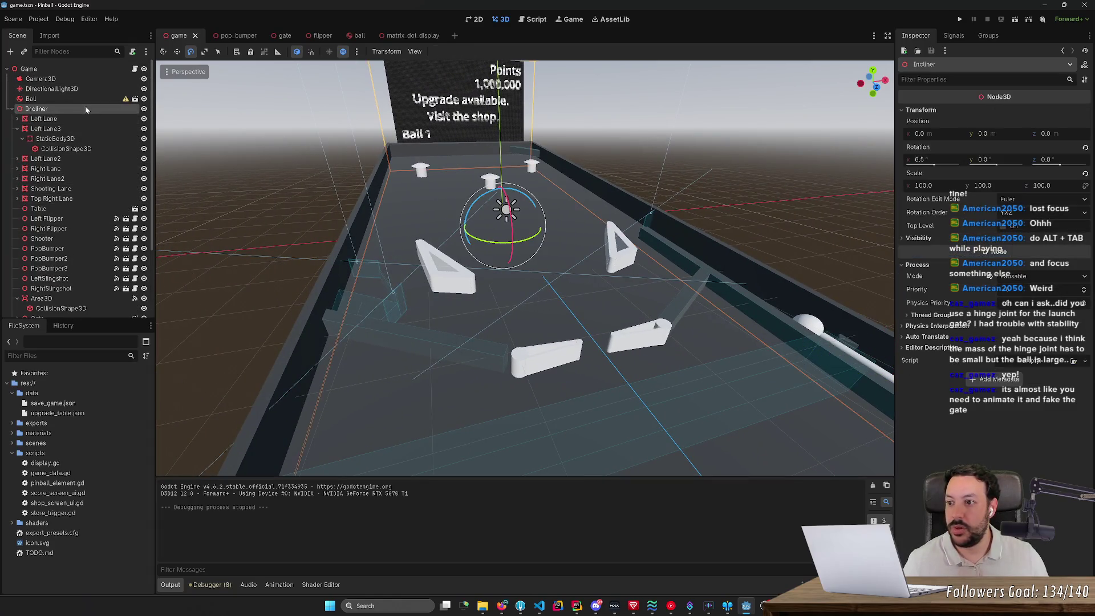
- Fly around to the plunger ball and back to a full-table overview, then run with F5
{"action": "left_click_drag", "start_coordinate": [892, 196], "coordinate": [903, 246]}
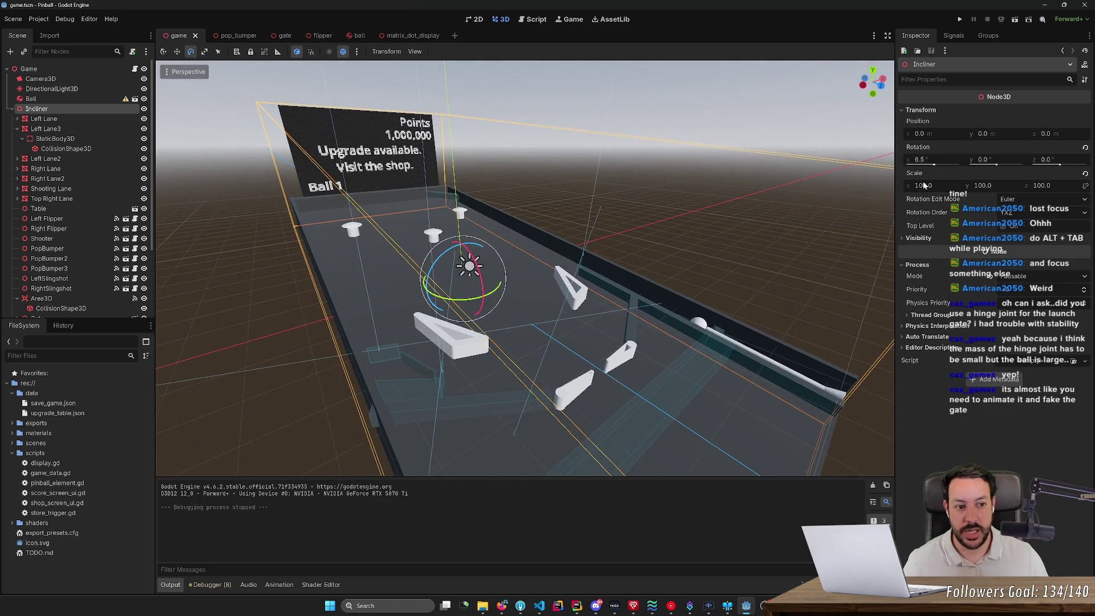
{"action": "scroll", "coordinate": [525, 268], "scroll_direction": "up", "scroll_amount": 2}
{"action": "key", "text": "w"}
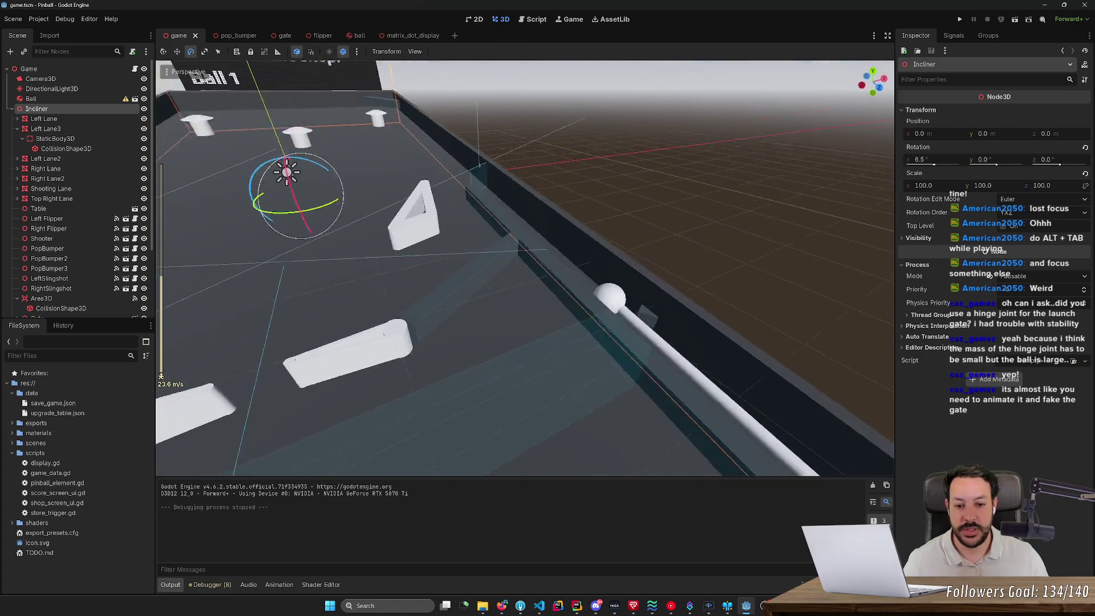
{"action": "key", "text": "w"}
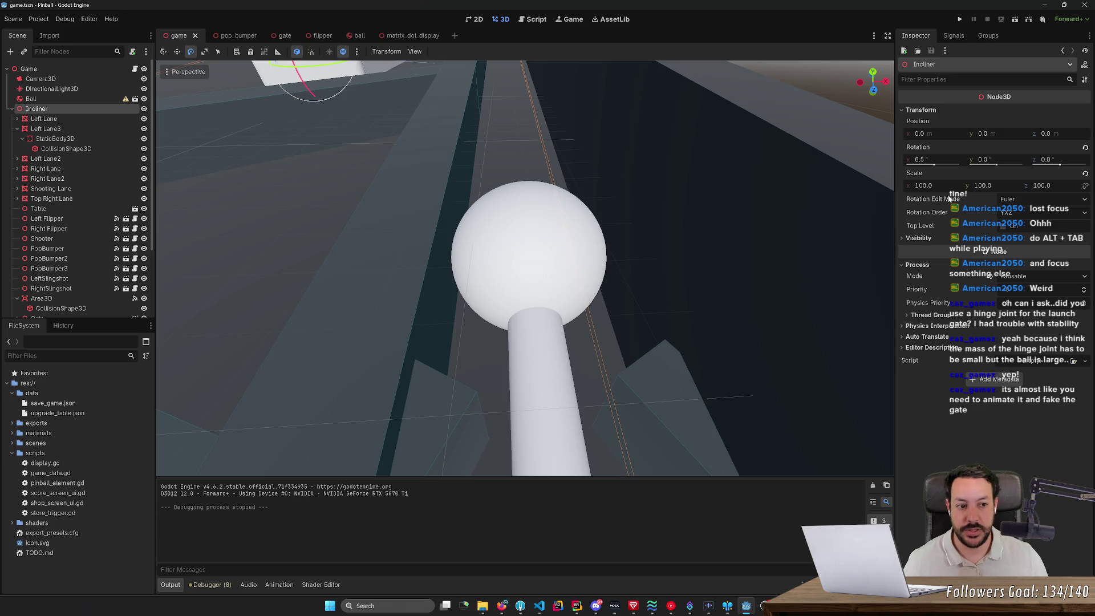
{"action": "key", "text": "s"}
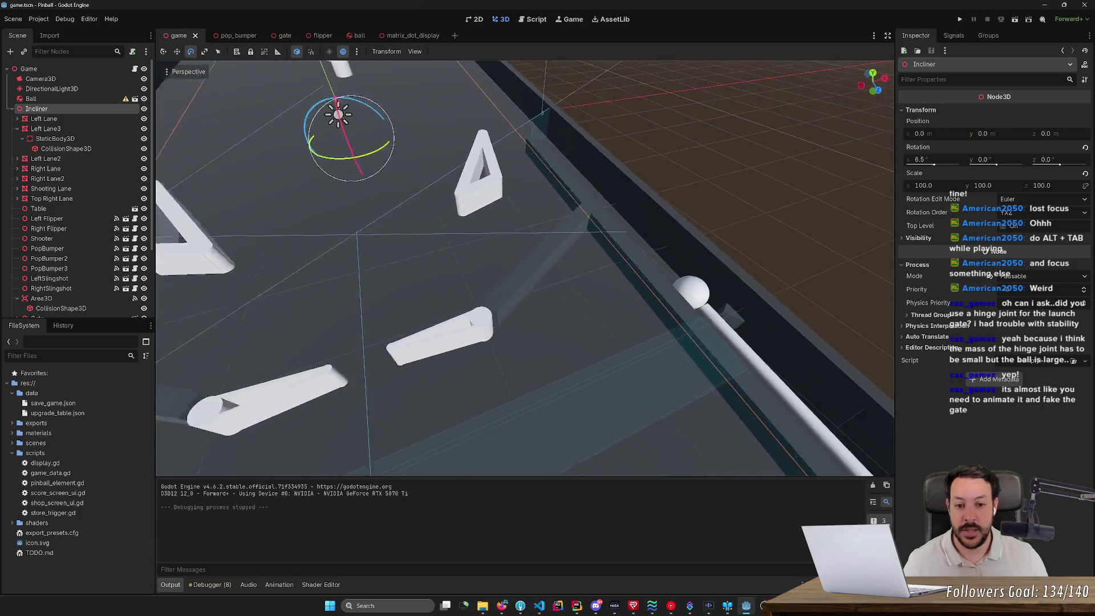
{"action": "key", "text": "s"}
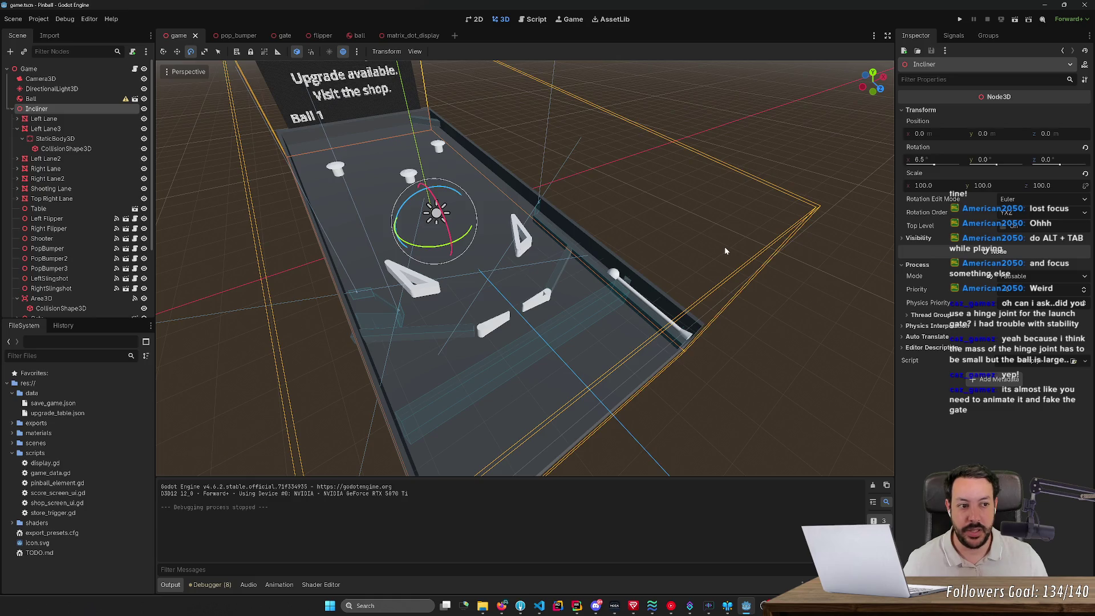
{"action": "left_click_drag", "start_coordinate": [725, 247], "coordinate": [628, 250]}
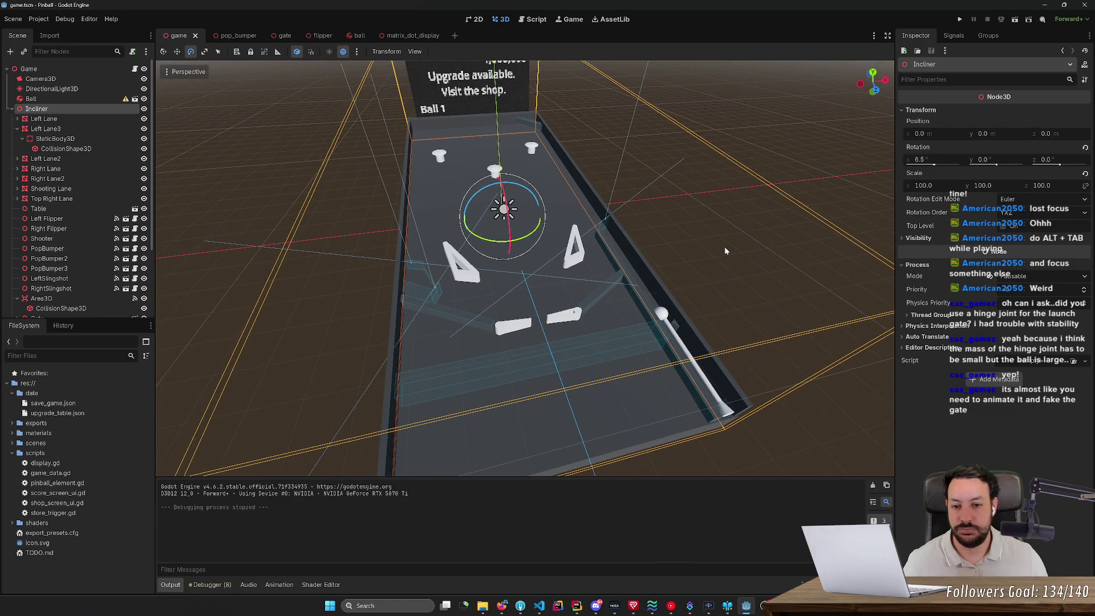
{"action": "scroll", "coordinate": [525, 268], "scroll_direction": "up", "scroll_amount": 6}
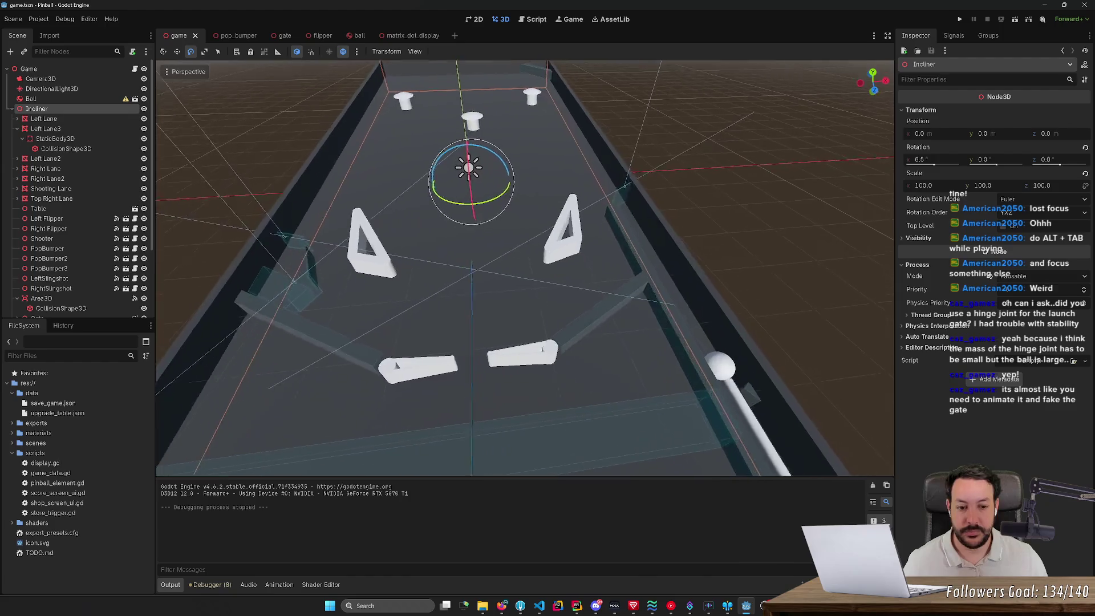
{"action": "scroll", "coordinate": [525, 268], "scroll_direction": "down", "scroll_amount": 6}
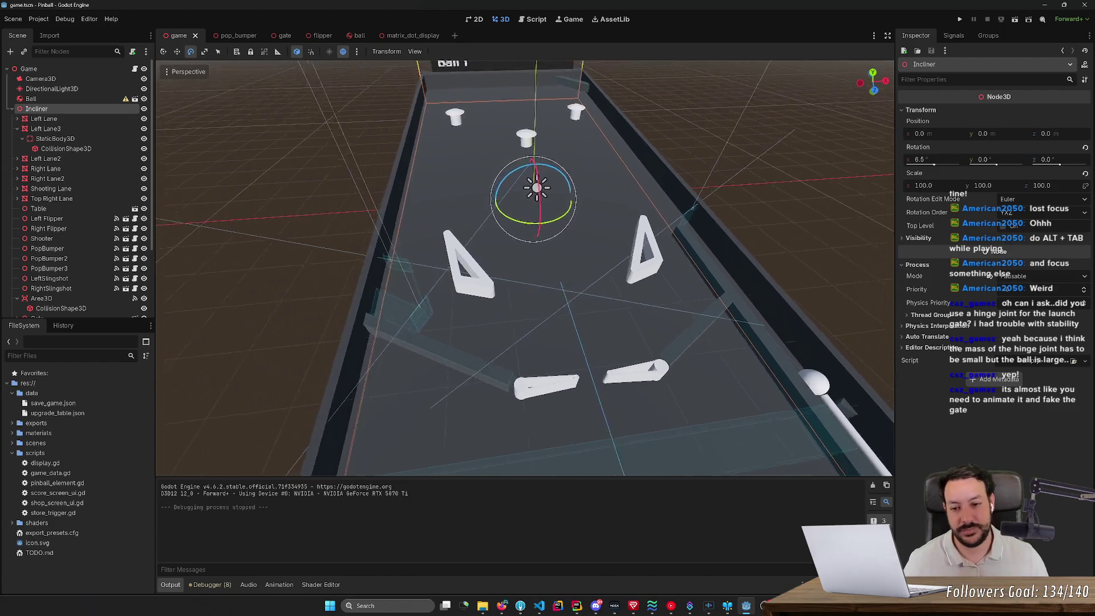
{"action": "left_click_drag", "start_coordinate": [725, 251], "coordinate": [724, 247]}
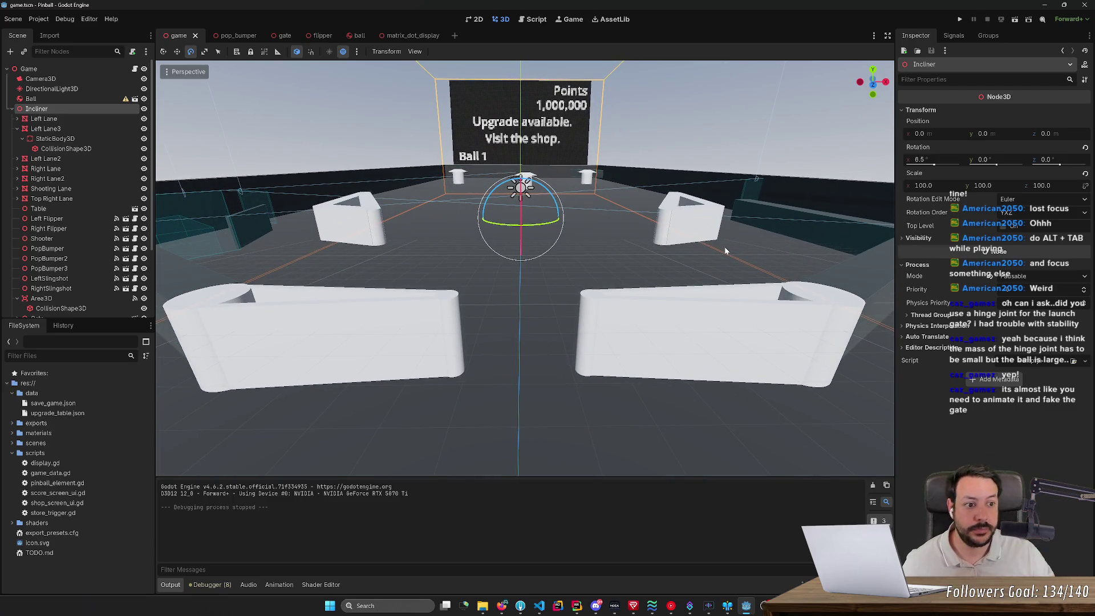
{"action": "left_click_drag", "start_coordinate": [724, 247], "coordinate": [719, 252]}
{"action": "key", "text": "F5"}
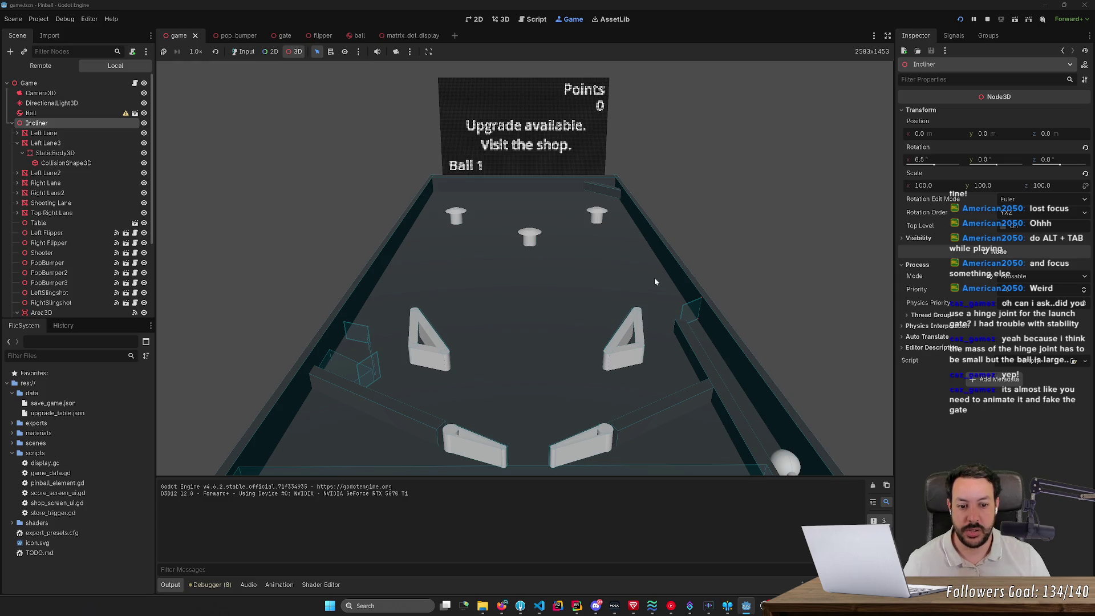
- Give the running game keyboard input and flip both flippers to keep the ball in play
{"action": "left_click", "coordinate": [655, 280]}
{"action": "left_click", "coordinate": [243, 51]}
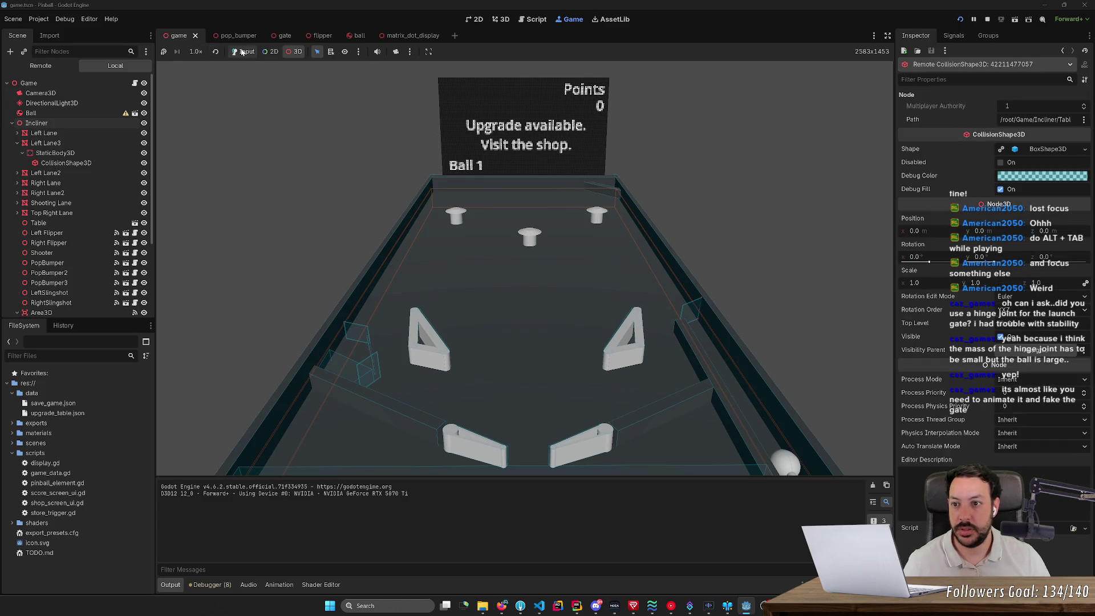
{"action": "left_click", "coordinate": [613, 223]}
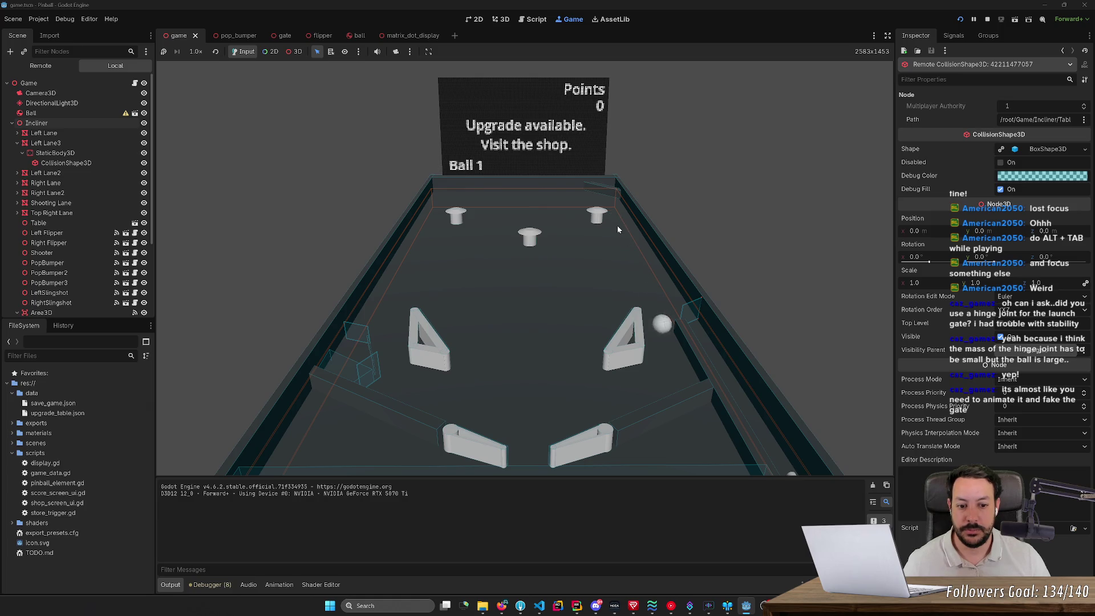
{"action": "key", "text": "Right"}
{"action": "key", "text": "Right"}
{"action": "key", "text": "Left"}
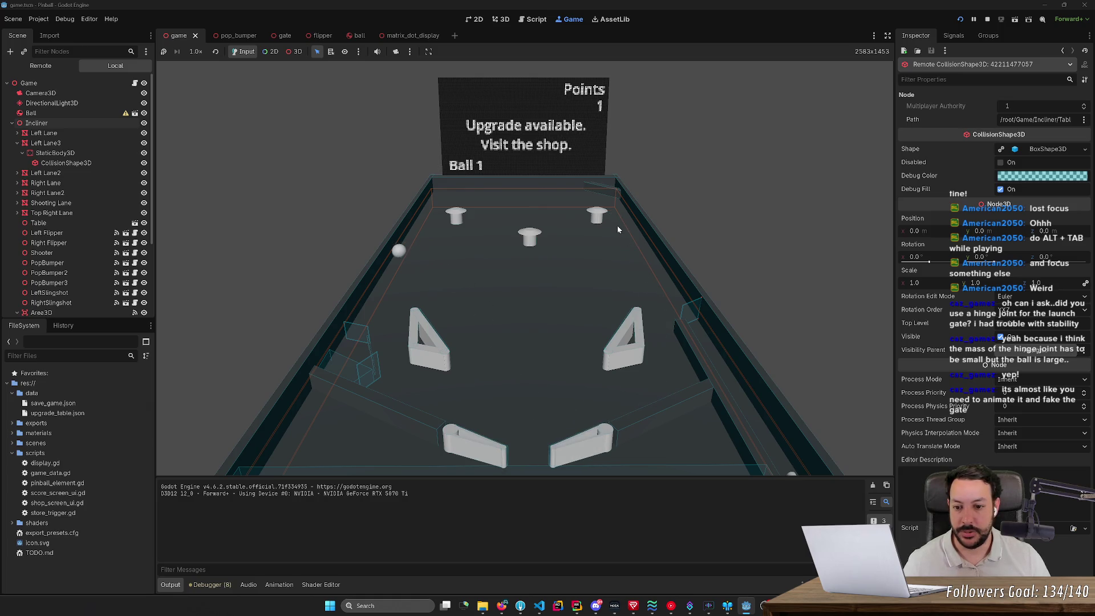
{"action": "key", "text": "Left"}
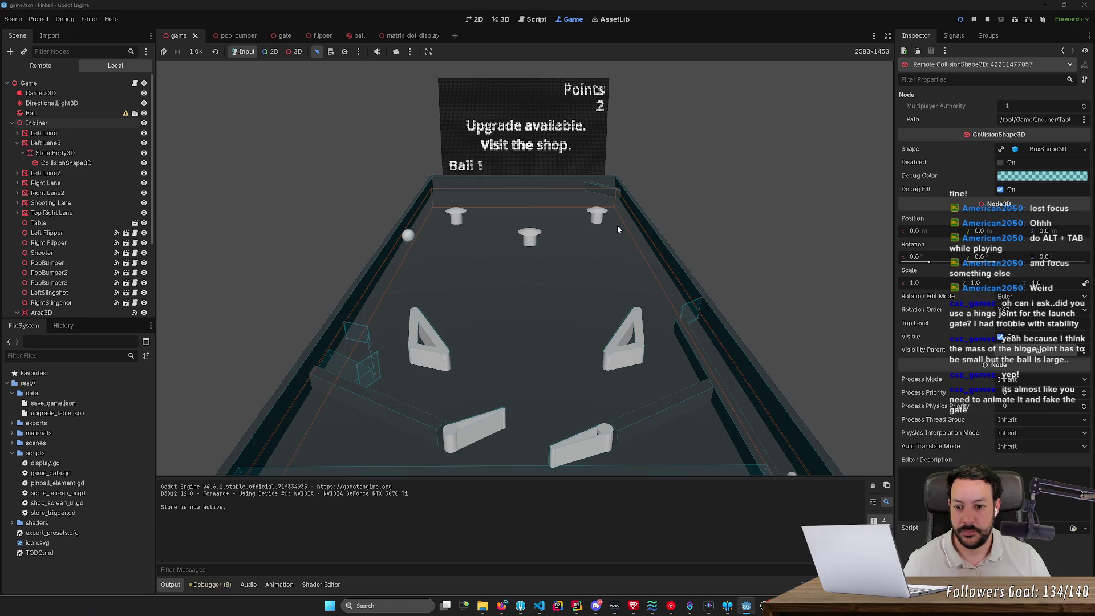
{"action": "key", "text": "Right"}
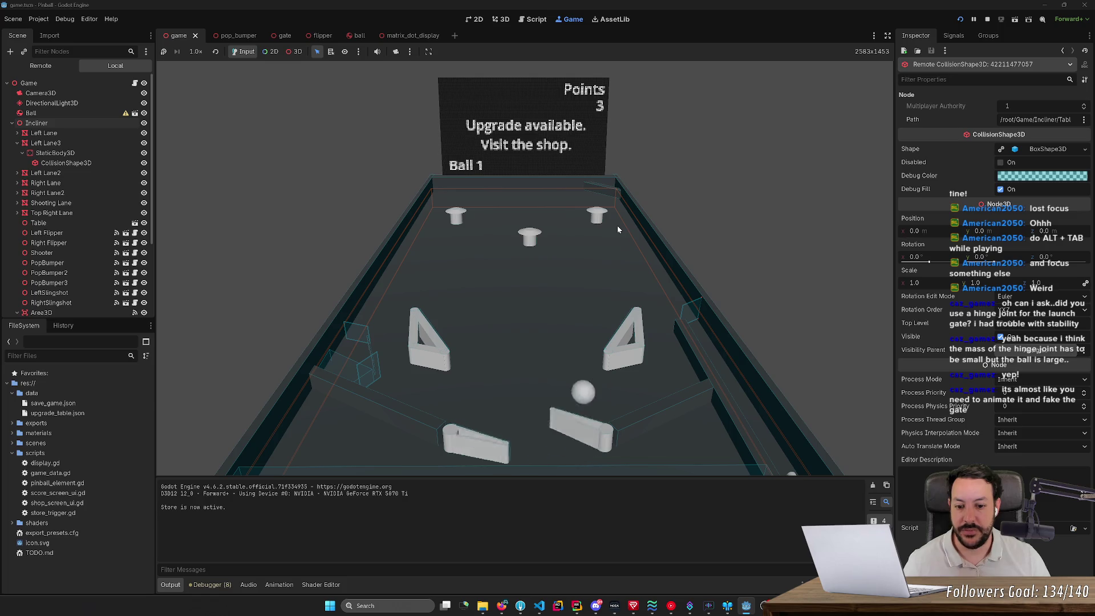
{"action": "key", "text": "Right"}
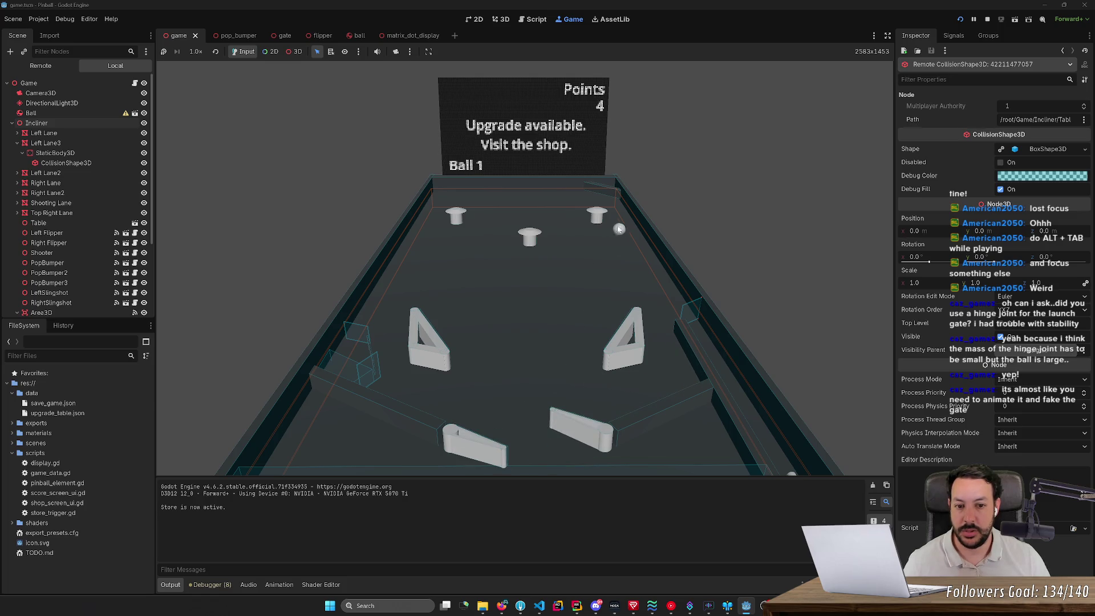
{"action": "key", "text": "Left"}
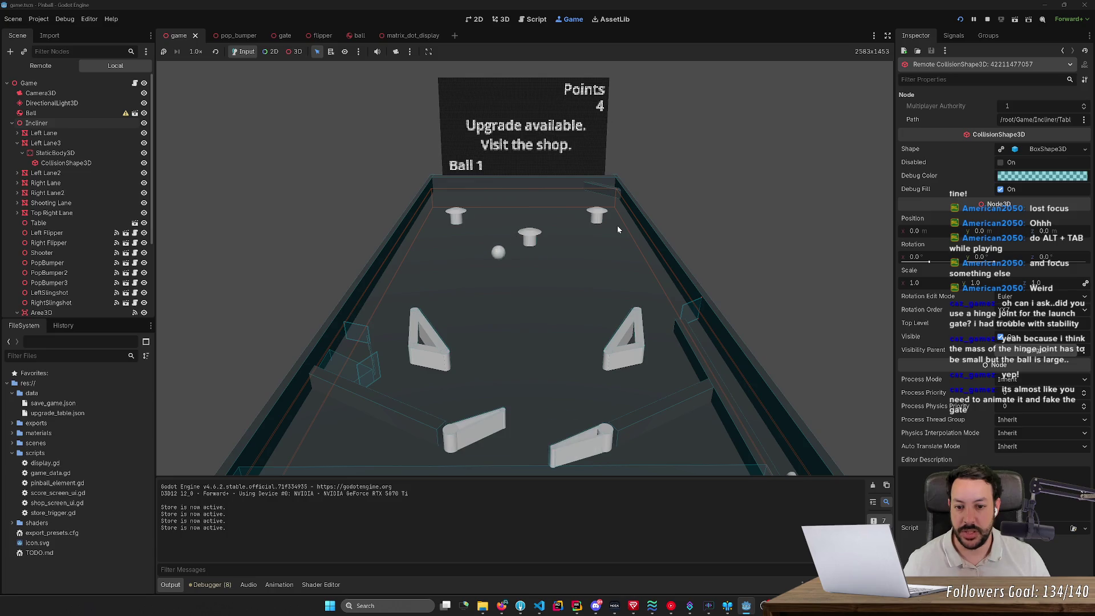
{"action": "key", "text": "Left"}
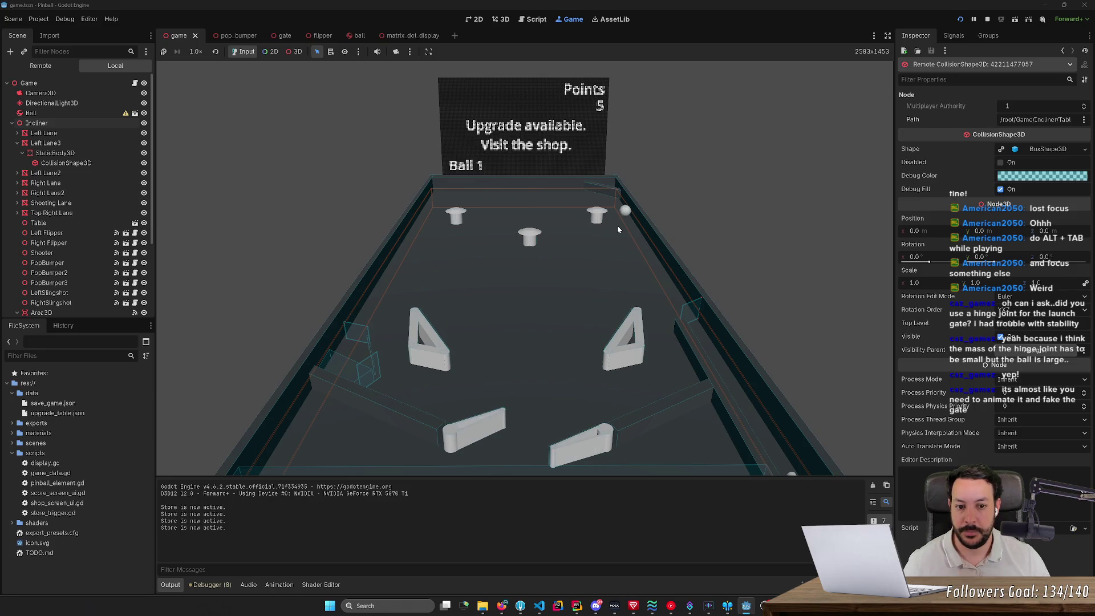
- Keep flipping, hold both flippers to trigger 'Store is now active', then stop at 11 points
{"action": "key", "text": "Right"}
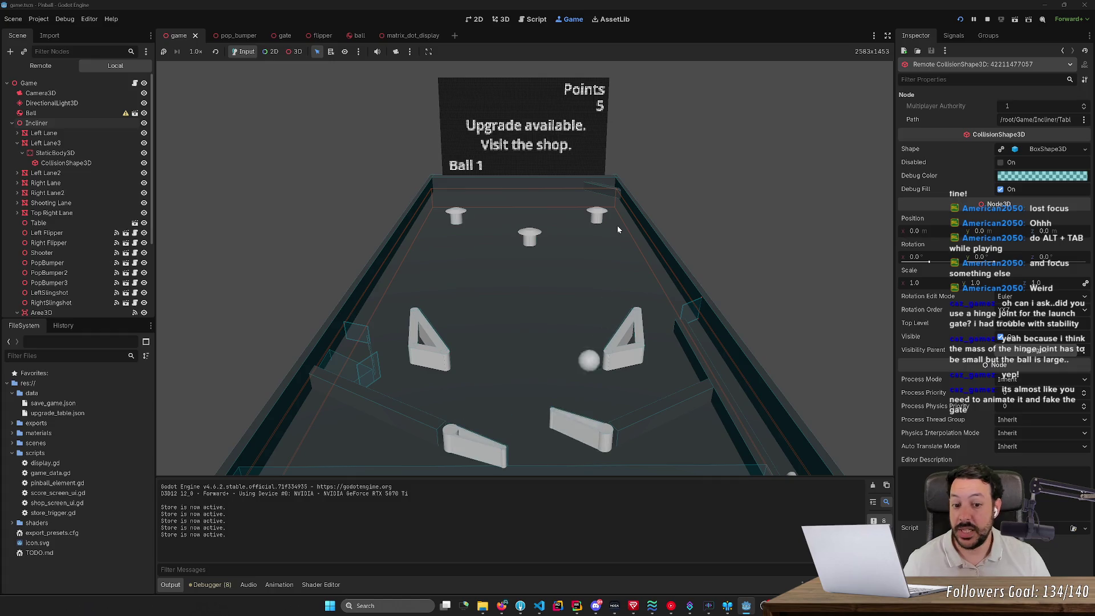
{"action": "key", "text": "Right"}
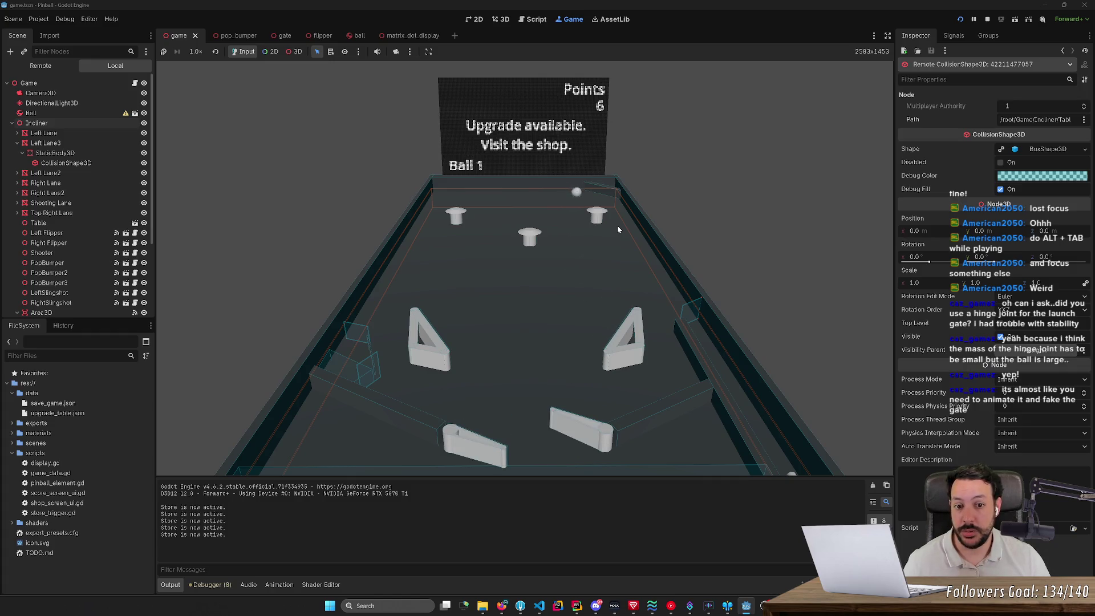
{"action": "key", "text": "Right"}
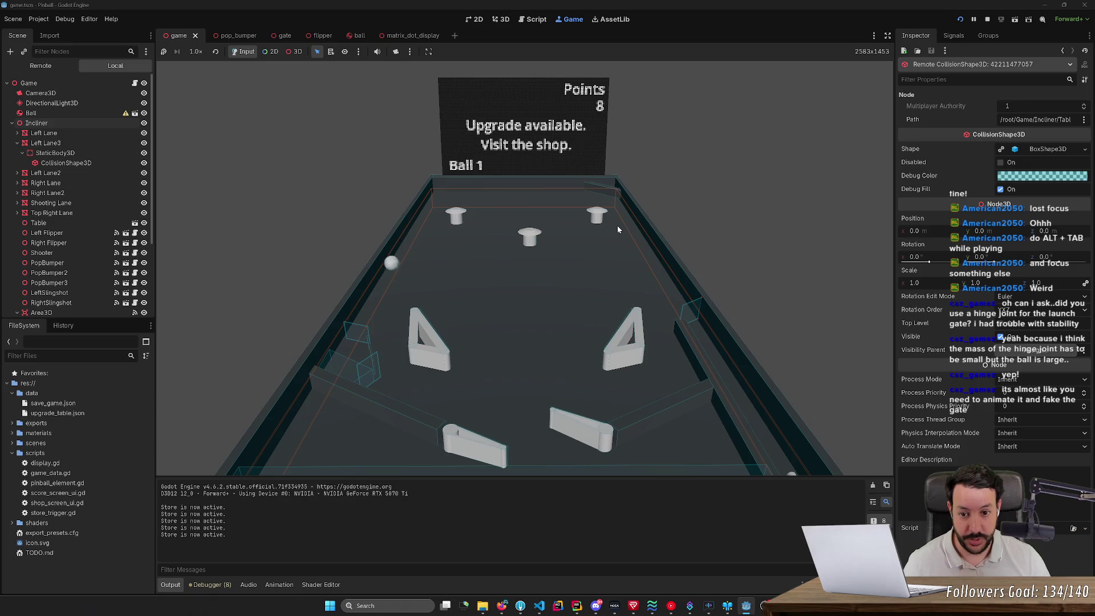
{"action": "key", "text": "Left"}
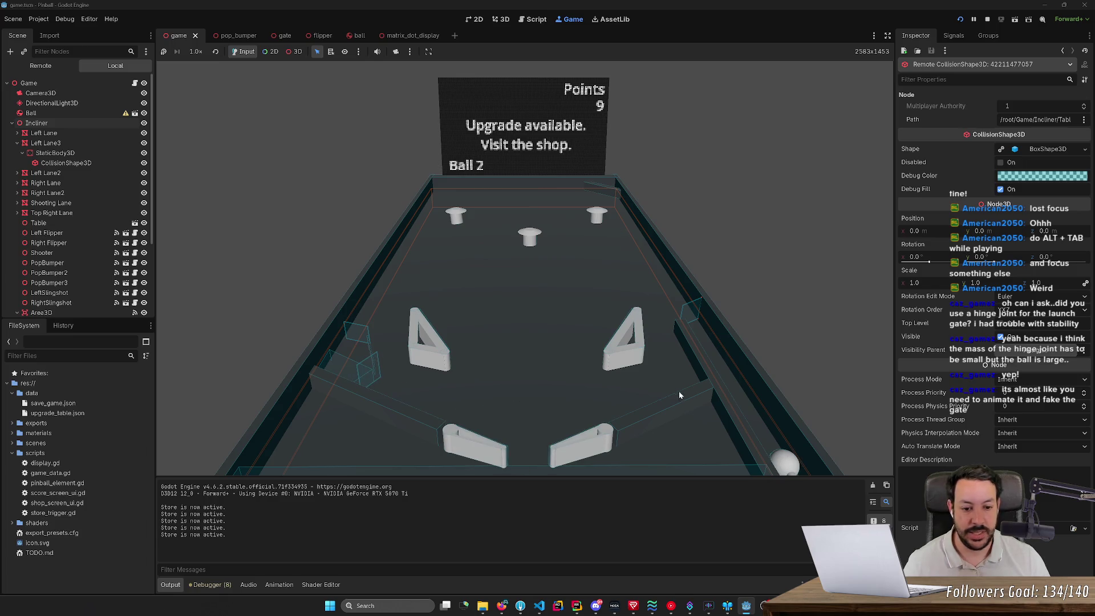
{"action": "key", "text": "Right"}
{"action": "key", "text": "Left"}
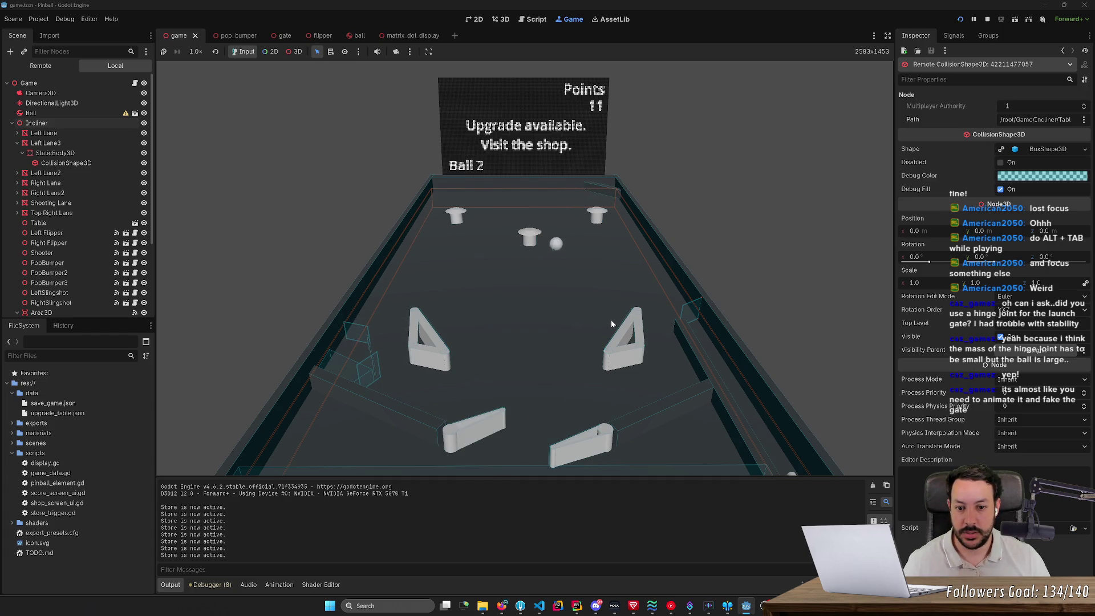
{"action": "key", "text": "Left"}
{"action": "key", "text": "Right"}
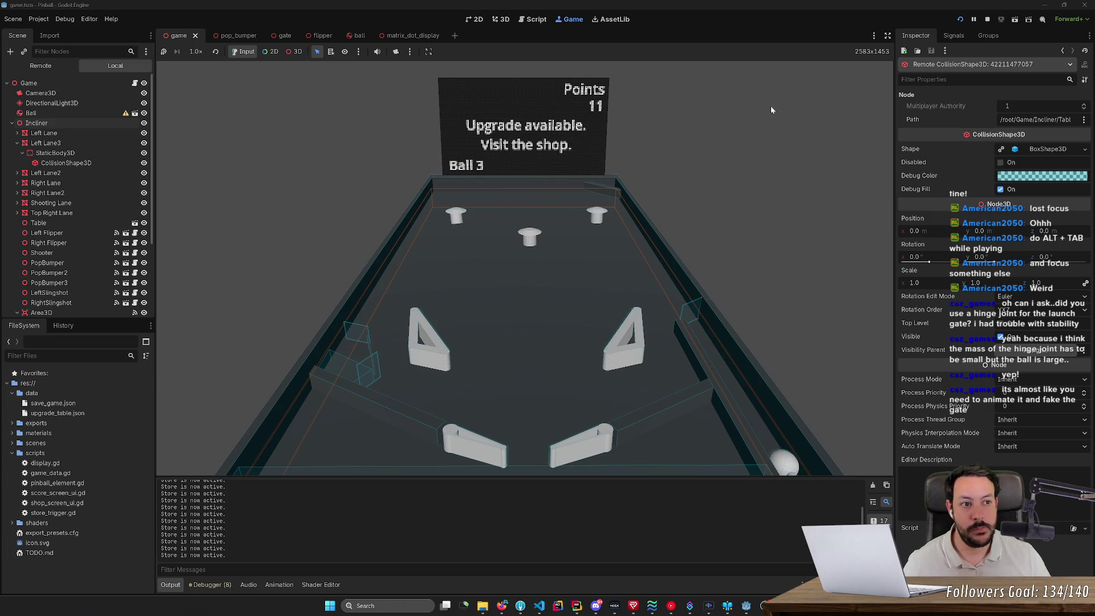
{"action": "left_click", "coordinate": [989, 19]}
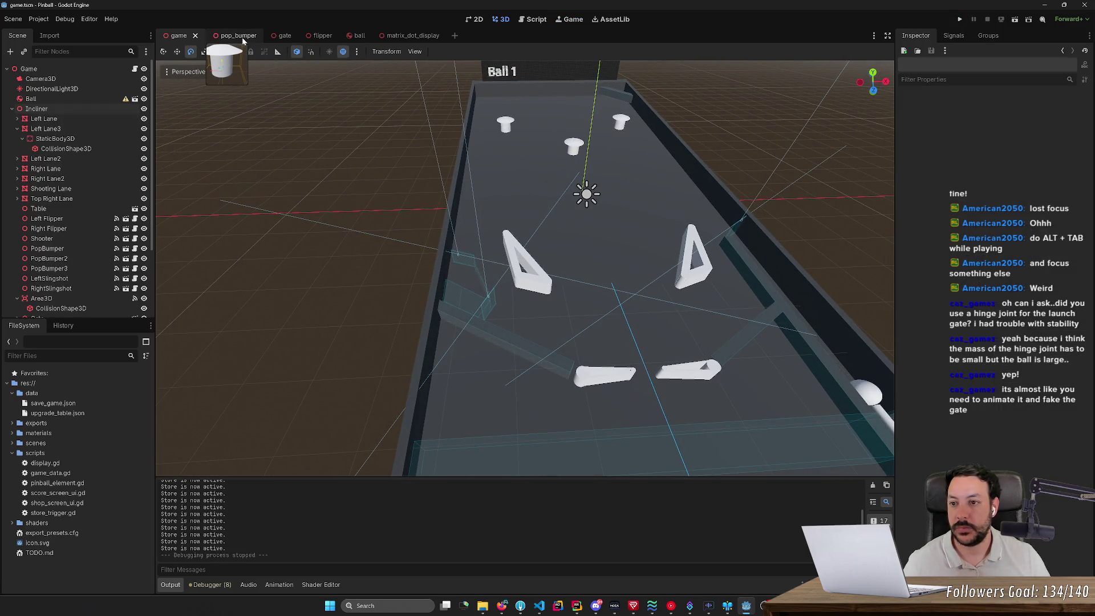
- Select the PopBumper on the table and open its pop_bumper.gd script and scene
{"action": "key", "text": "w"}
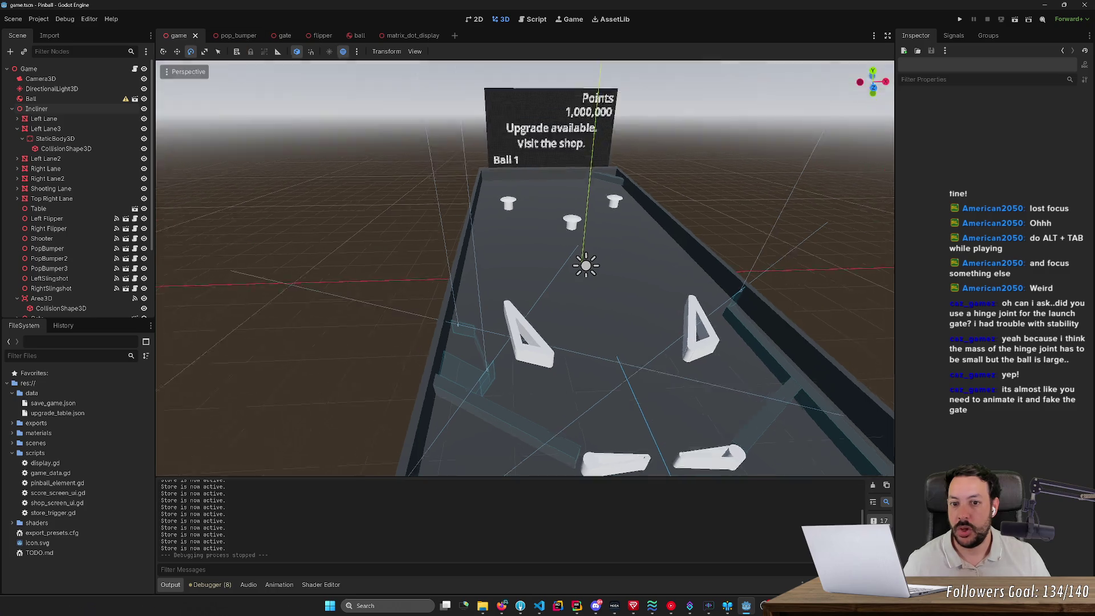
{"action": "key", "text": "a"}
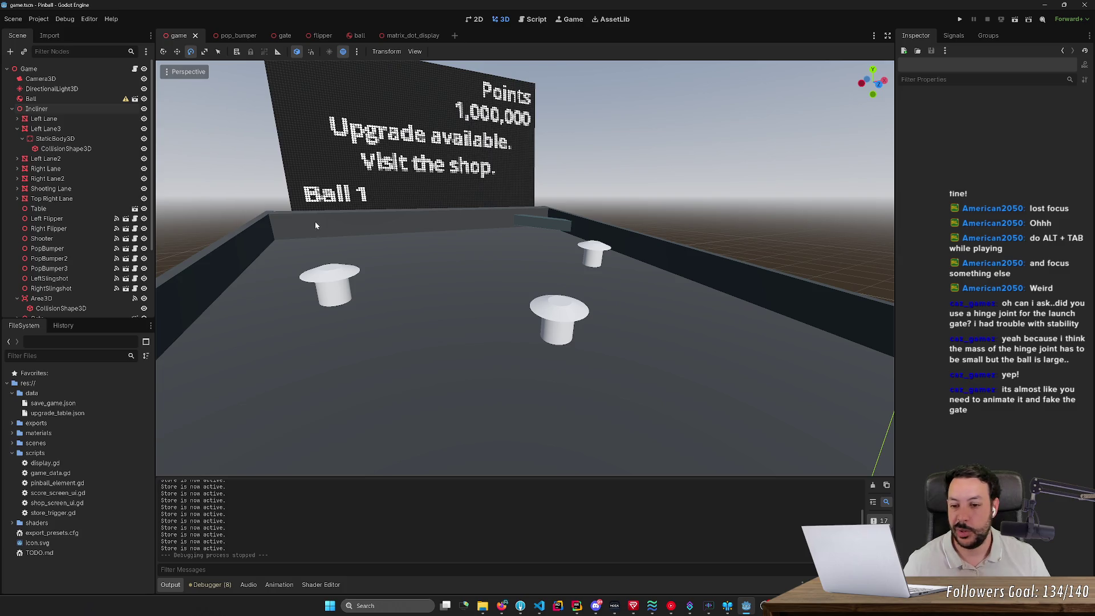
{"action": "left_click", "coordinate": [344, 291]}
{"action": "left_click", "coordinate": [346, 295]}
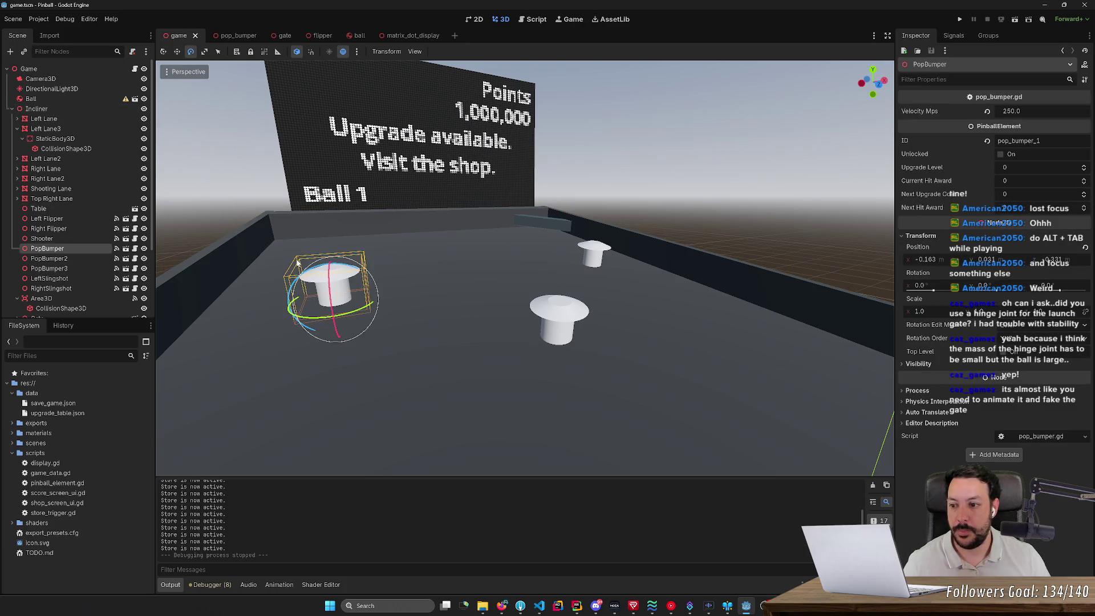
{"action": "left_click", "coordinate": [134, 249]}
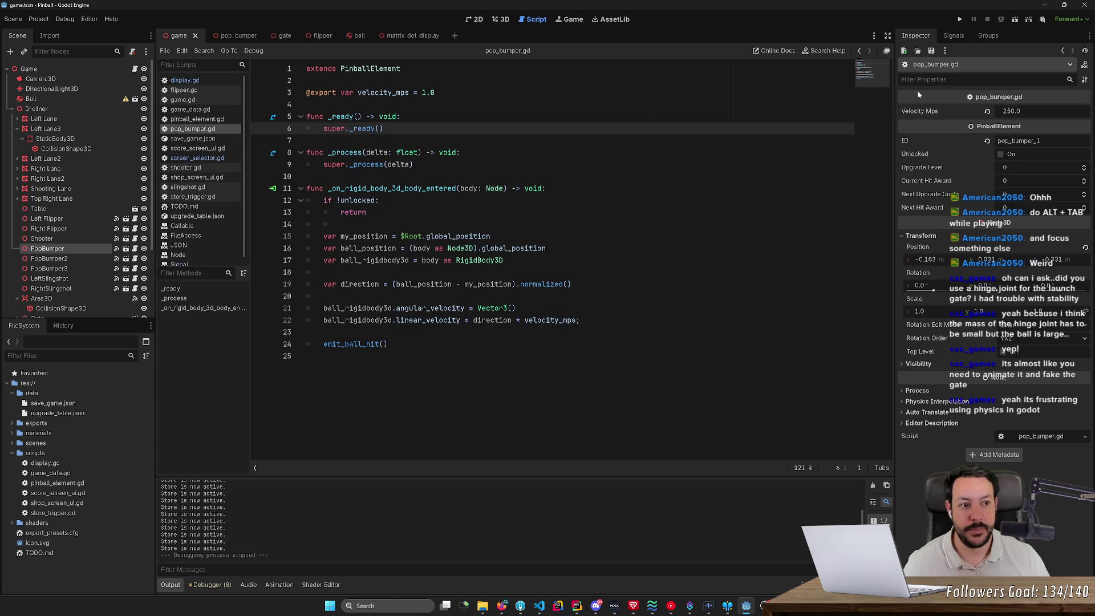
{"action": "left_click", "coordinate": [117, 249]}
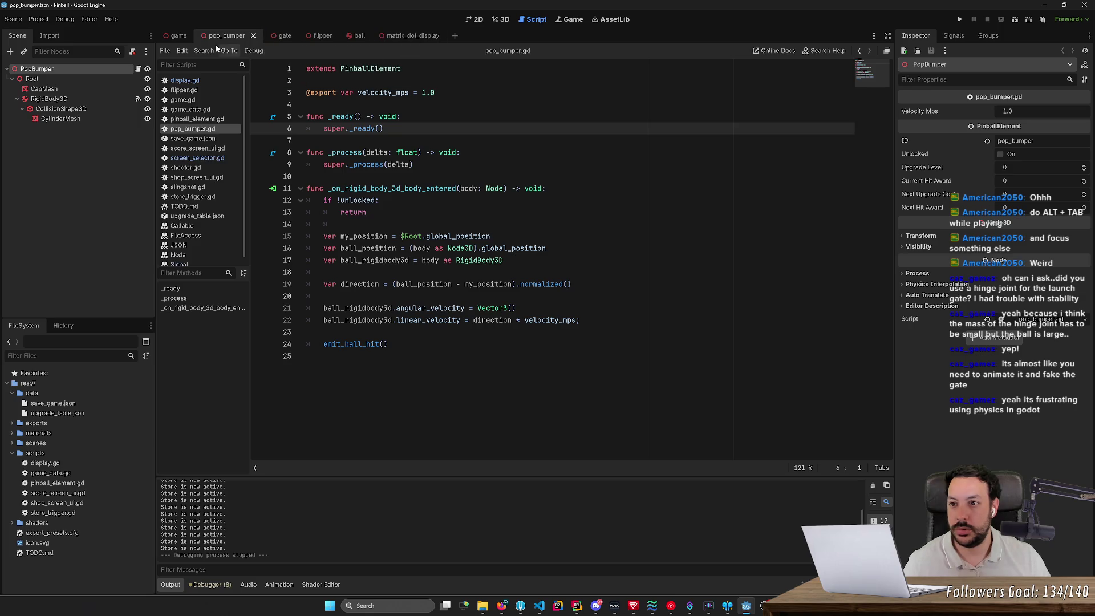
- Show the pop_bumper scene in 3D and frame the white bumper's cap and cylinder with F
{"action": "left_click", "coordinate": [500, 19]}
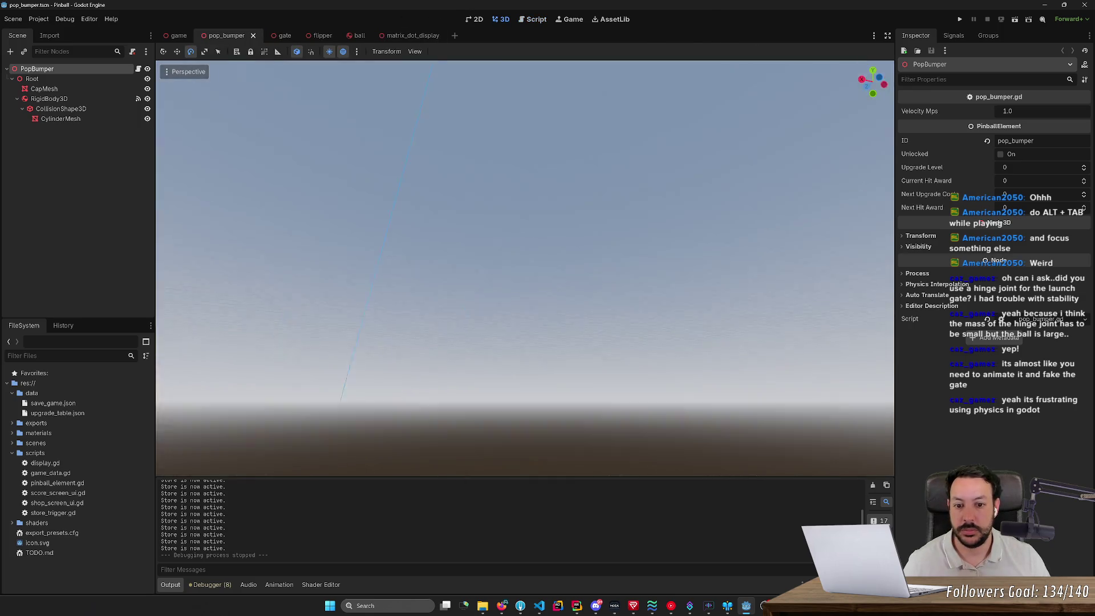
{"action": "scroll", "coordinate": [525, 268], "scroll_direction": "up", "scroll_amount": 5}
{"action": "scroll", "coordinate": [525, 268], "scroll_direction": "down", "scroll_amount": 10}
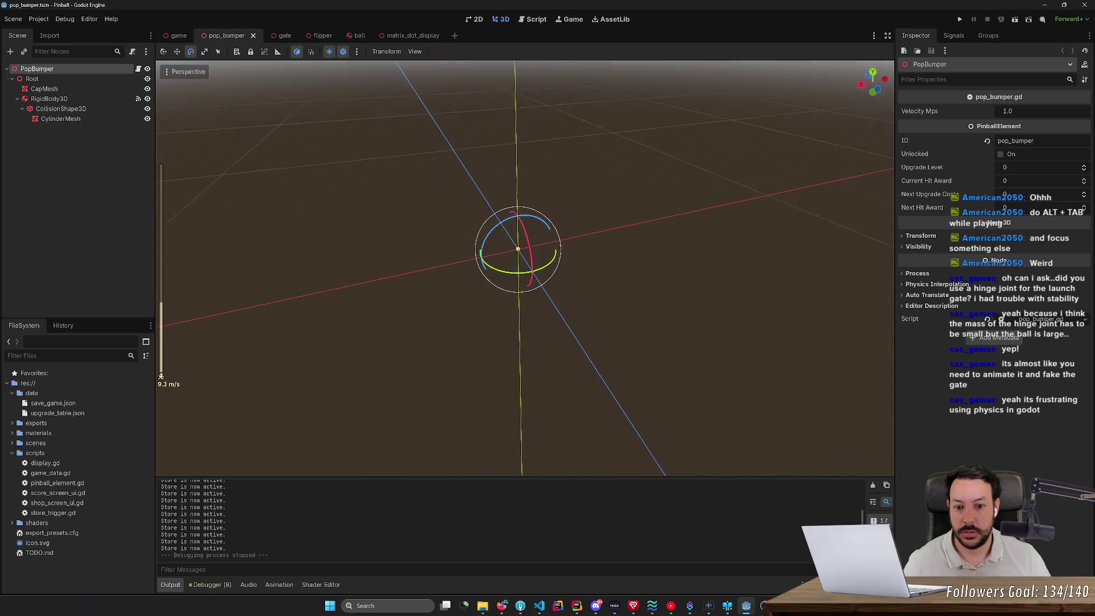
{"action": "scroll", "coordinate": [524, 268], "scroll_direction": "down", "scroll_amount": 5}
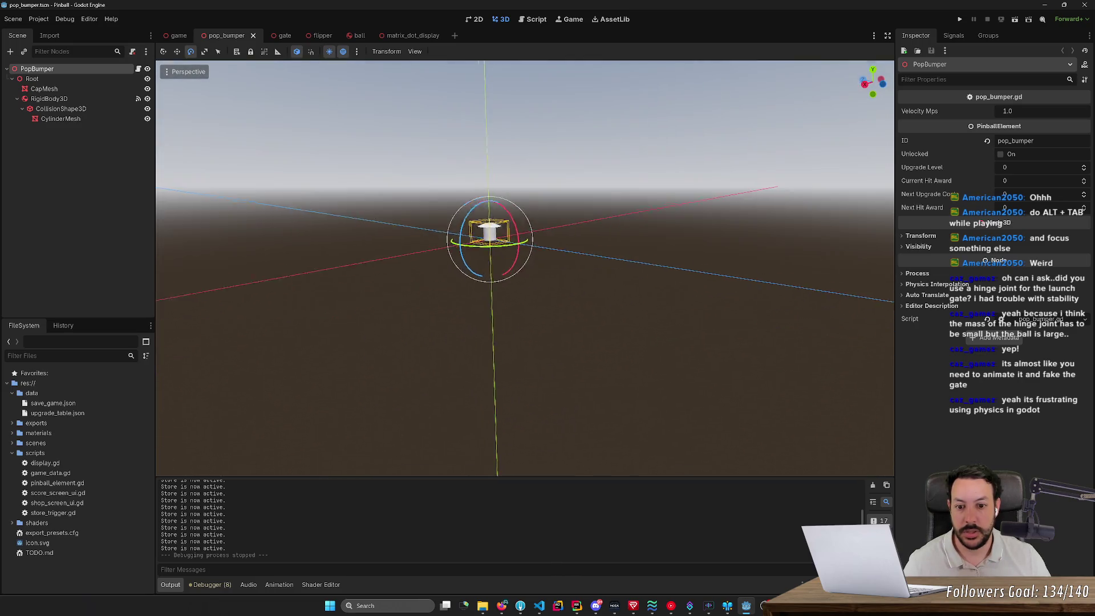
{"action": "key", "text": "f"}
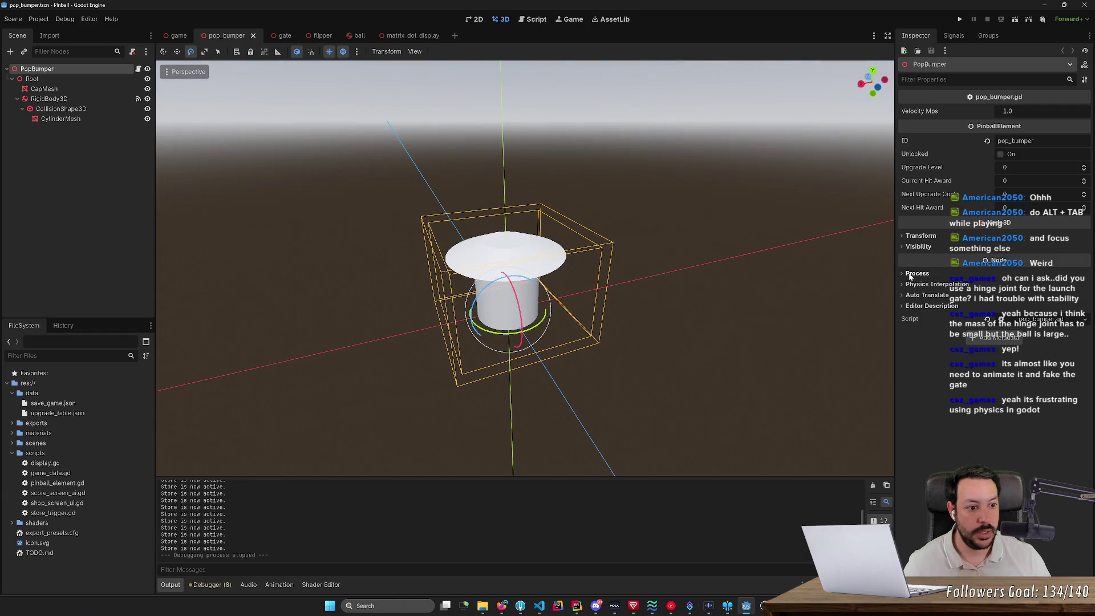
{"action": "left_click", "coordinate": [85, 99]}
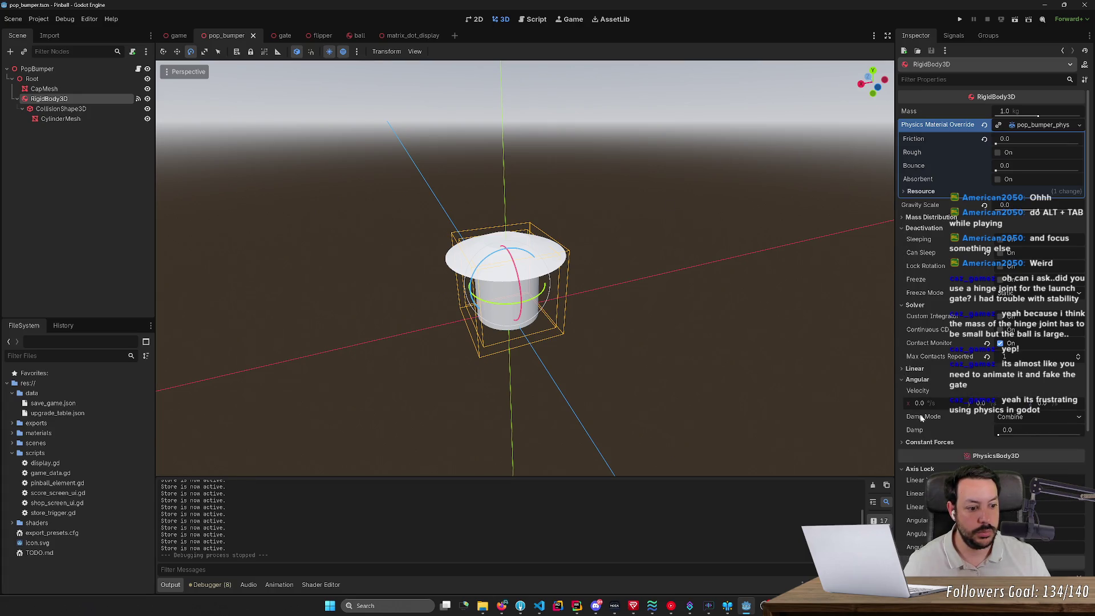
{"action": "scroll", "coordinate": [948, 431], "scroll_direction": "down", "scroll_amount": 5}
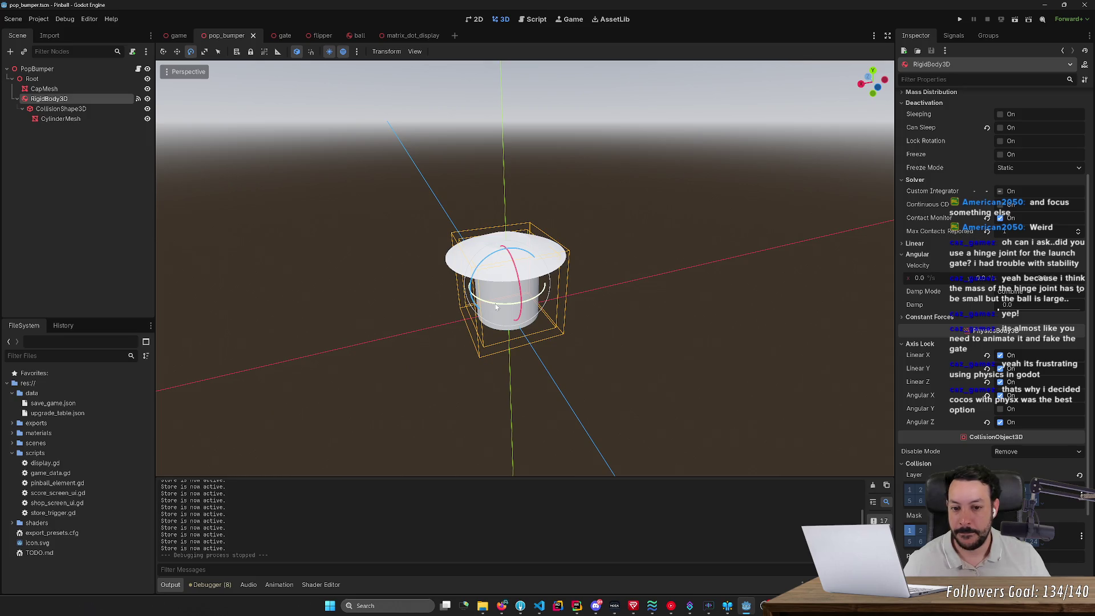
{"action": "scroll", "coordinate": [507, 296], "scroll_direction": "down", "scroll_amount": 3}
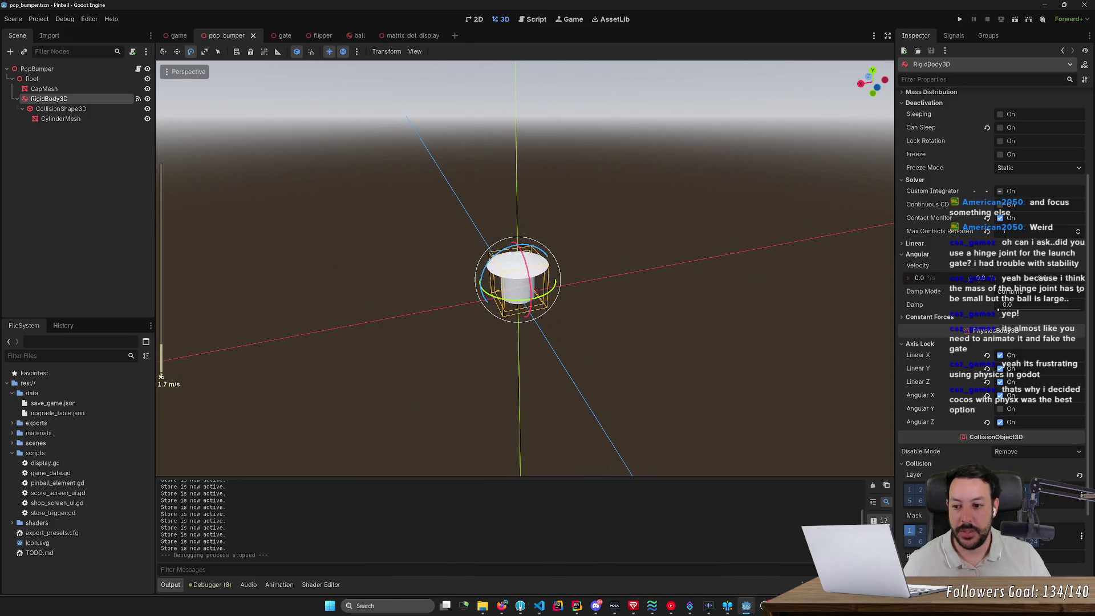
{"action": "key", "text": "w"}
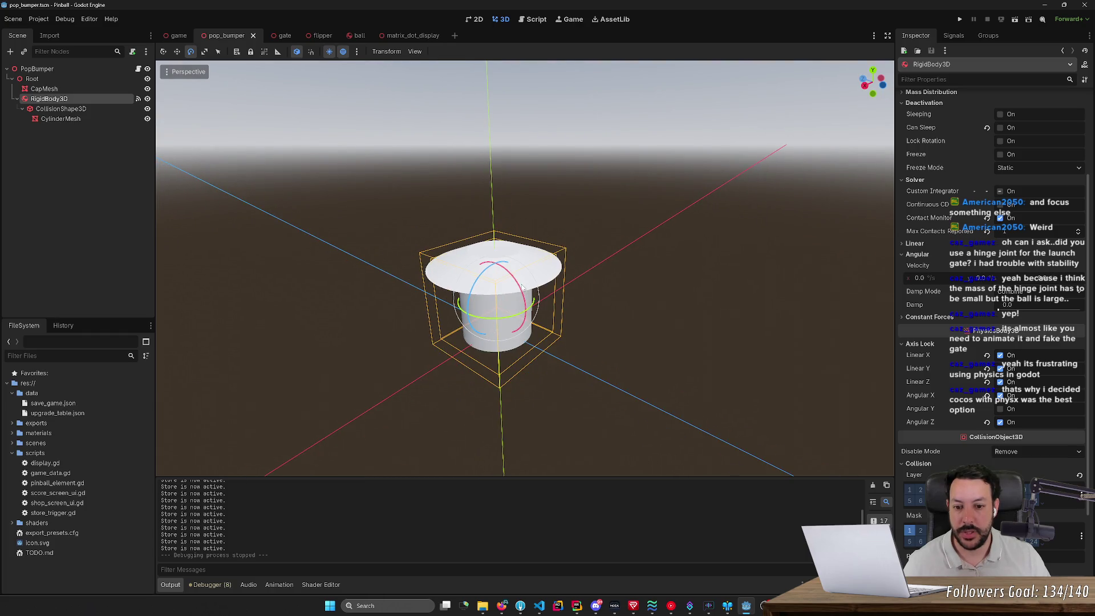
{"action": "left_click_drag", "start_coordinate": [517, 285], "coordinate": [534, 295]}
{"action": "key", "text": "ctrl+z"}
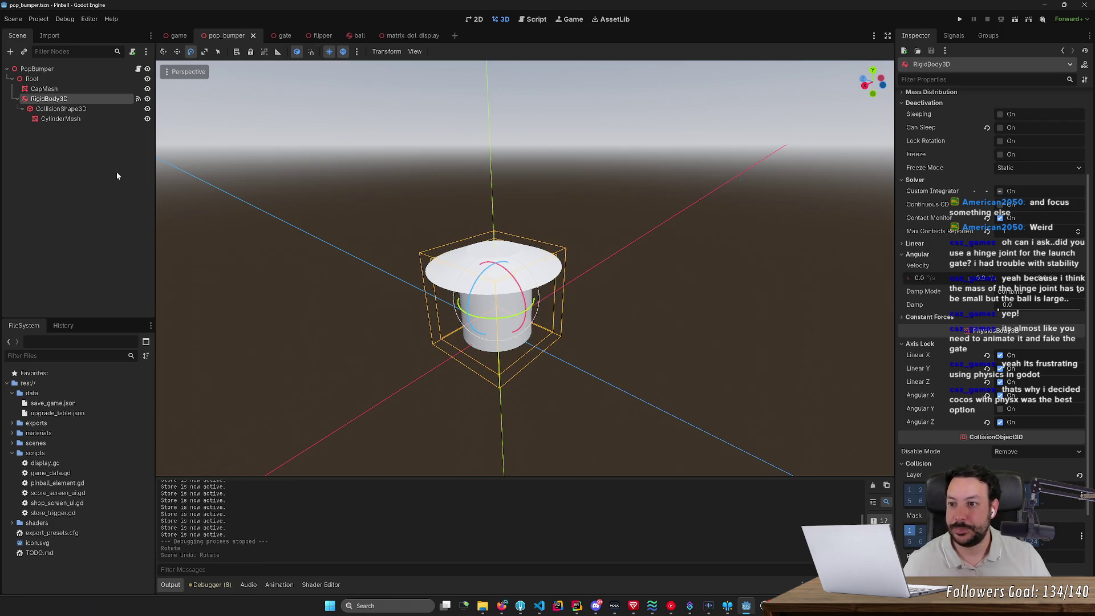
{"action": "left_click", "coordinate": [177, 36]}
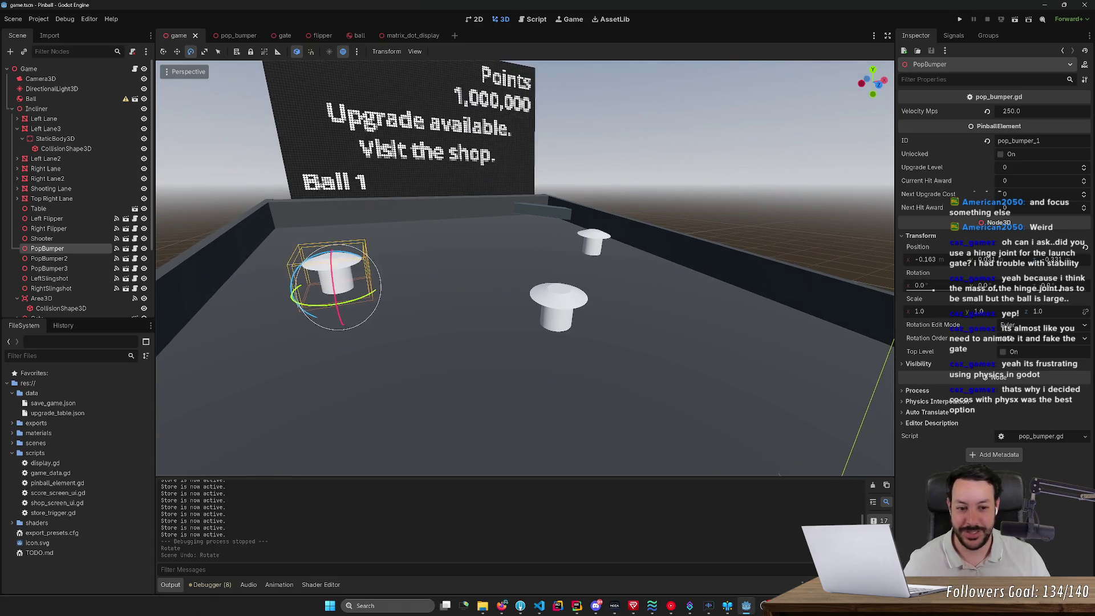
- Fly over the table past the bumpers and pull back to view it from the flipper end
{"action": "scroll", "coordinate": [160, 375], "scroll_direction": "down", "scroll_amount": 2}
{"action": "scroll", "coordinate": [161, 375], "scroll_direction": "up", "scroll_amount": 10}
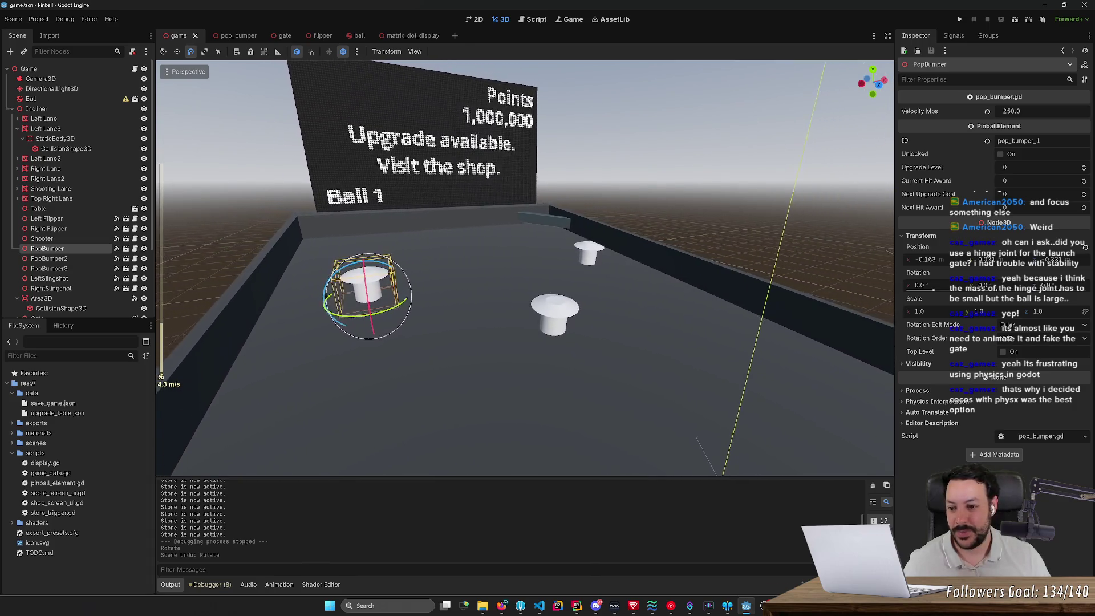
{"action": "key", "text": "w"}
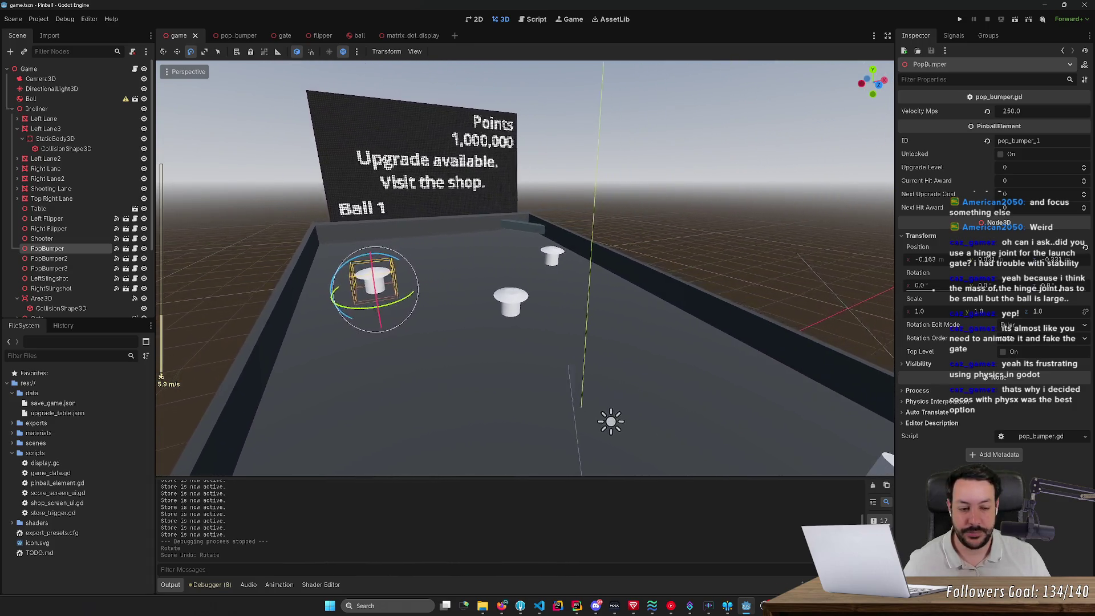
{"action": "scroll", "coordinate": [161, 375], "scroll_direction": "up", "scroll_amount": 4}
{"action": "key", "text": "s"}
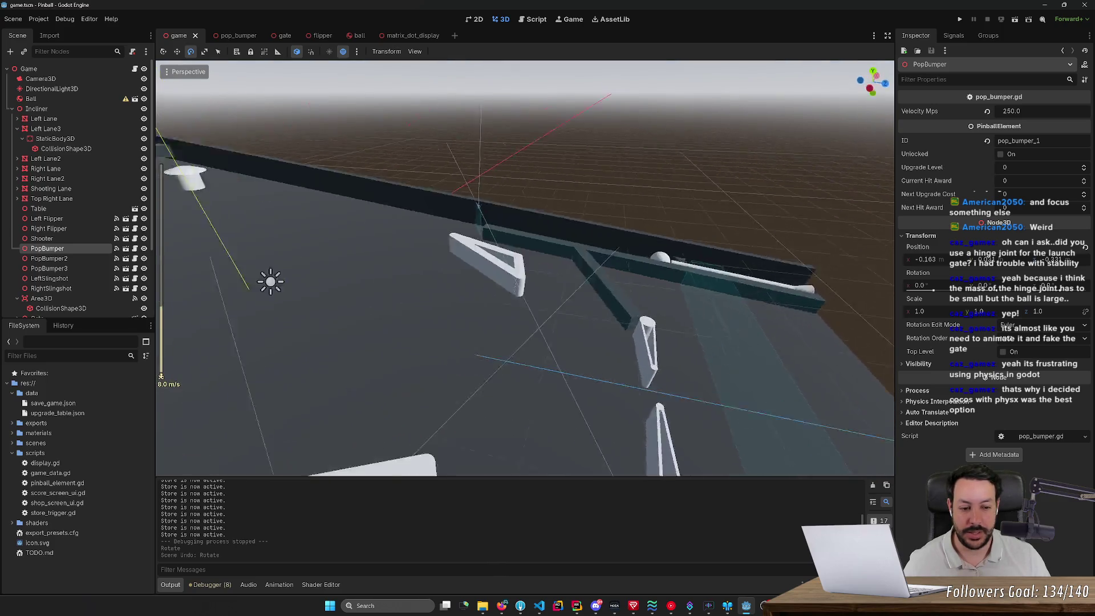
{"action": "scroll", "coordinate": [161, 376], "scroll_direction": "up", "scroll_amount": 5}
{"action": "key", "text": "s"}
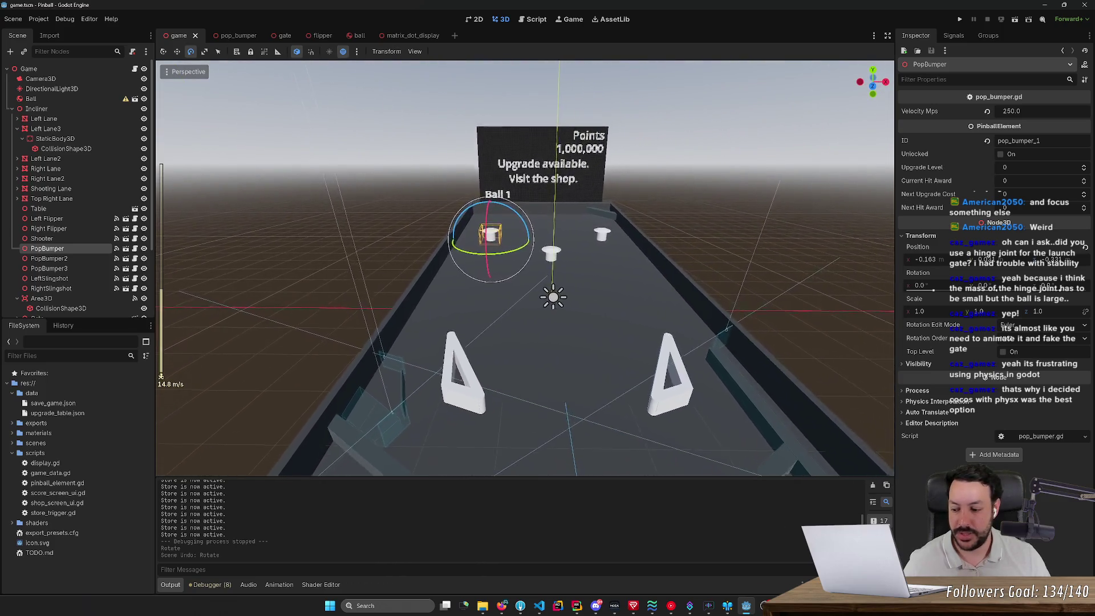
{"action": "key", "text": "s"}
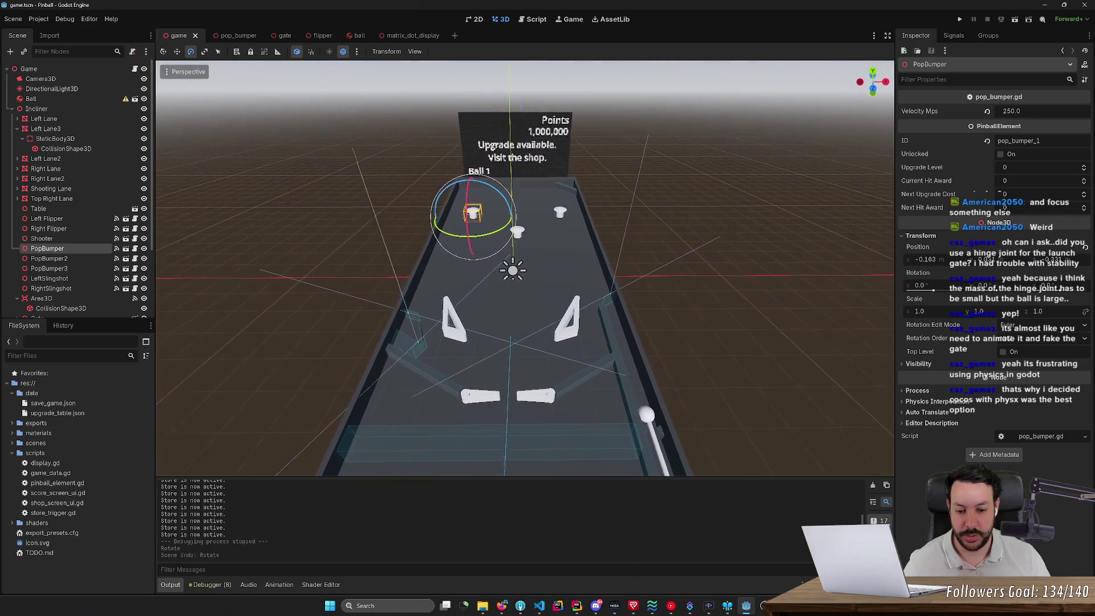
{"action": "key", "text": "w"}
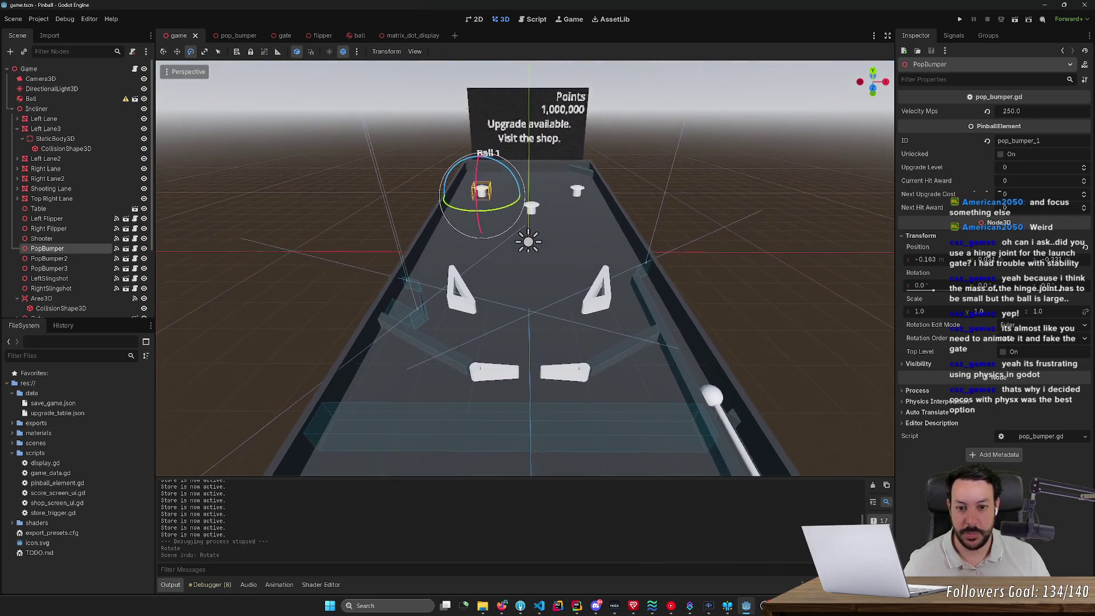
{"action": "key", "text": "w"}
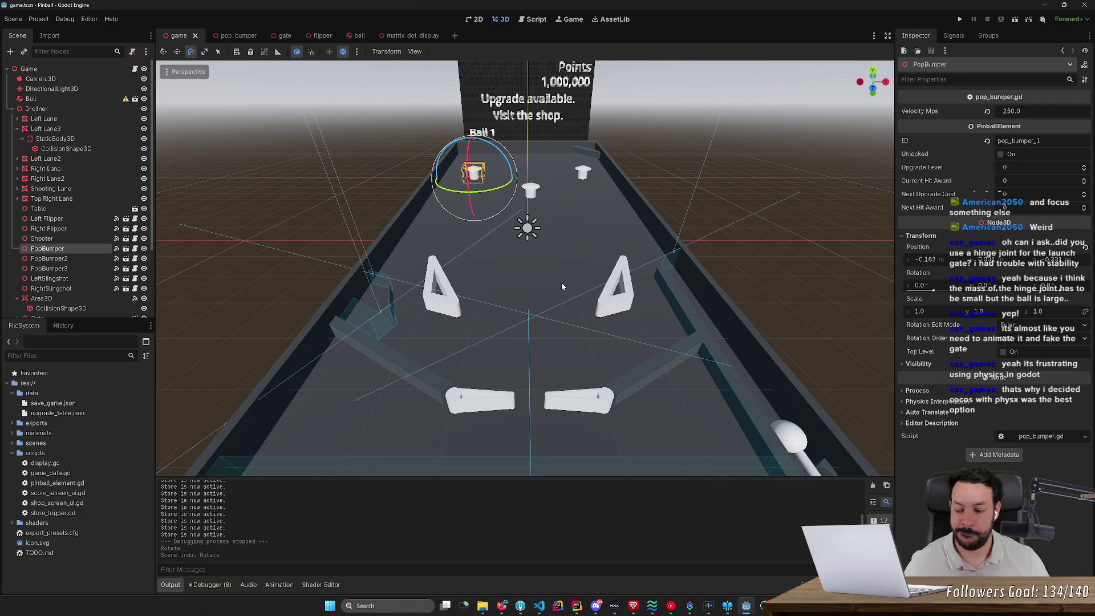
- Run the game, launch the first ball and flip it back up the table
{"action": "left_click", "coordinate": [960, 22]}
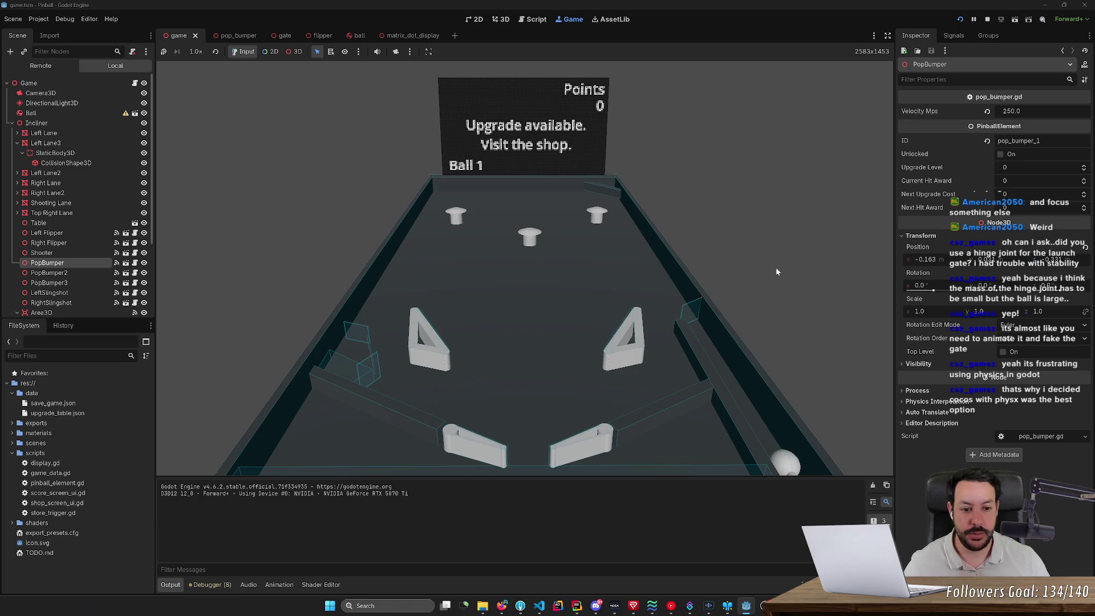
{"action": "key", "text": "space"}
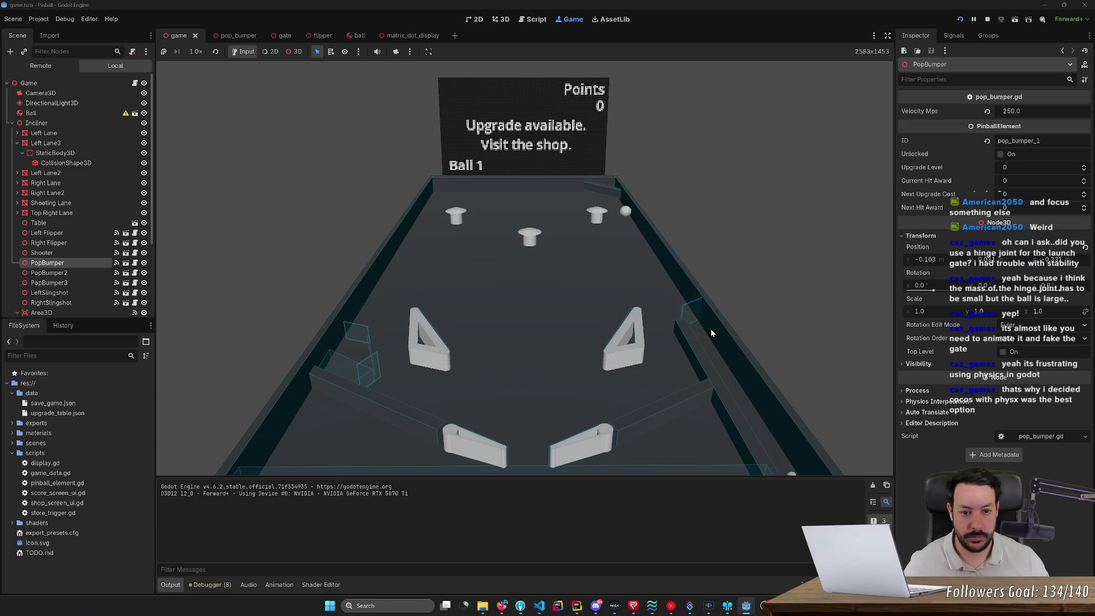
{"action": "key", "text": "Right"}
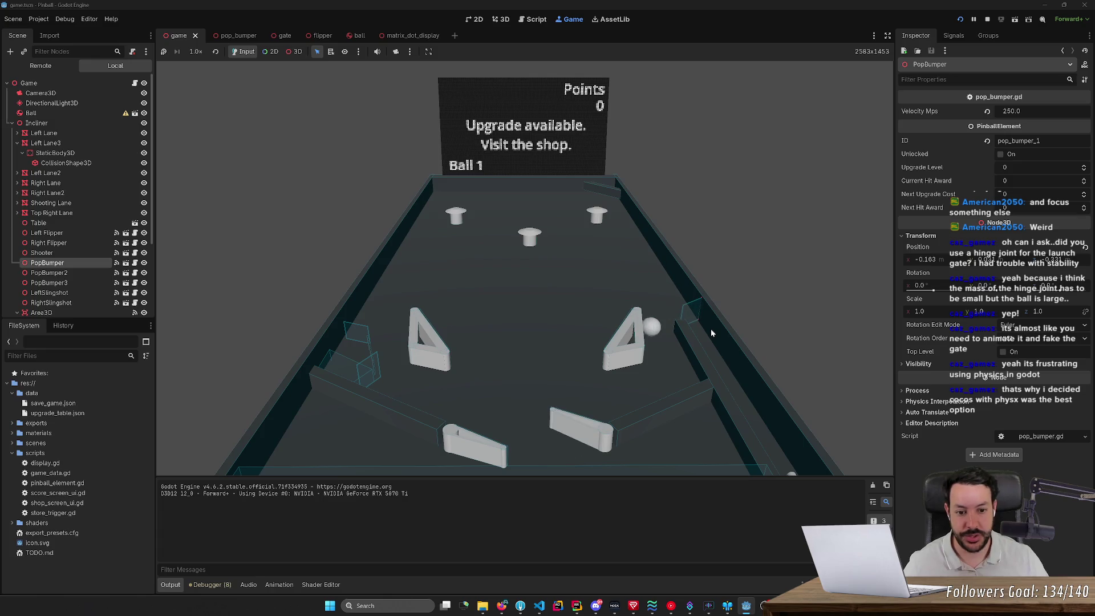
{"action": "key", "text": "Right"}
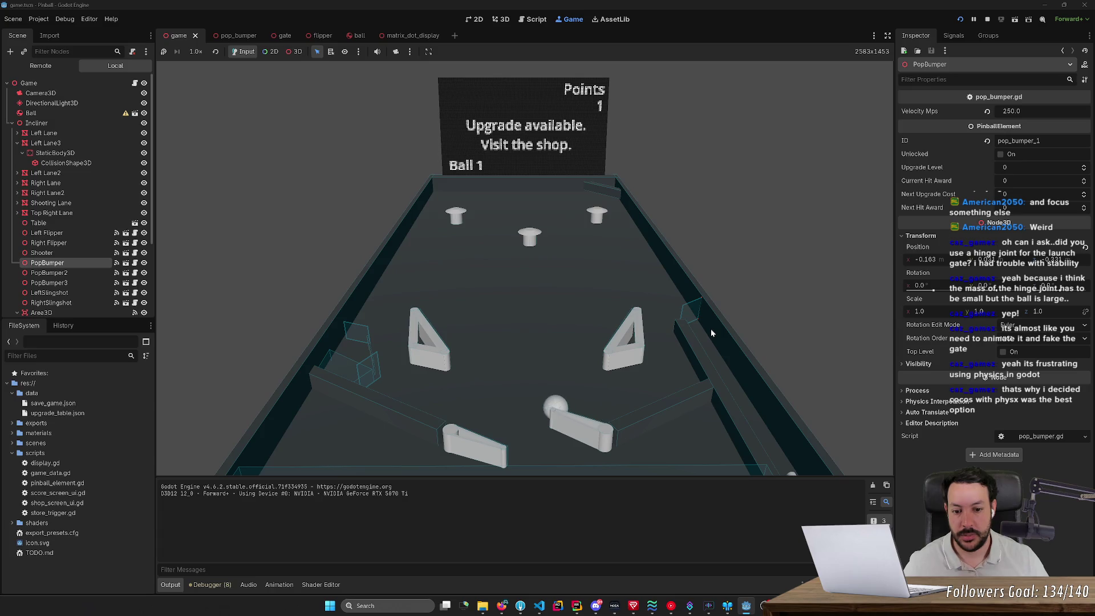
{"action": "key", "text": "Right"}
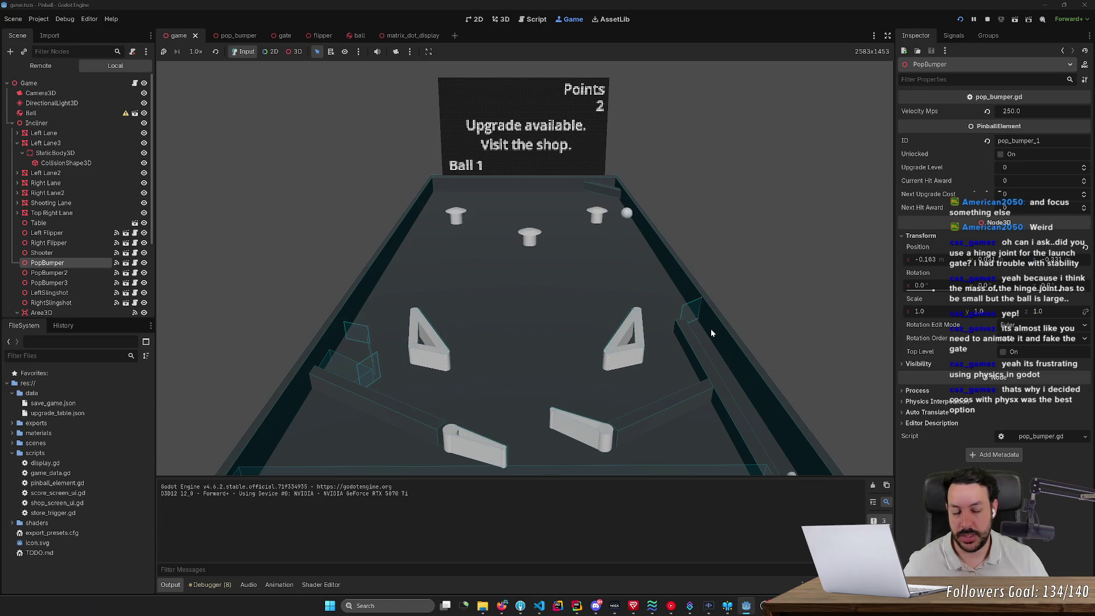
{"action": "key", "text": "Right"}
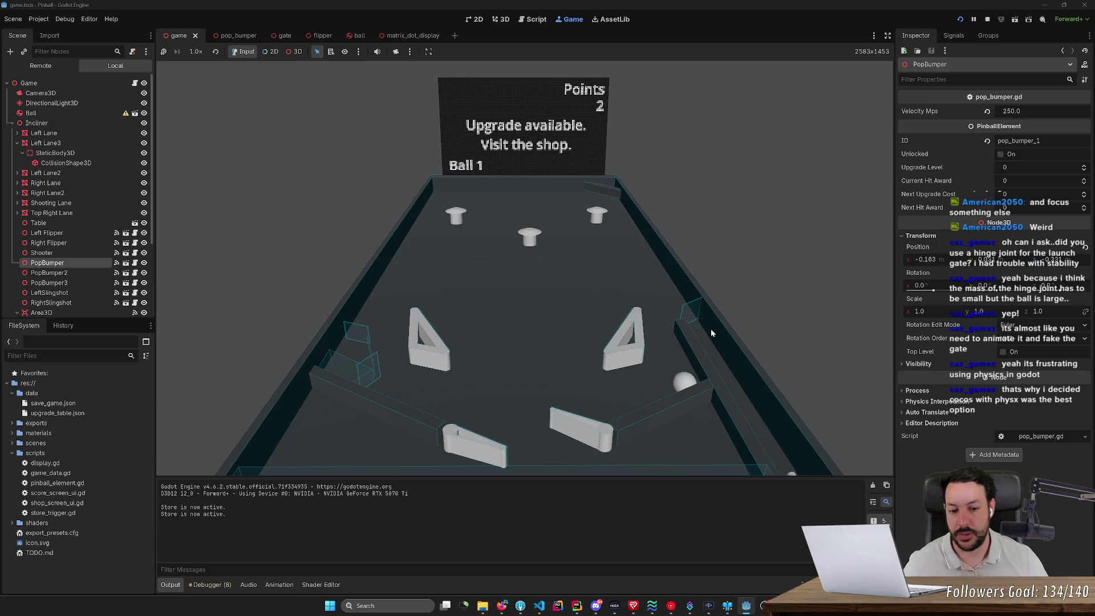
{"action": "key", "text": "Right"}
{"action": "key", "text": "Left"}
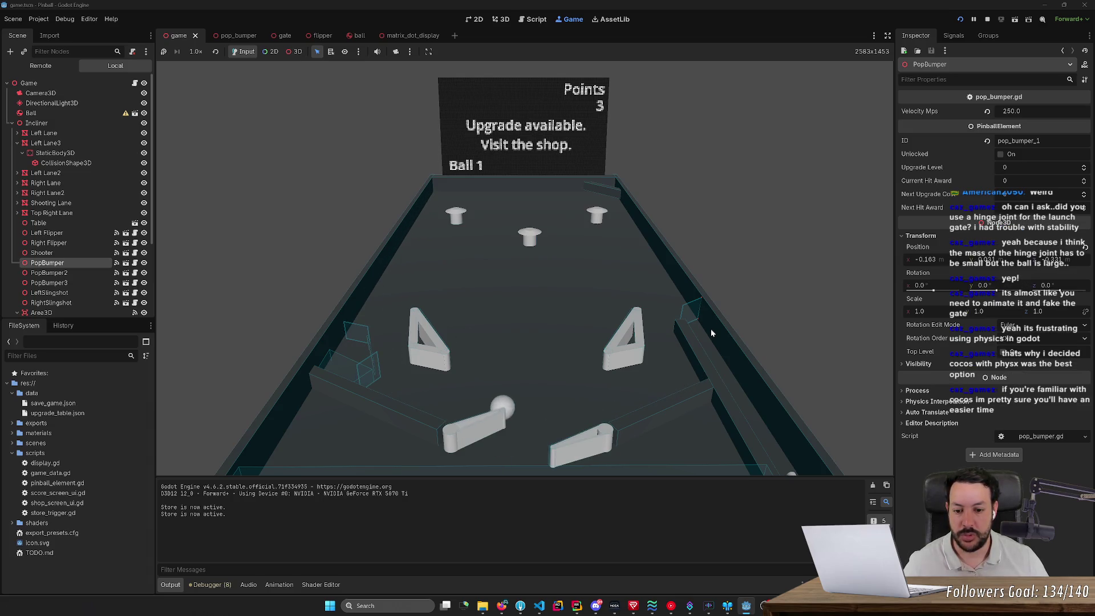
- Launch Ball 2 and keep flipping it into the pop bumpers until the score reaches 22
{"action": "key", "text": "space"}
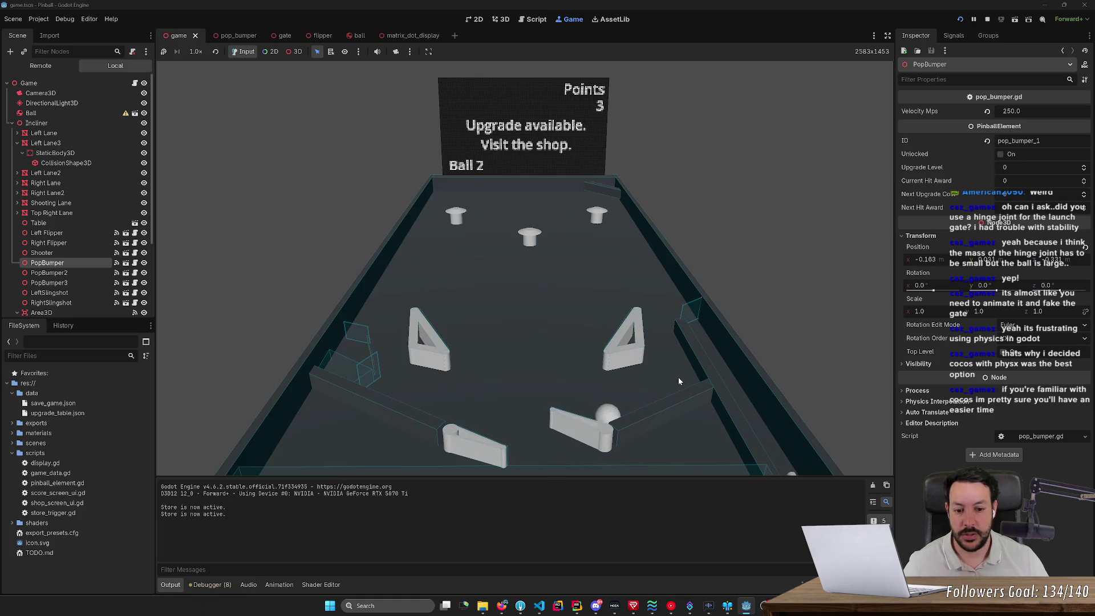
{"action": "key", "text": "Right"}
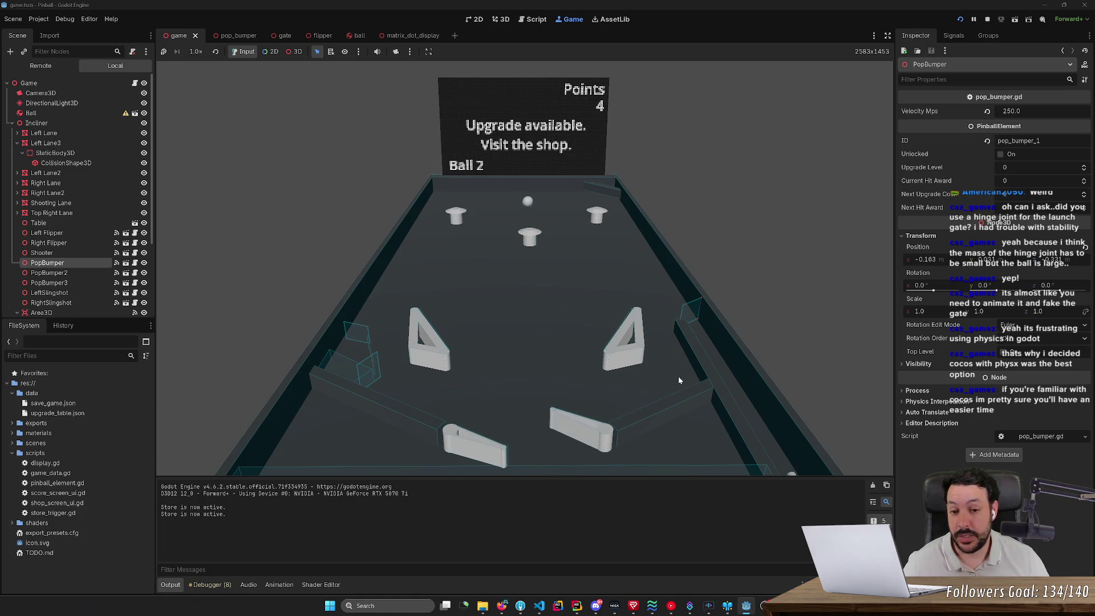
{"action": "key", "text": "Left"}
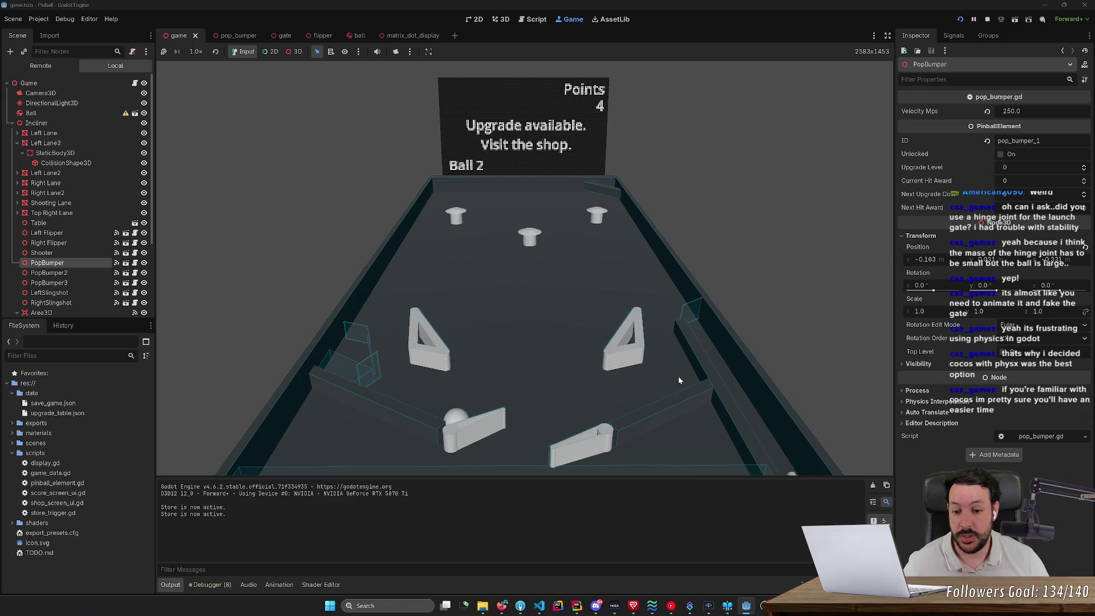
{"action": "key", "text": "Left"}
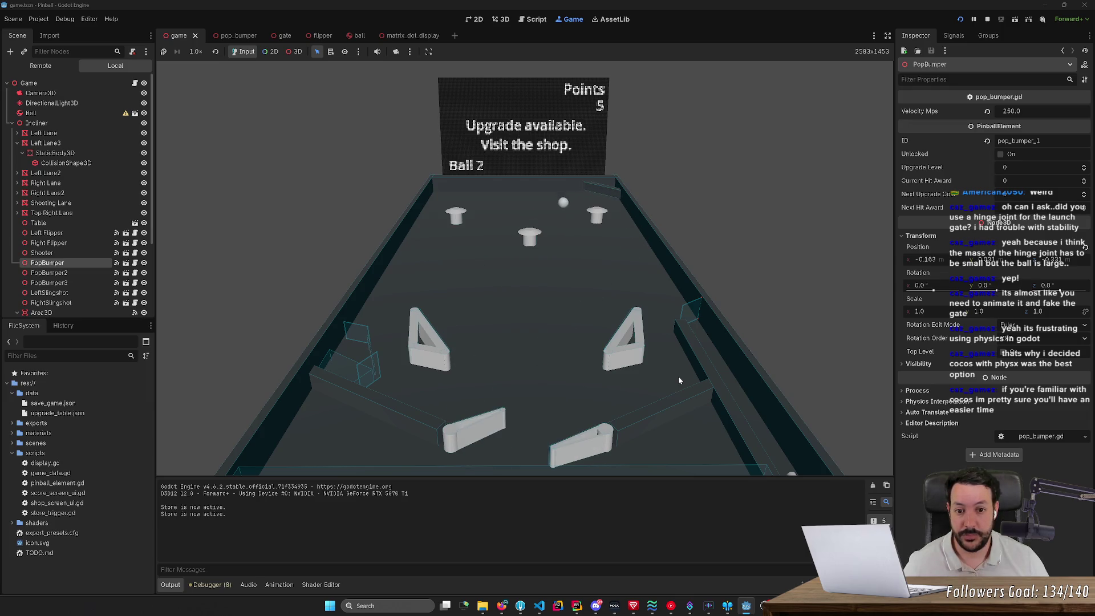
{"action": "key", "text": "Right"}
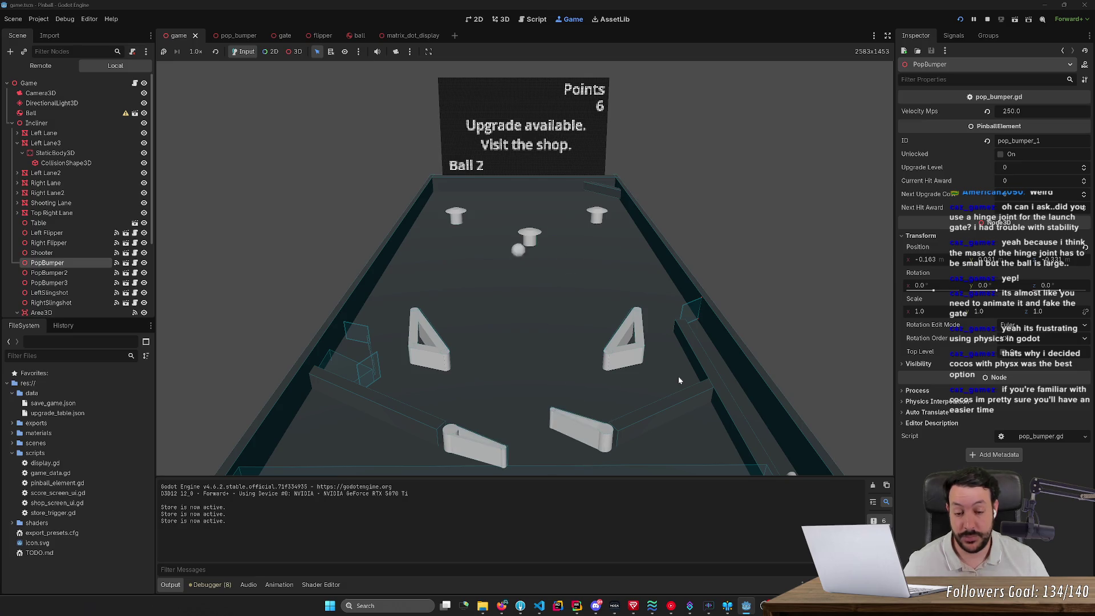
{"action": "key", "text": "Left"}
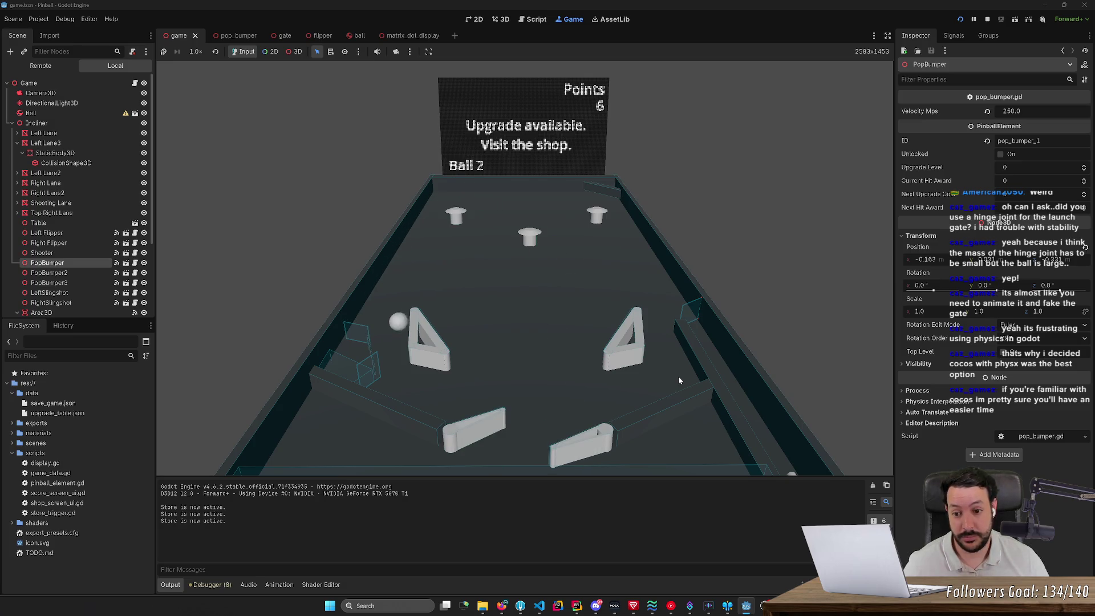
{"action": "key", "text": "Right"}
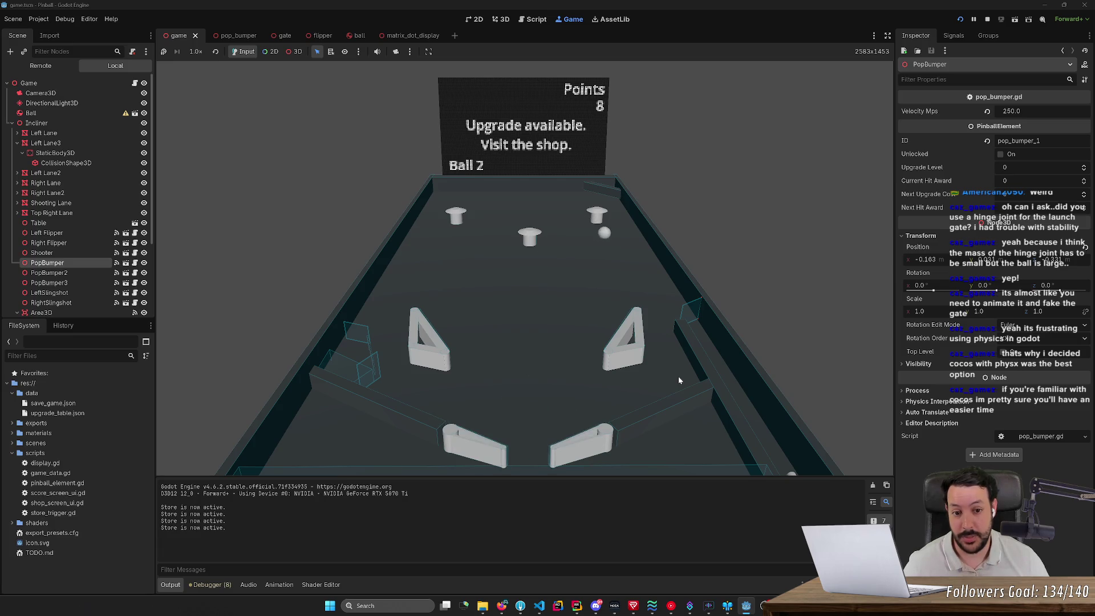
{"action": "key", "text": "Right"}
{"action": "key", "text": "Left"}
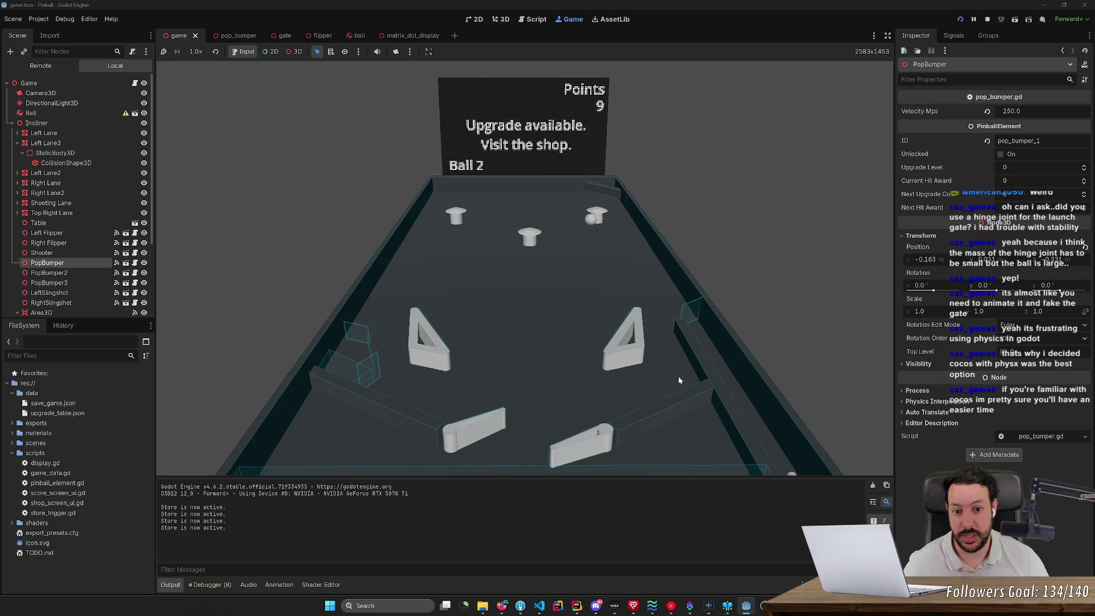
{"action": "key", "text": "Left"}
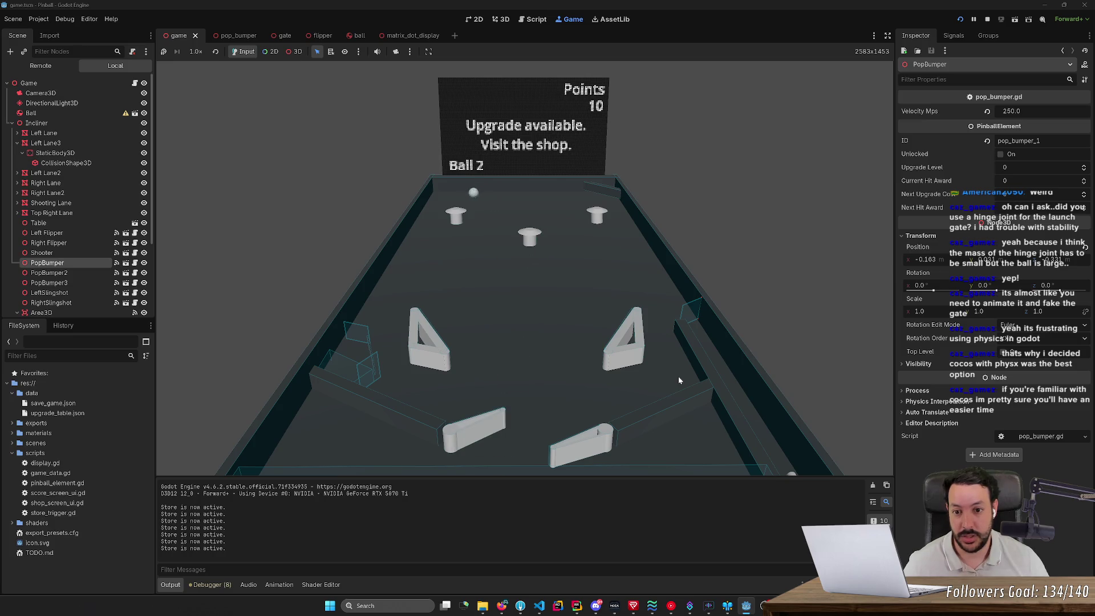
{"action": "key", "text": "Right"}
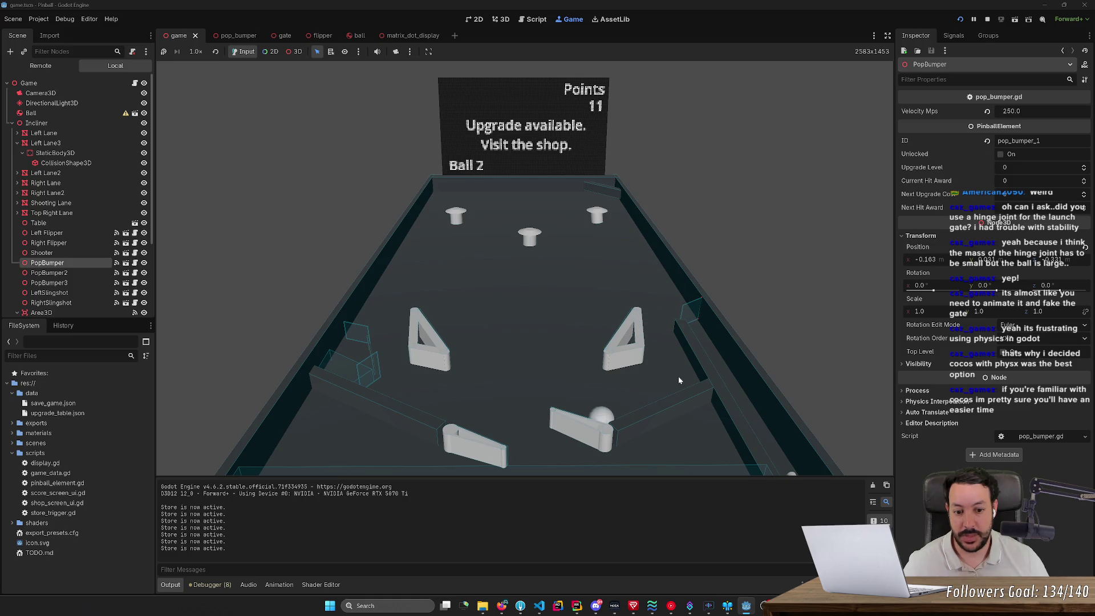
{"action": "key", "text": "Right"}
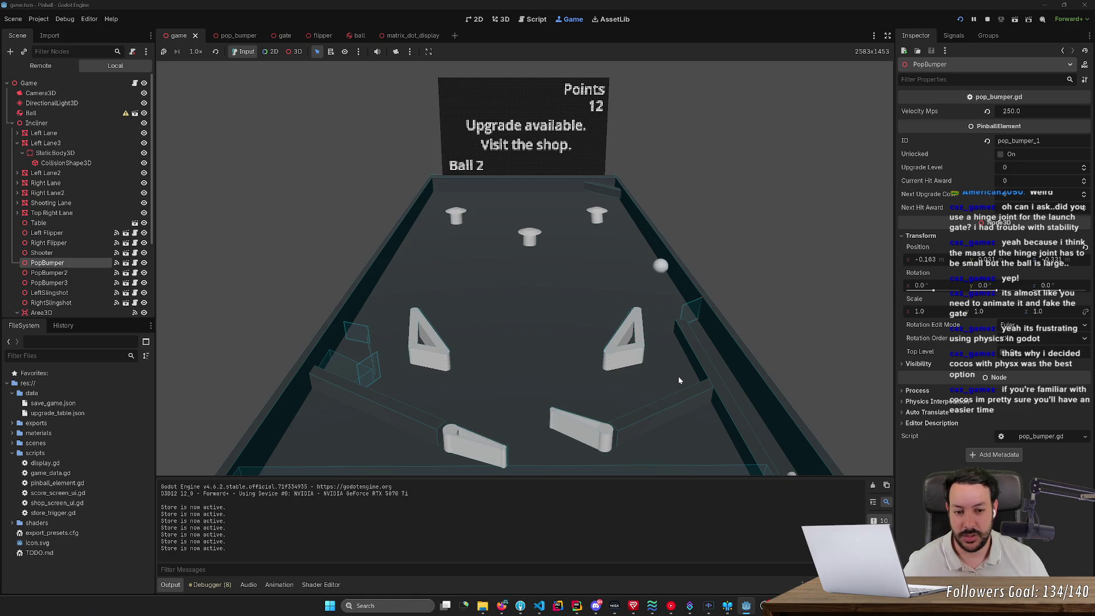
{"action": "key", "text": "Right"}
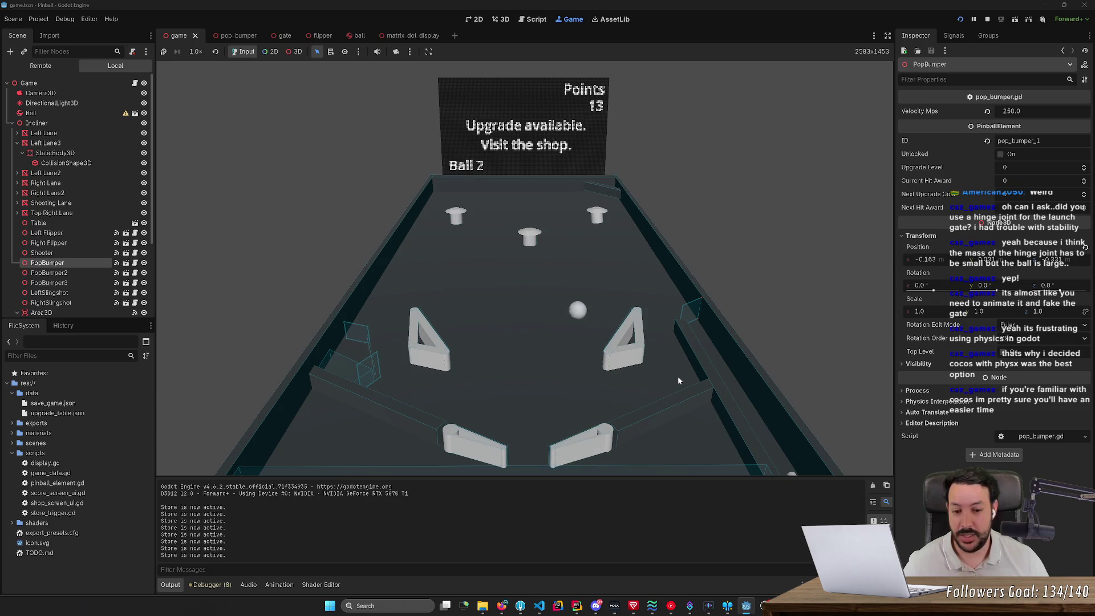
{"action": "key", "text": "Right"}
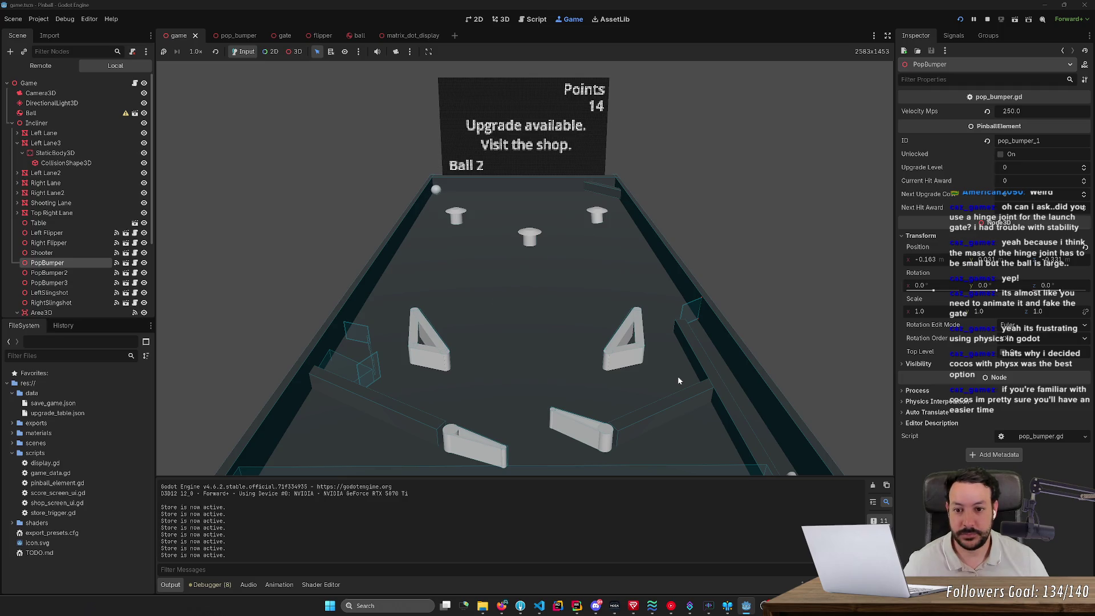
{"action": "key", "text": "Left"}
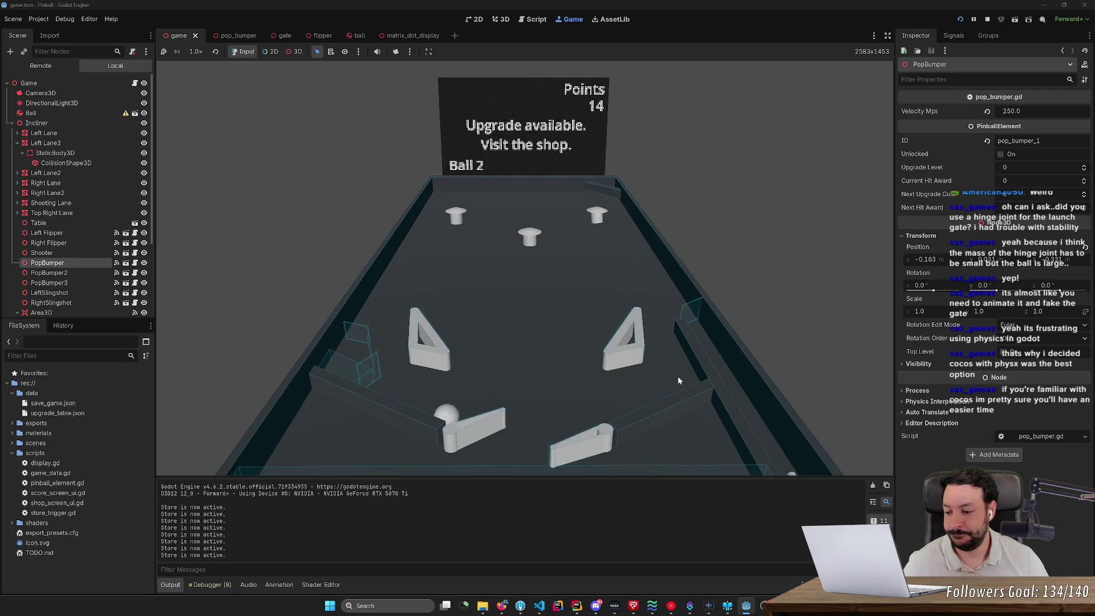
{"action": "key", "text": "Right"}
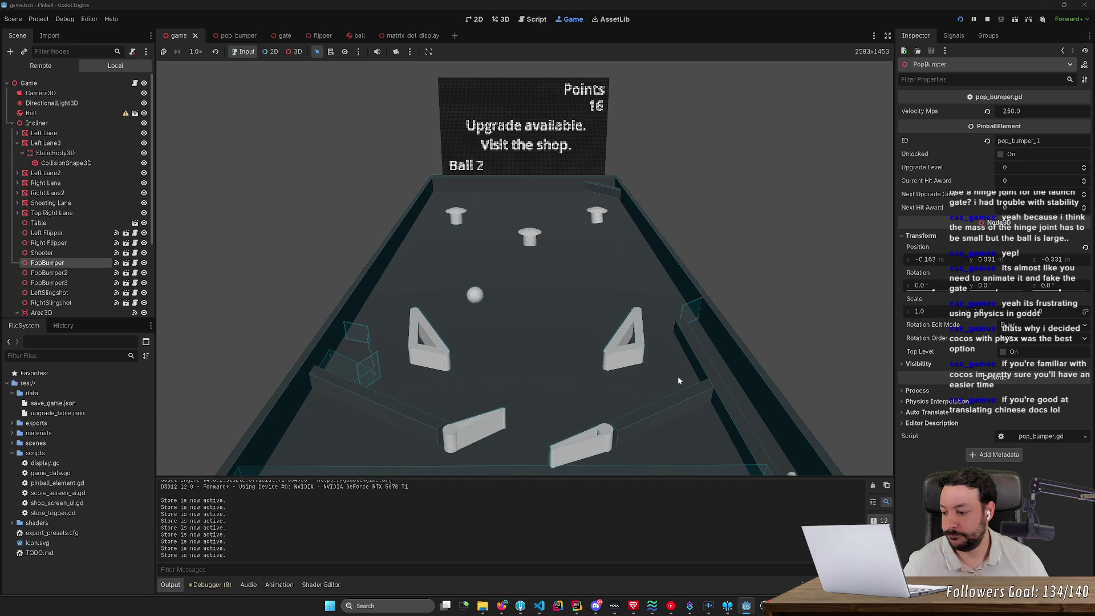
{"action": "key", "text": "Right"}
{"action": "key", "text": "Left"}
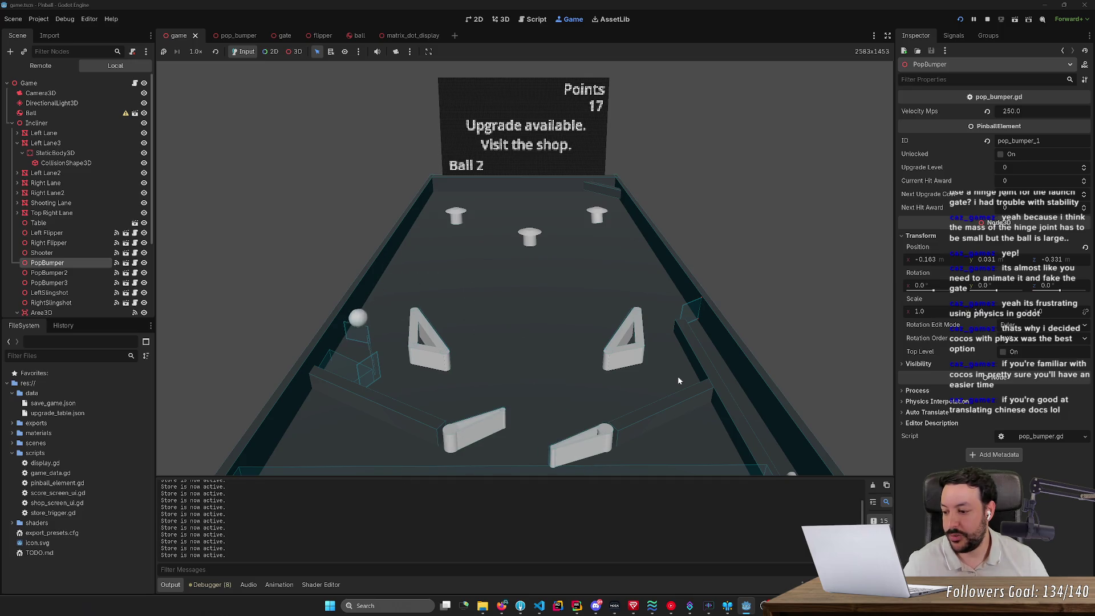
{"action": "key", "text": "Left"}
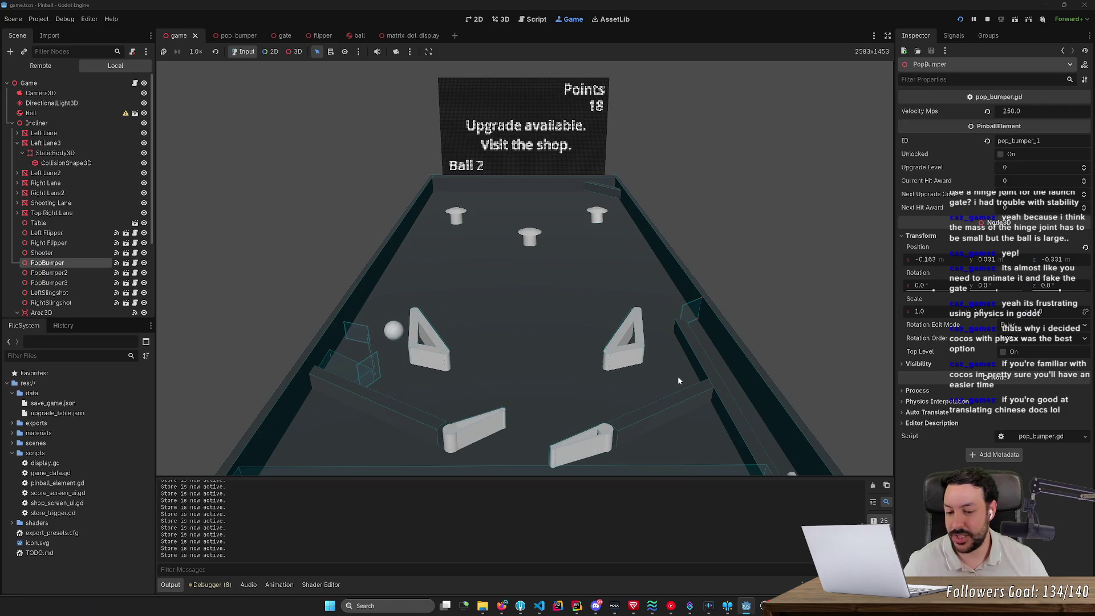
{"action": "key", "text": "Right"}
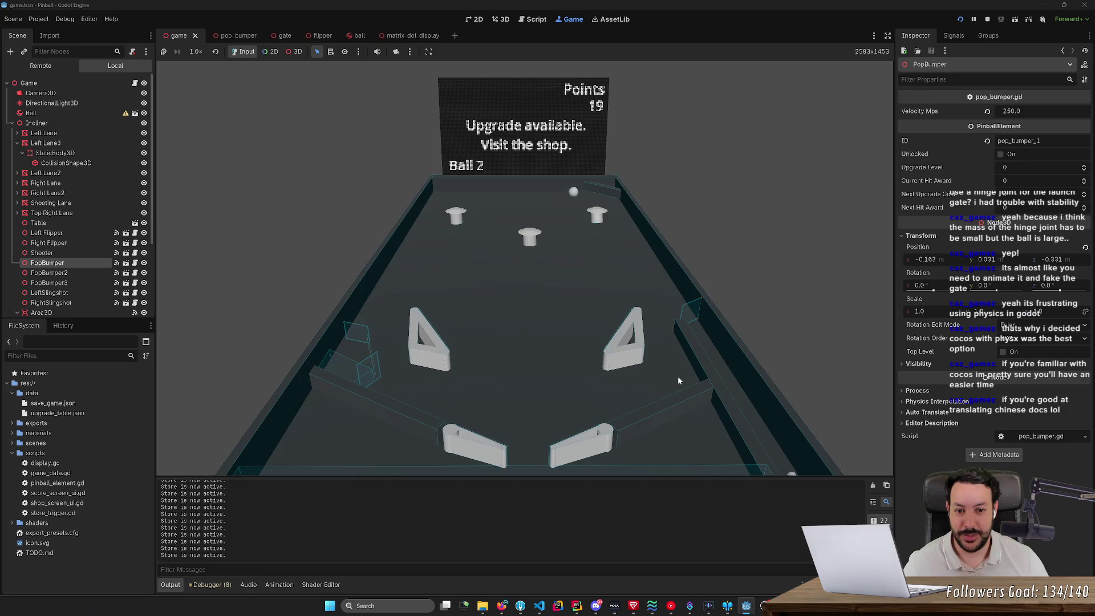
{"action": "key", "text": "Right"}
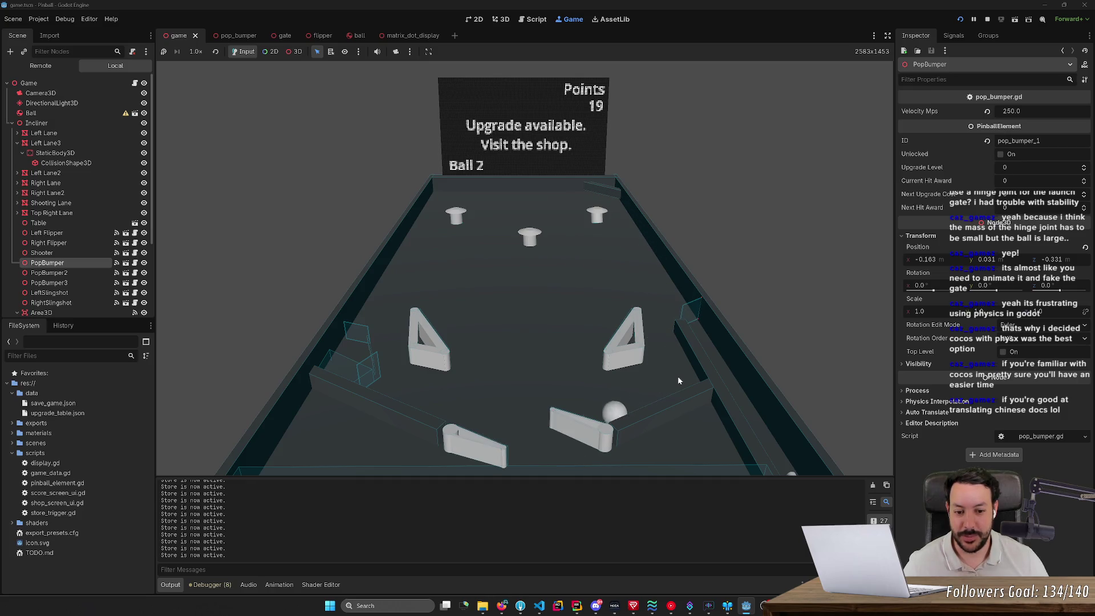
{"action": "key", "text": "Right"}
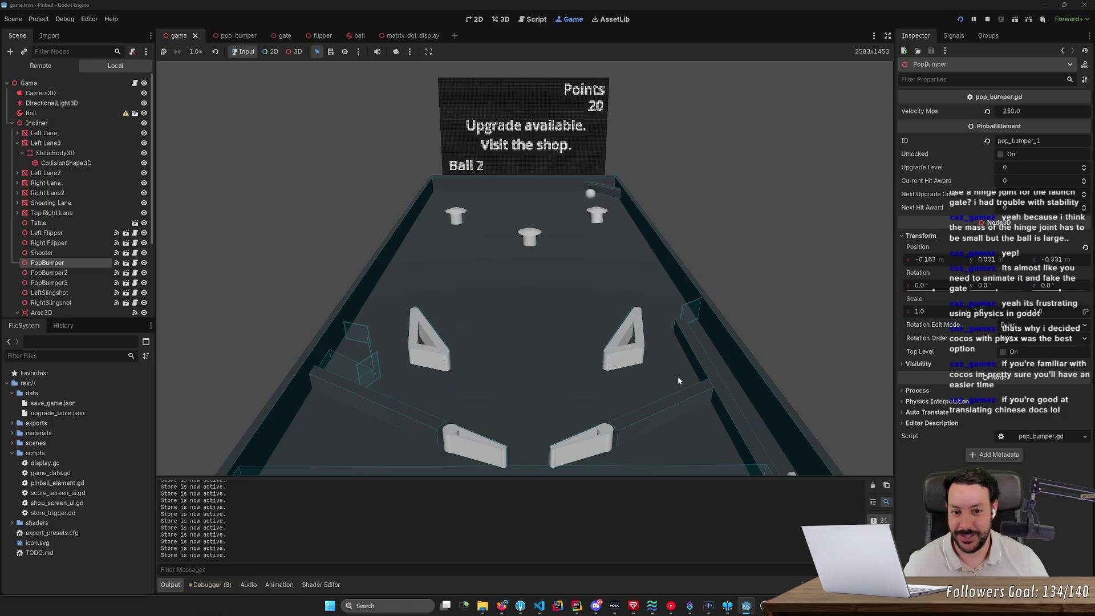
{"action": "key", "text": "Right"}
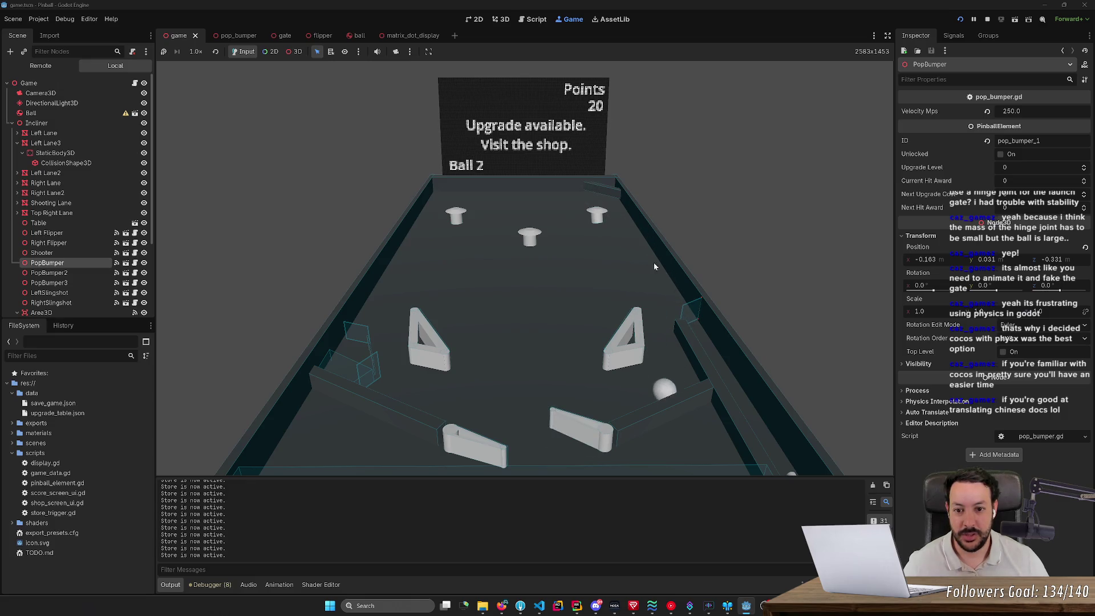
{"action": "key", "text": "Left"}
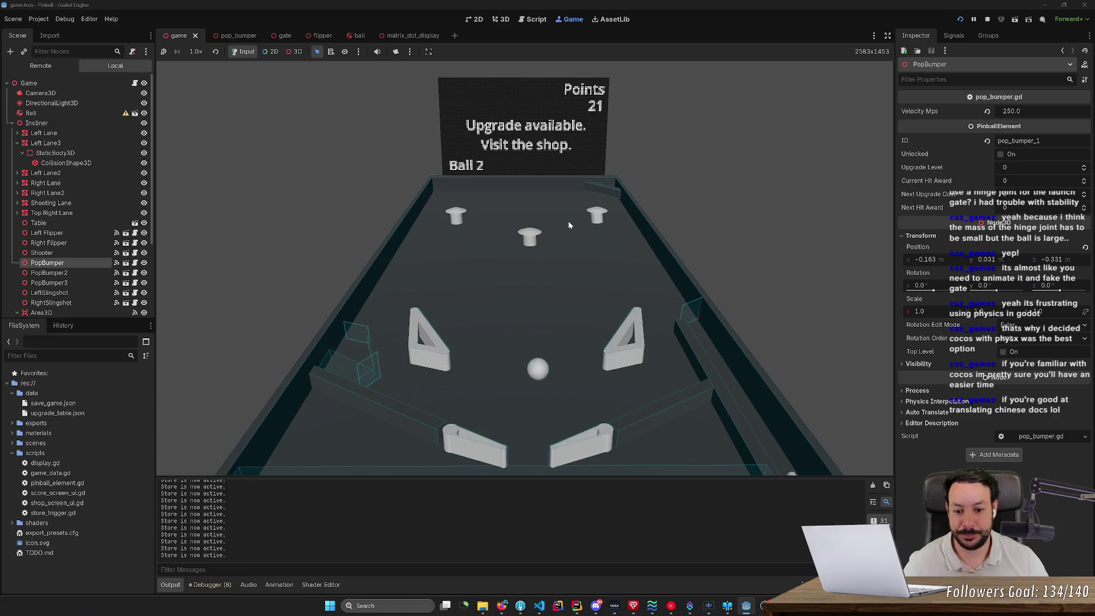
{"action": "key", "text": "Right"}
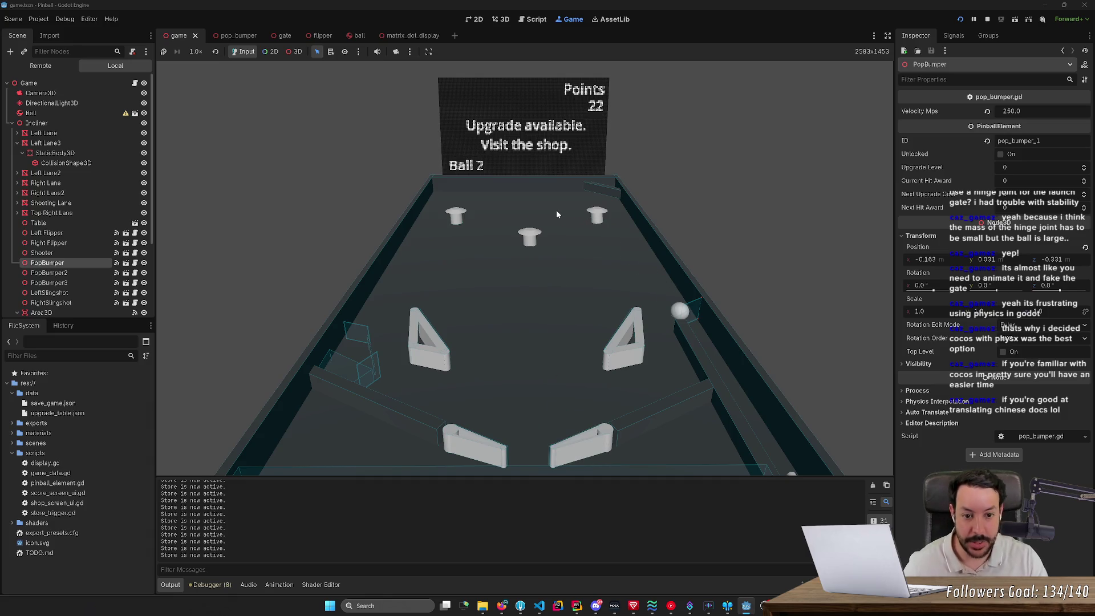
{"action": "left_click", "coordinate": [292, 53]}
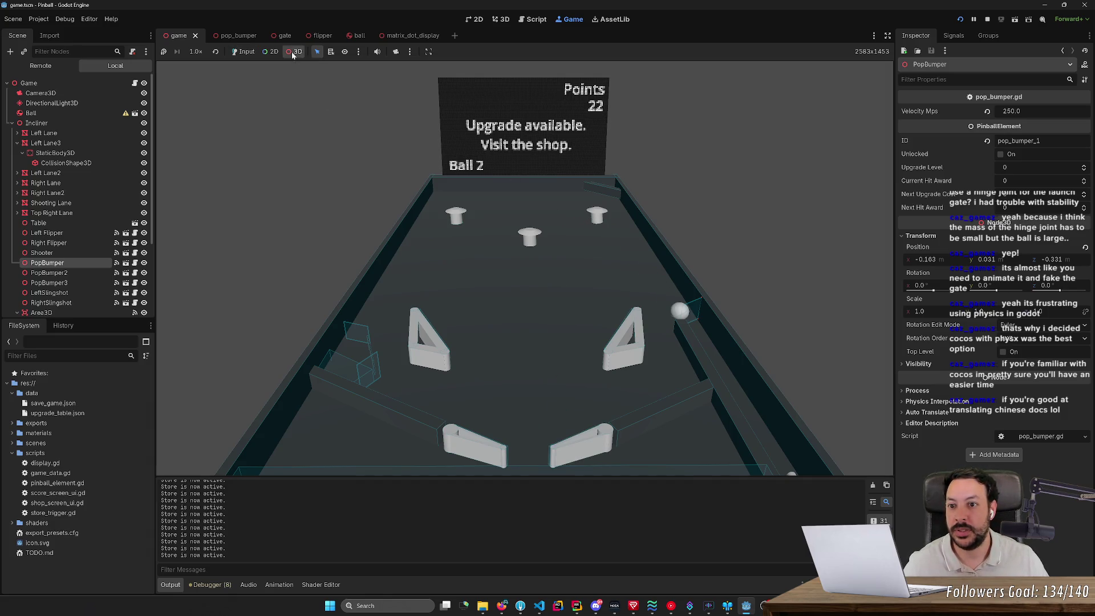
- Override the game camera for a free view and open the Remote scene tree
{"action": "left_click", "coordinate": [395, 51]}
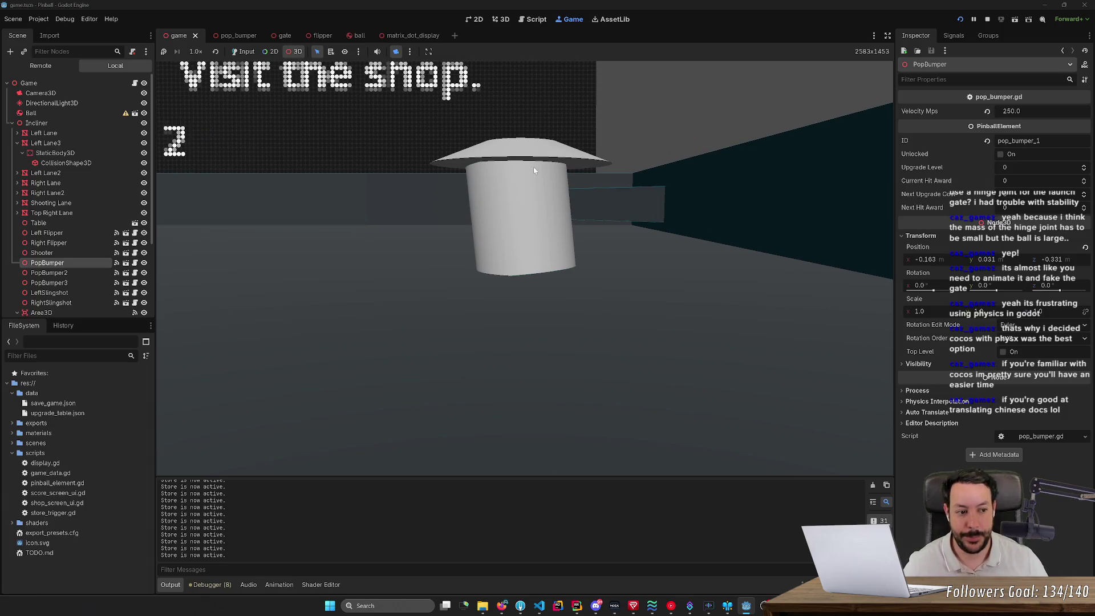
{"action": "left_click", "coordinate": [59, 273]}
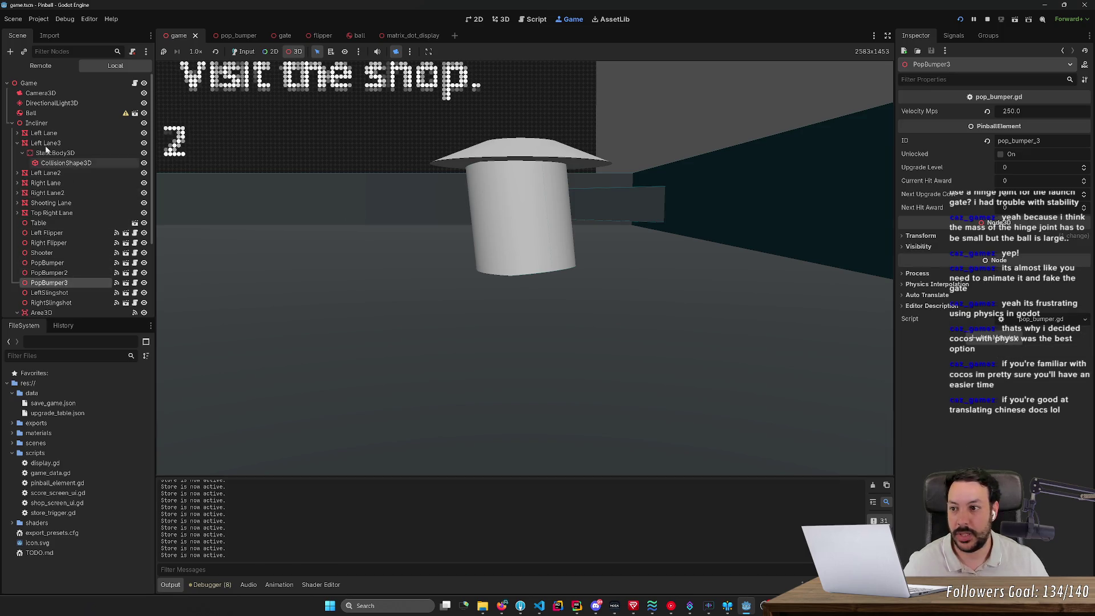
{"action": "left_click", "coordinate": [40, 65]}
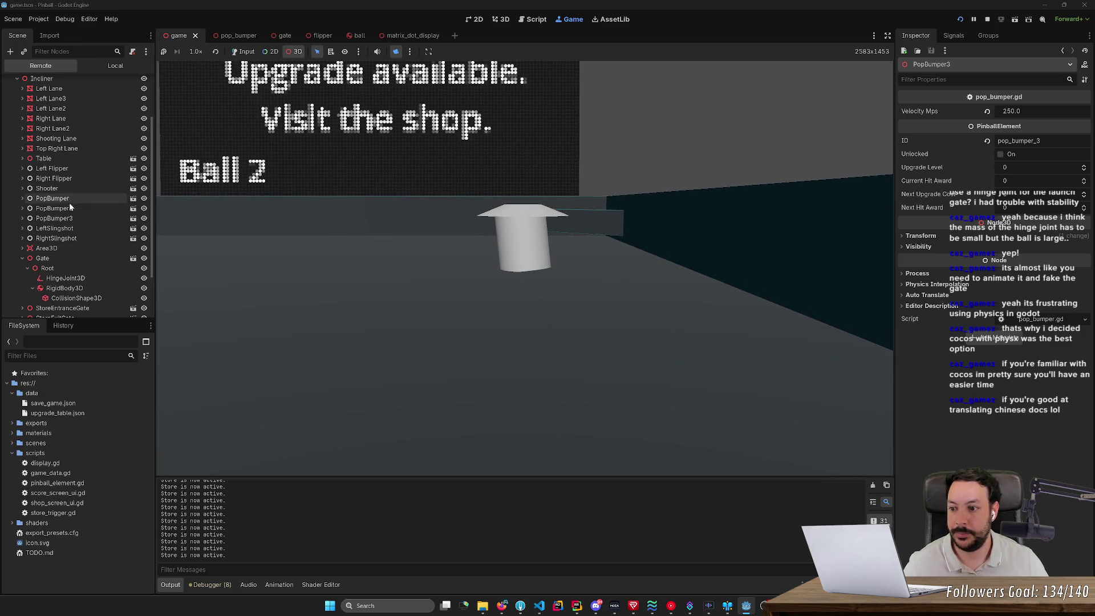
{"action": "scroll", "coordinate": [86, 219], "scroll_direction": "down", "scroll_amount": 3}
{"action": "scroll", "coordinate": [63, 216], "scroll_direction": "up", "scroll_amount": 6}
- Expand PopBumper3 > Root and inspect its RigidBody3D's pop_bumper_phys material and 1.0 kg mass
{"action": "left_click", "coordinate": [55, 276]}
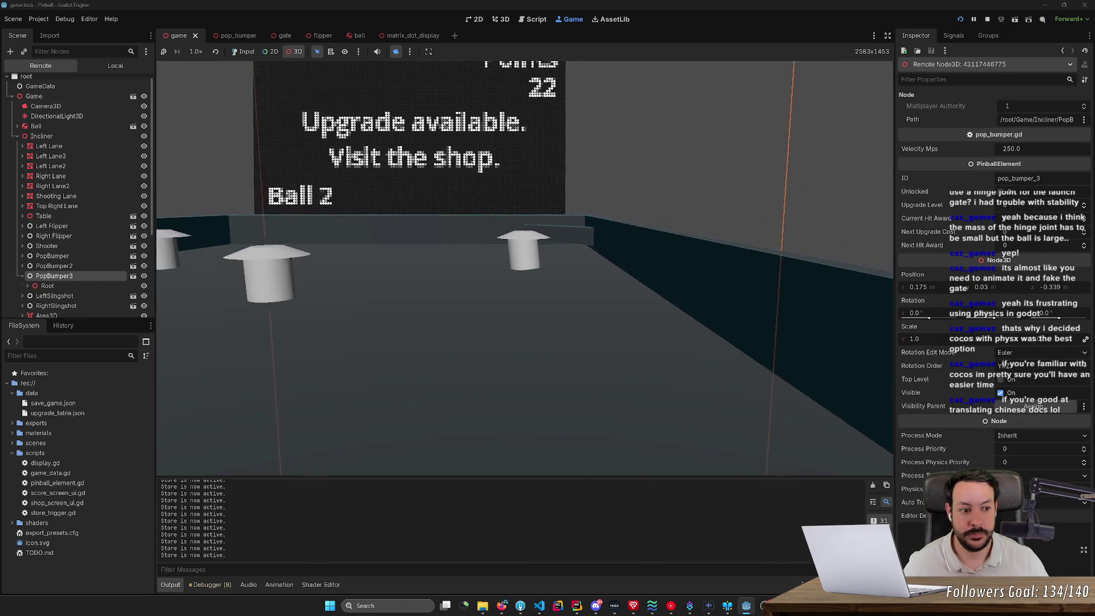
{"action": "left_click", "coordinate": [48, 285]}
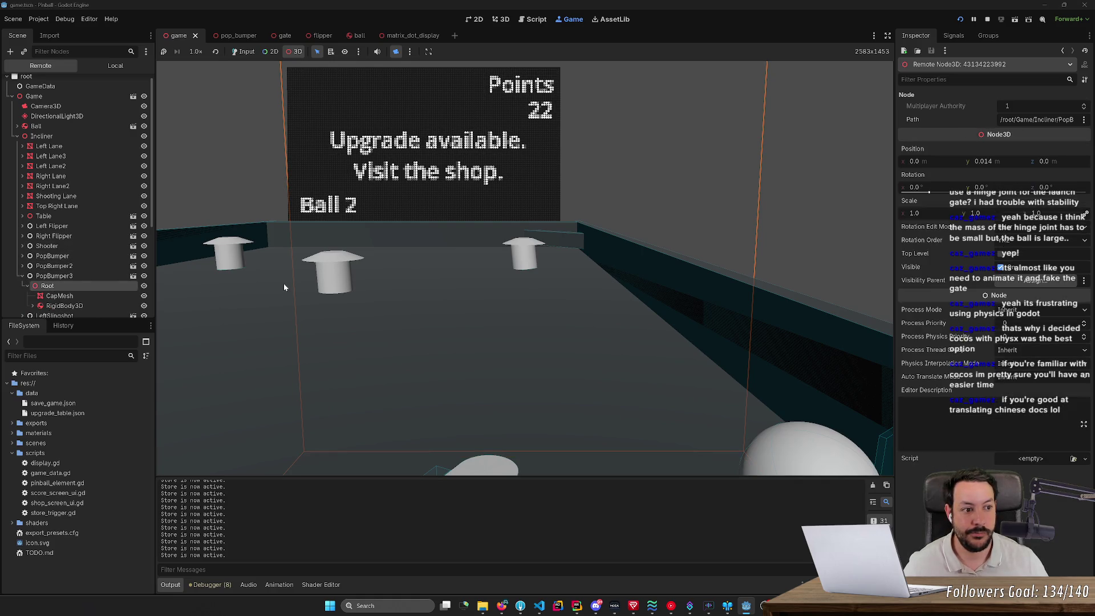
{"action": "left_click", "coordinate": [57, 306]}
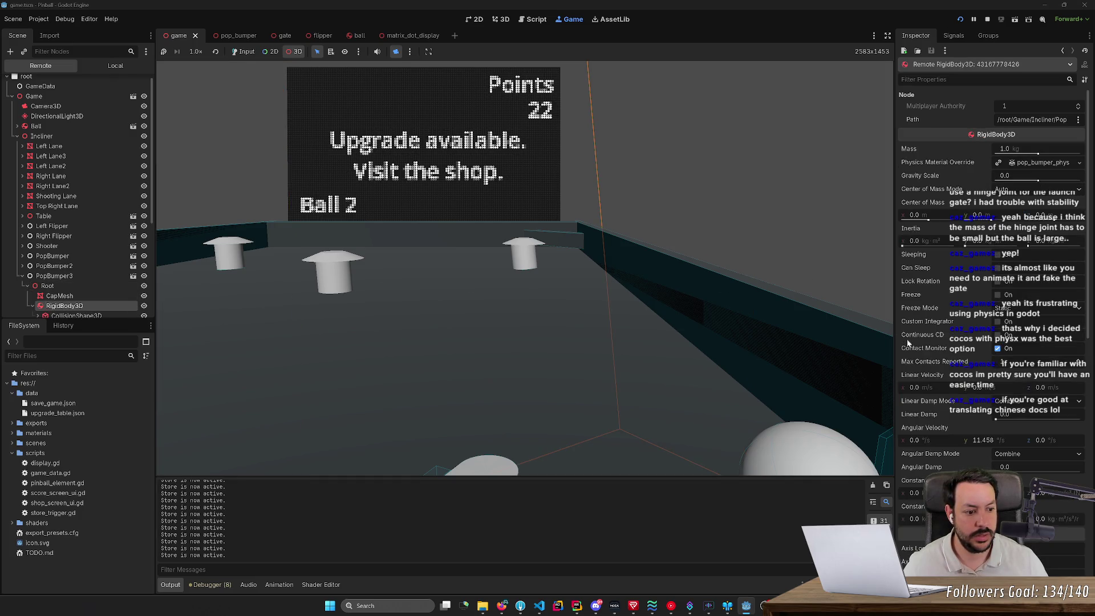
{"action": "scroll", "coordinate": [927, 410], "scroll_direction": "down", "scroll_amount": 3}
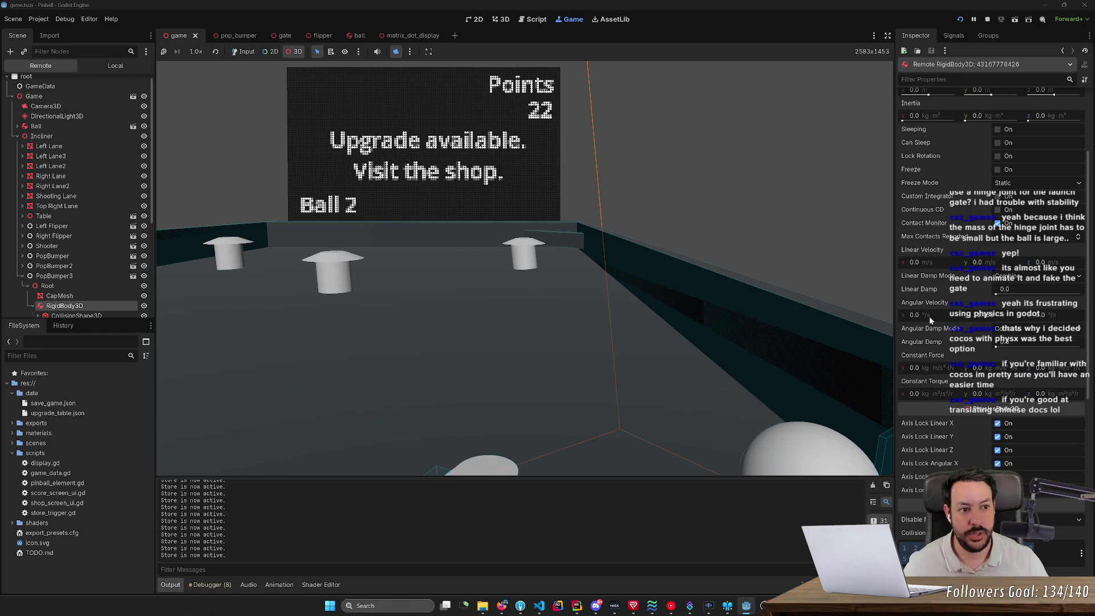
{"action": "scroll", "coordinate": [964, 365], "scroll_direction": "up", "scroll_amount": 2}
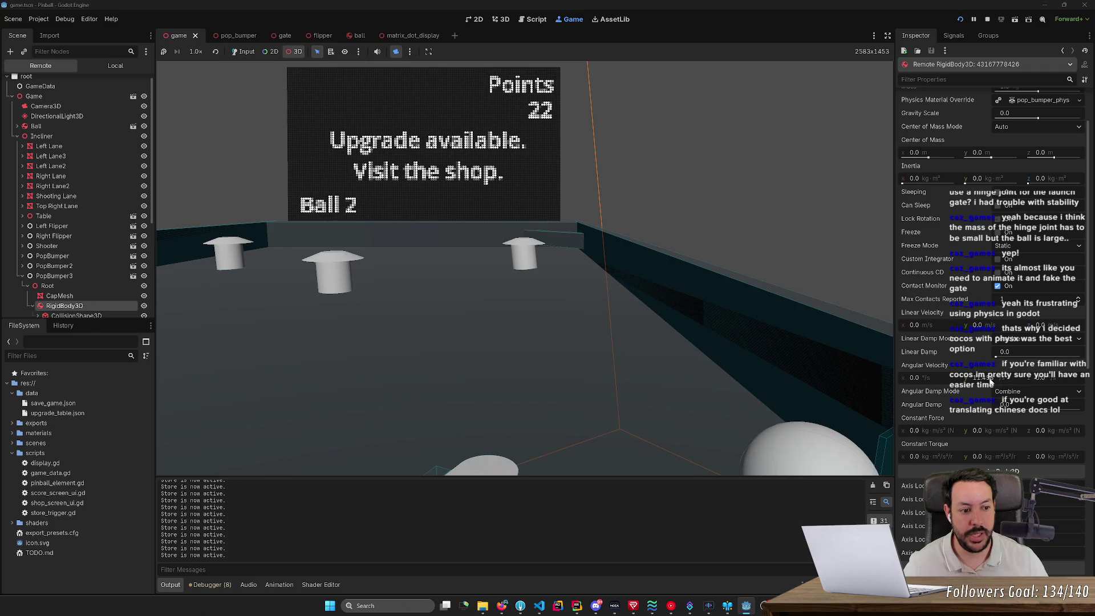
{"action": "mouse_move", "coordinate": [990, 381]}
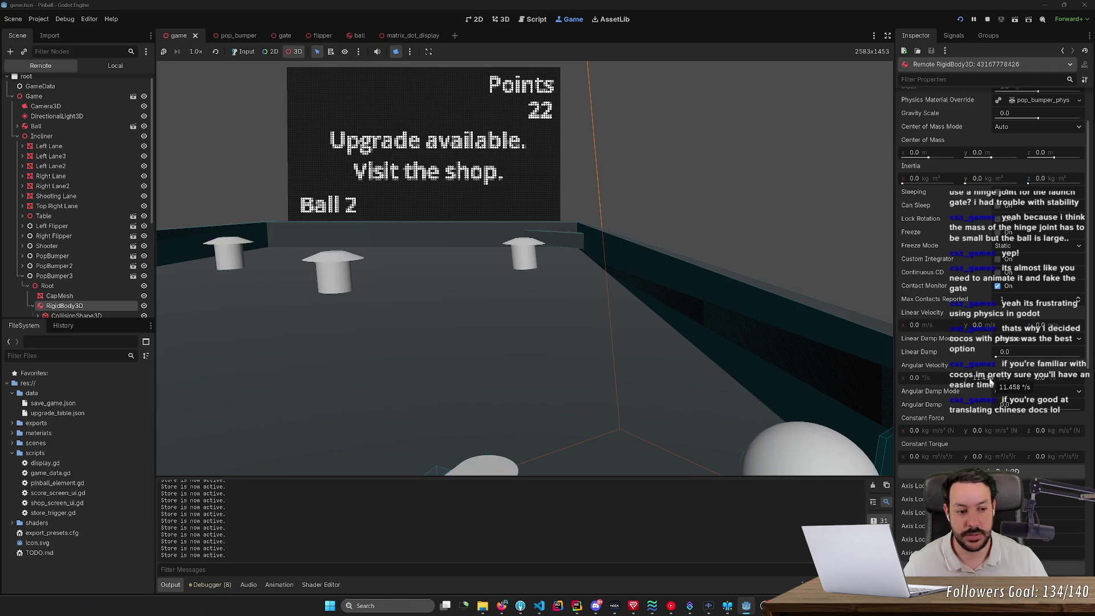
{"action": "scroll", "coordinate": [124, 251], "scroll_direction": "down", "scroll_amount": 4}
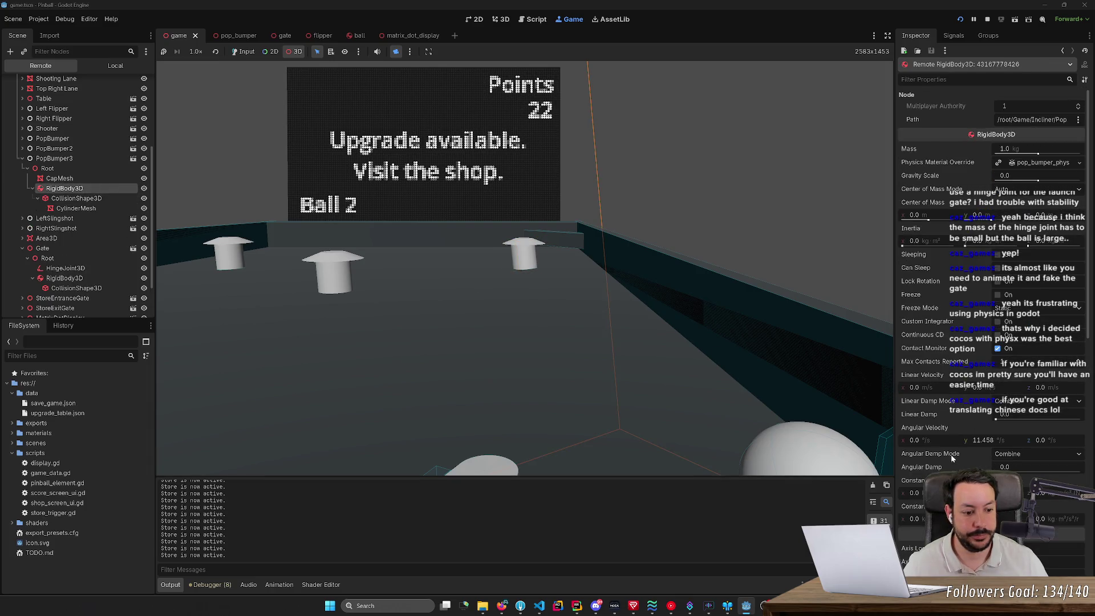
{"action": "scroll", "coordinate": [951, 458], "scroll_direction": "down", "scroll_amount": 10}
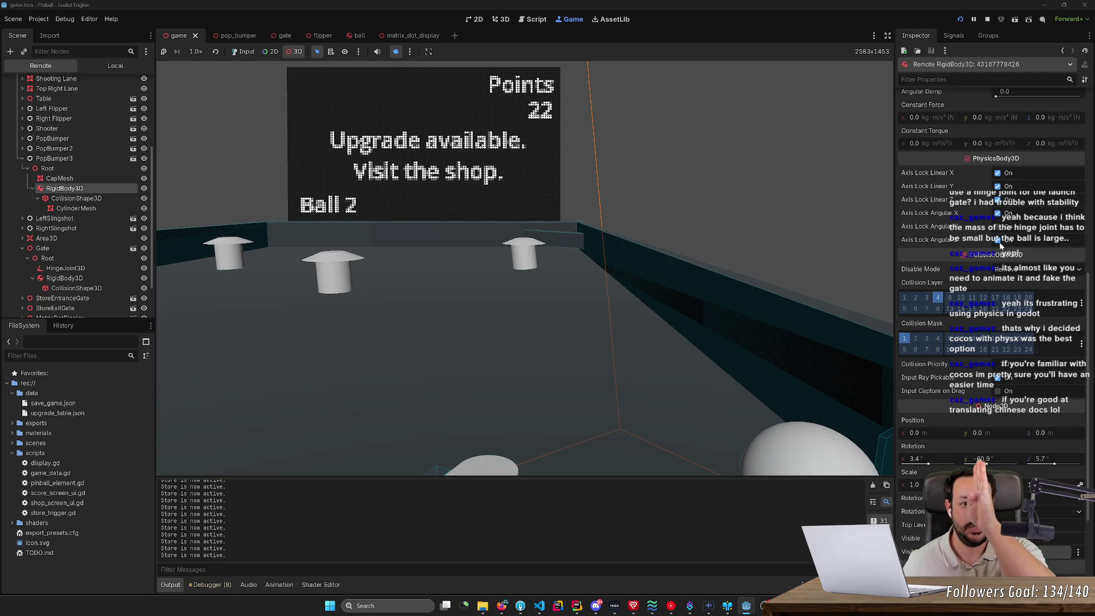
- Stop the running pinball game and swing the editor view around the table
{"action": "left_click", "coordinate": [988, 21]}
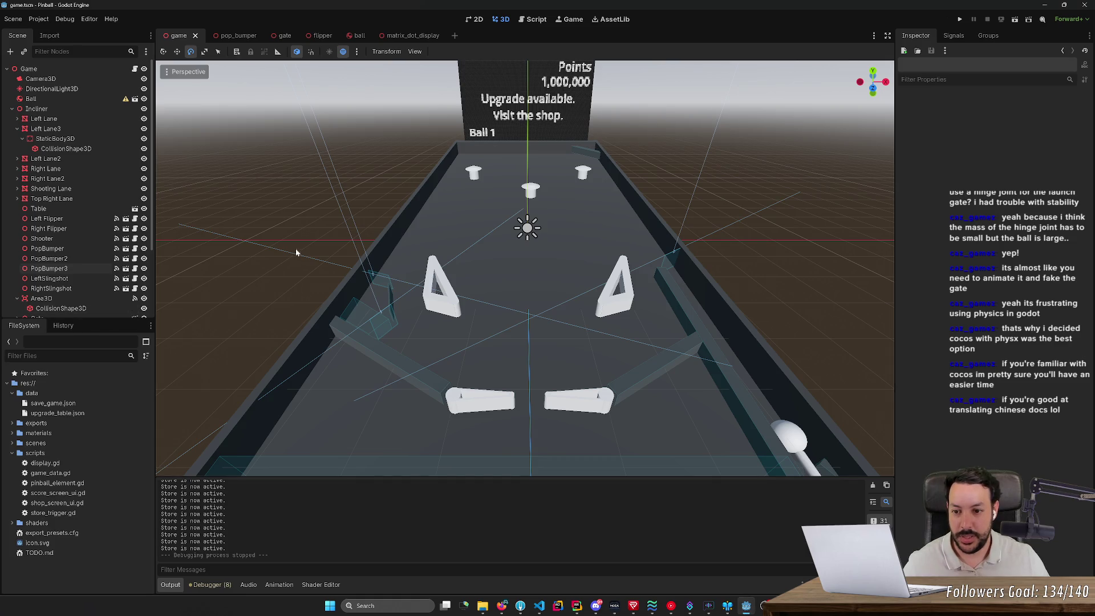
{"action": "left_click_drag", "start_coordinate": [296, 251], "coordinate": [365, 239]}
{"action": "key", "text": "s"}
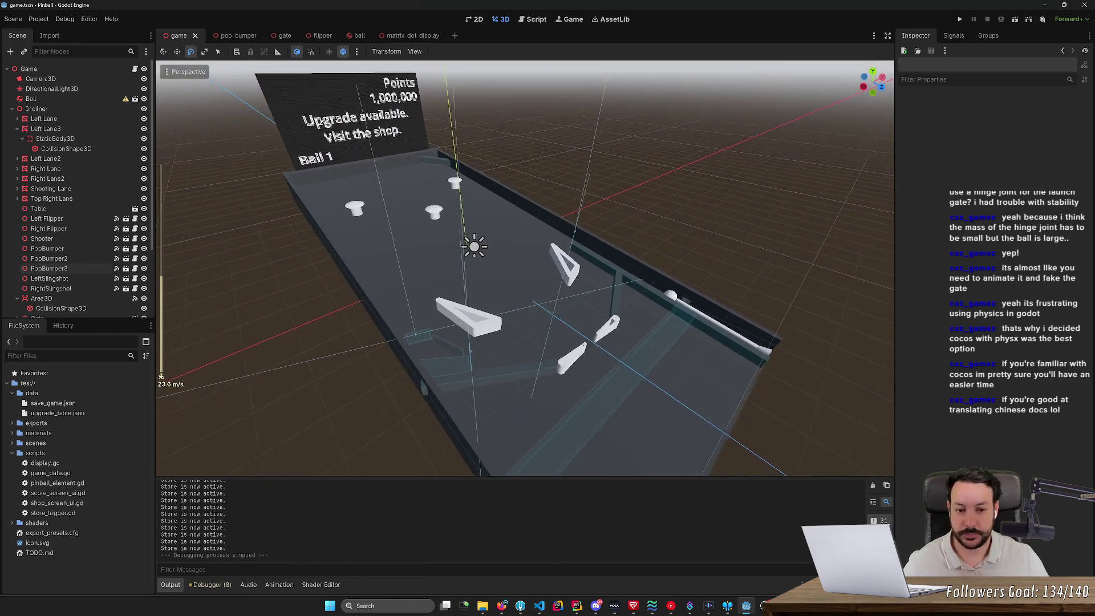
{"action": "key", "text": "w"}
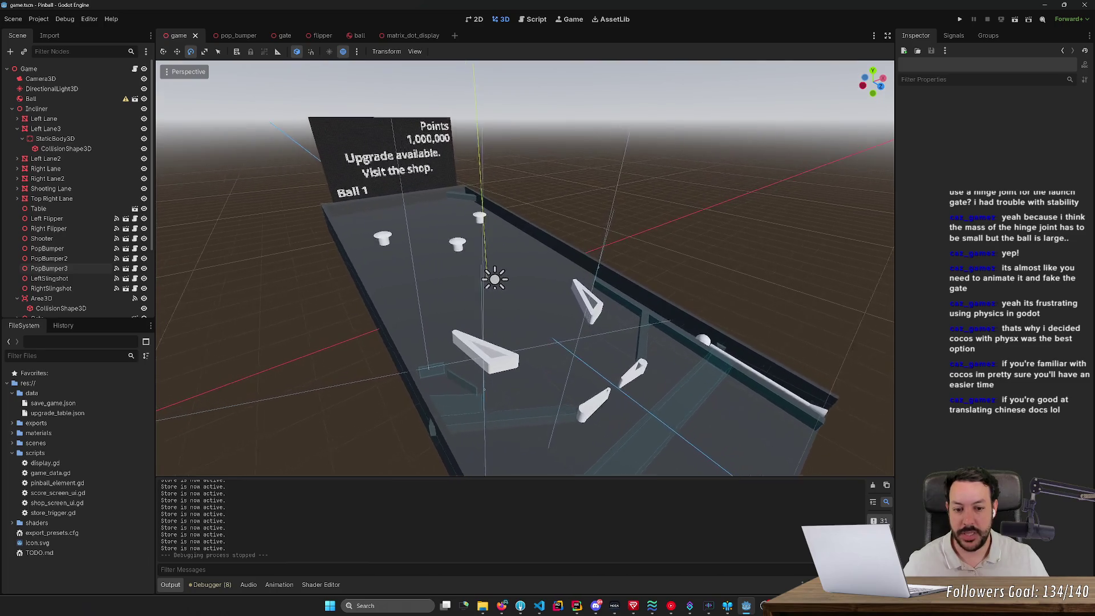
{"action": "key", "text": "w"}
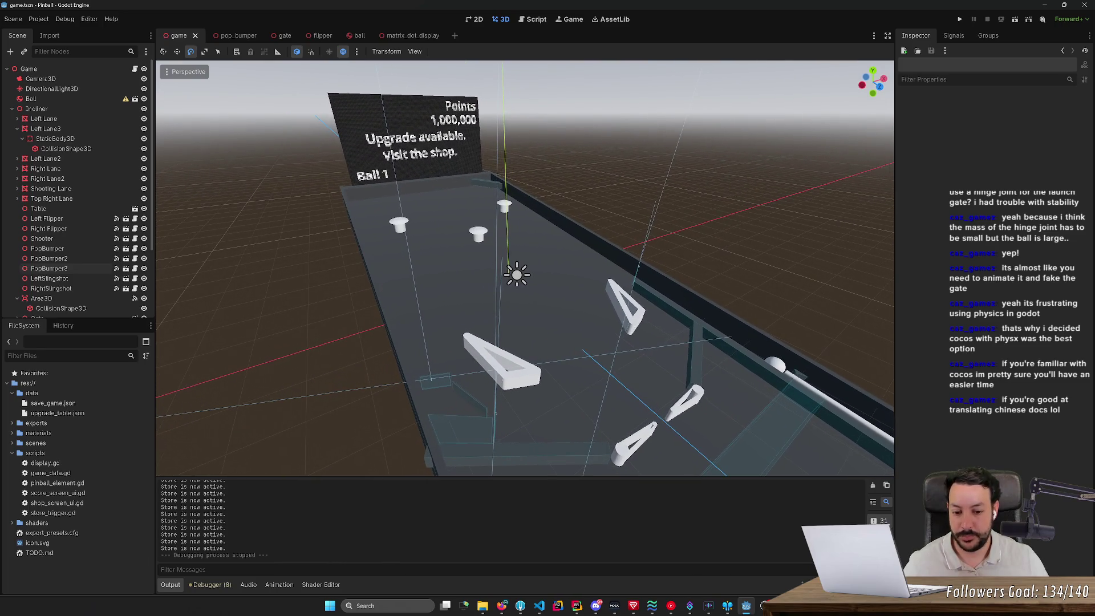
{"action": "key", "text": "w"}
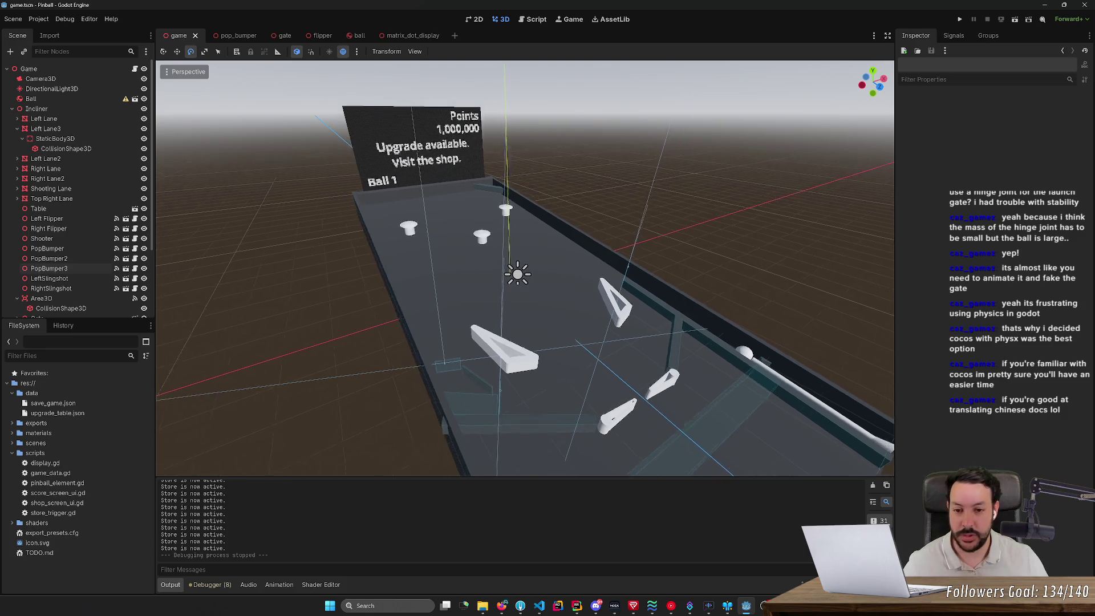
- Fly the view in and out over the table to inspect it from above
{"action": "key", "text": "w"}
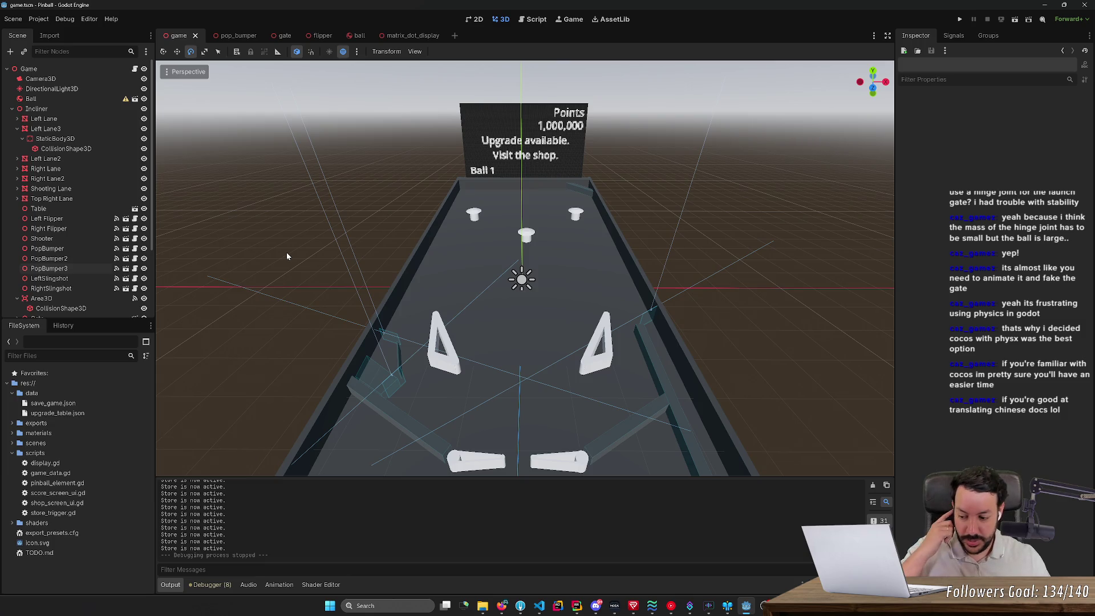
{"action": "key", "text": "s"}
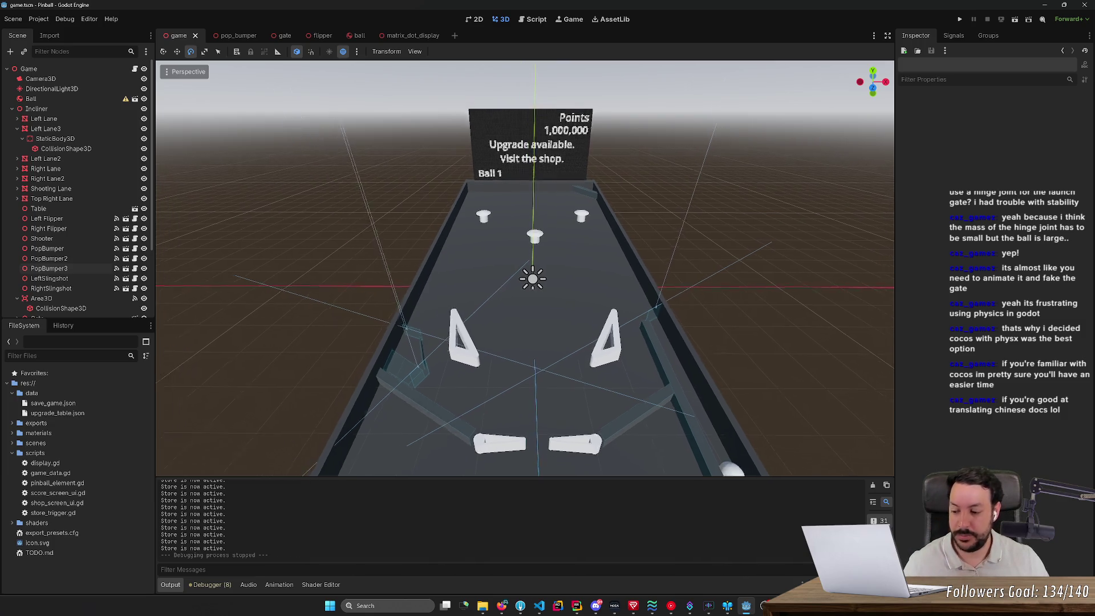
{"action": "key", "text": "s"}
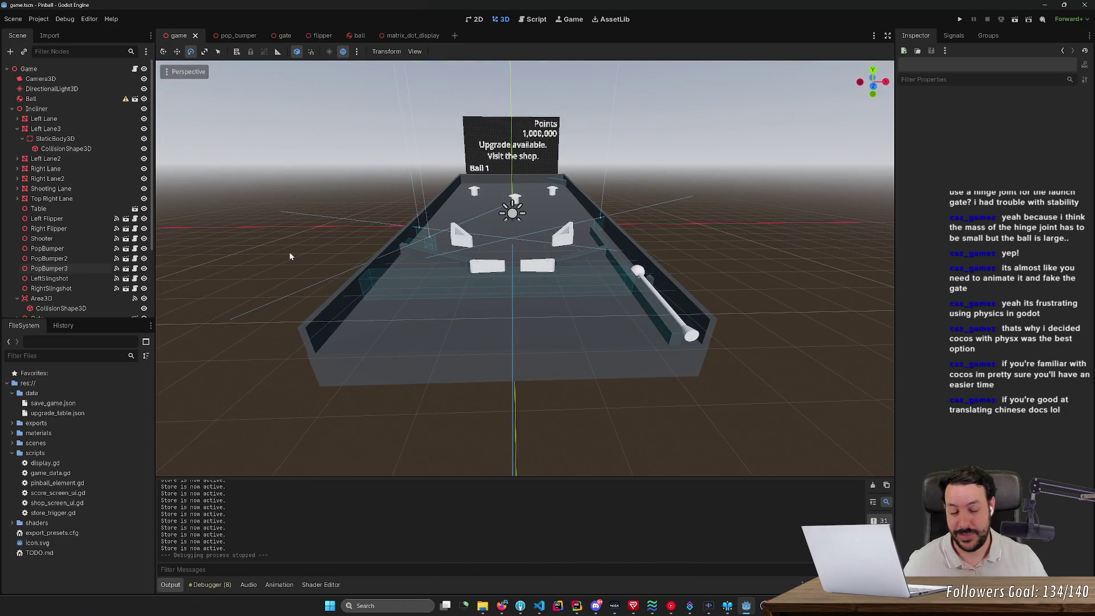
{"action": "key", "text": "w"}
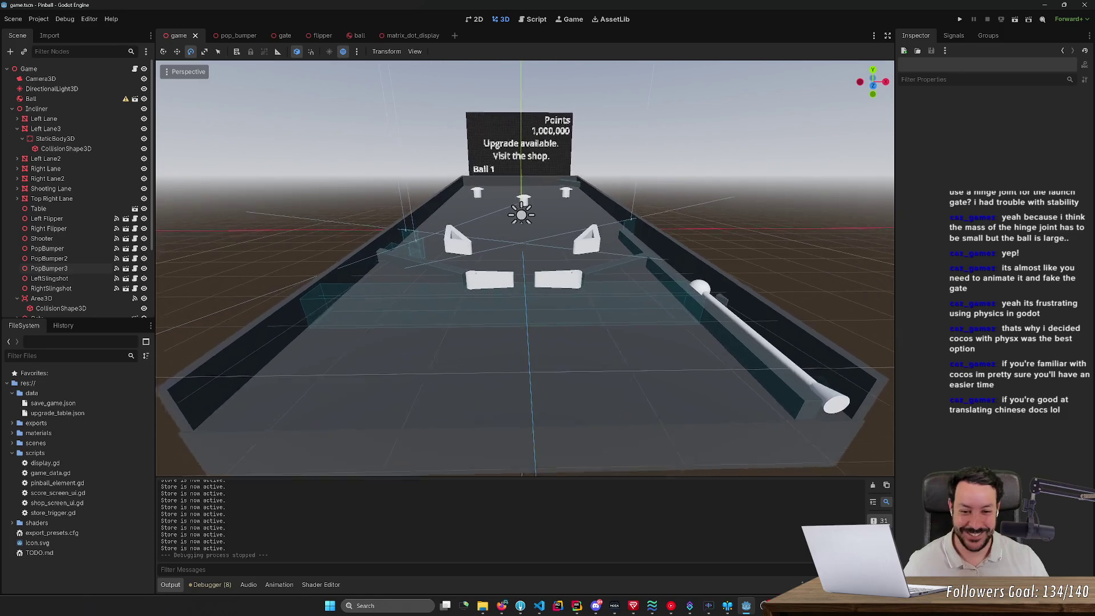
{"action": "key", "text": "w"}
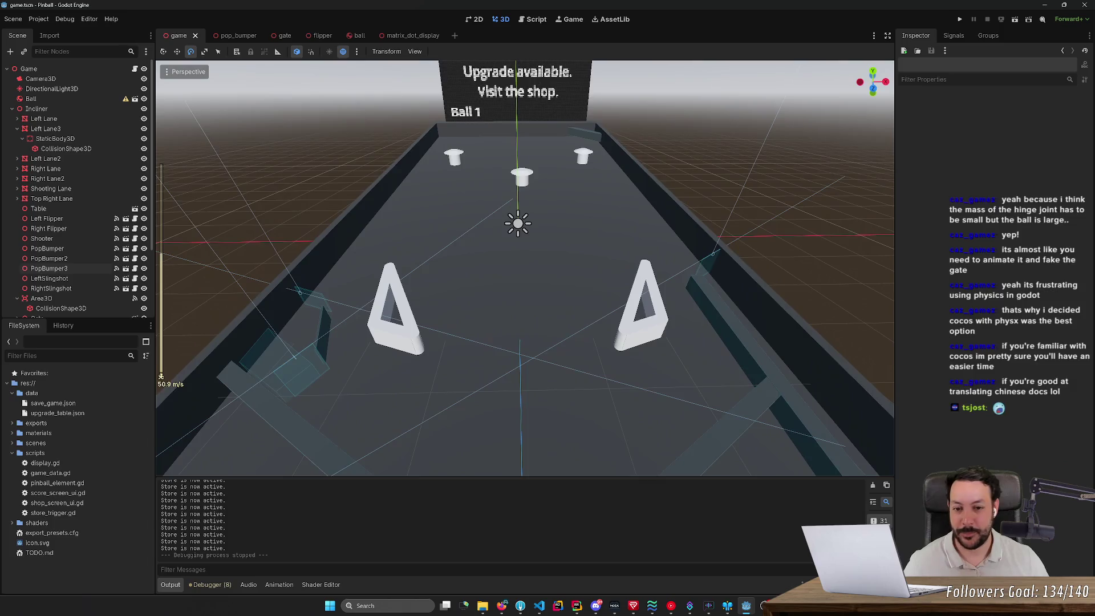
{"action": "key", "text": "s"}
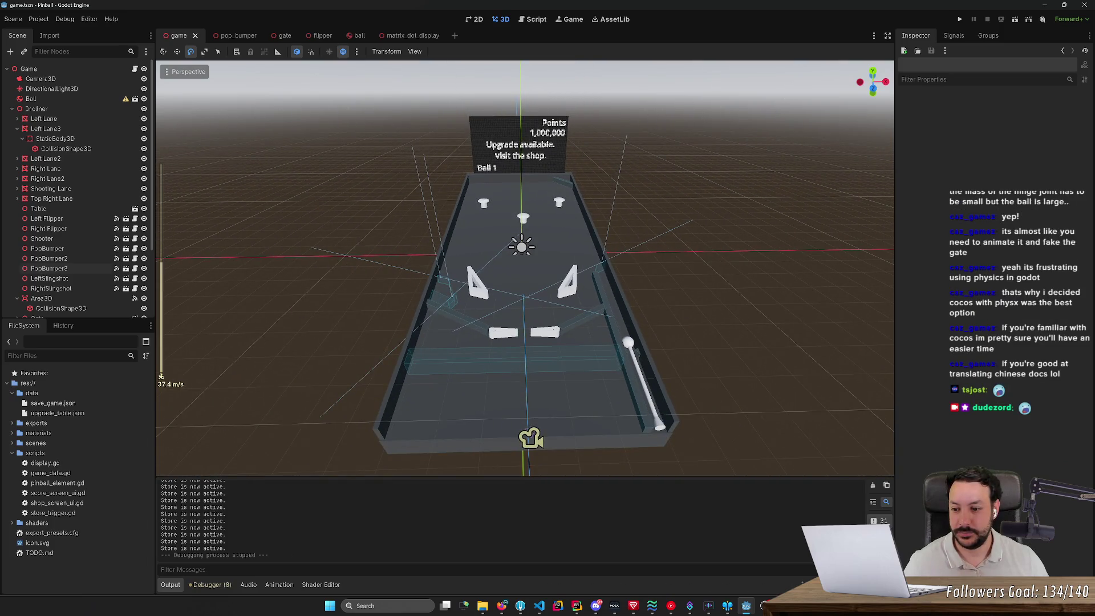
{"action": "key", "text": "w"}
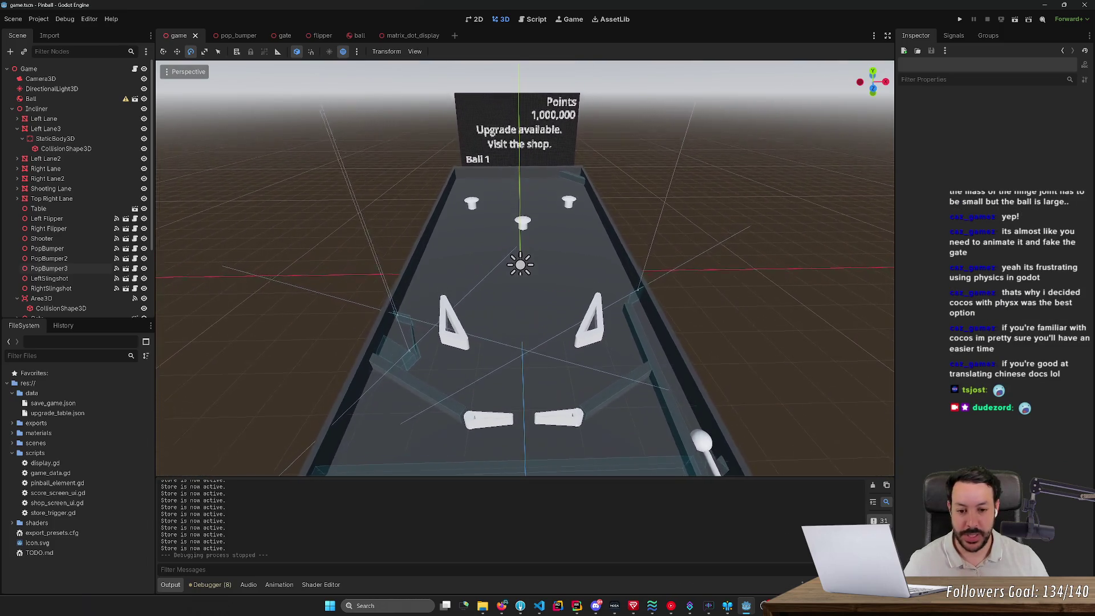
{"action": "key", "text": "w"}
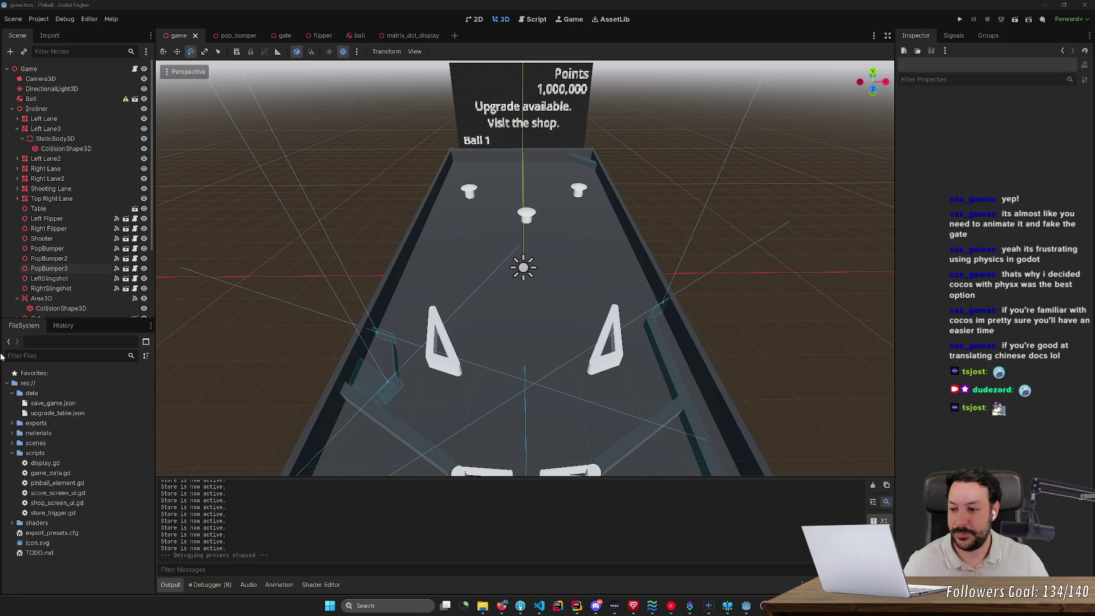
{"action": "left_click", "coordinate": [193, 405]}
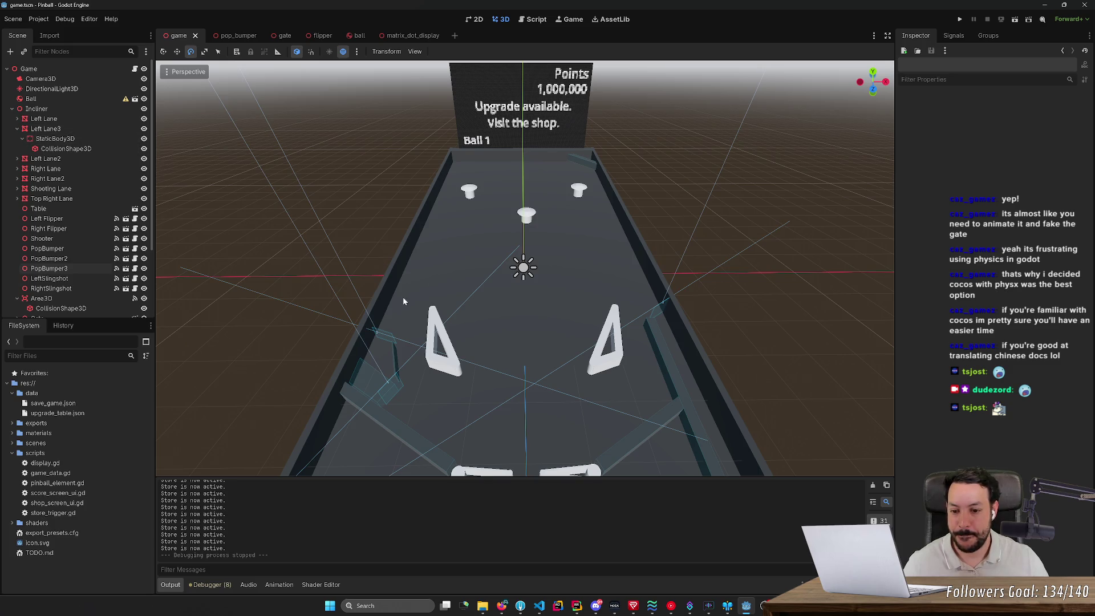
- Run the game, then select and focus the store's Root node in the Scene tree
{"action": "left_click", "coordinate": [959, 20]}
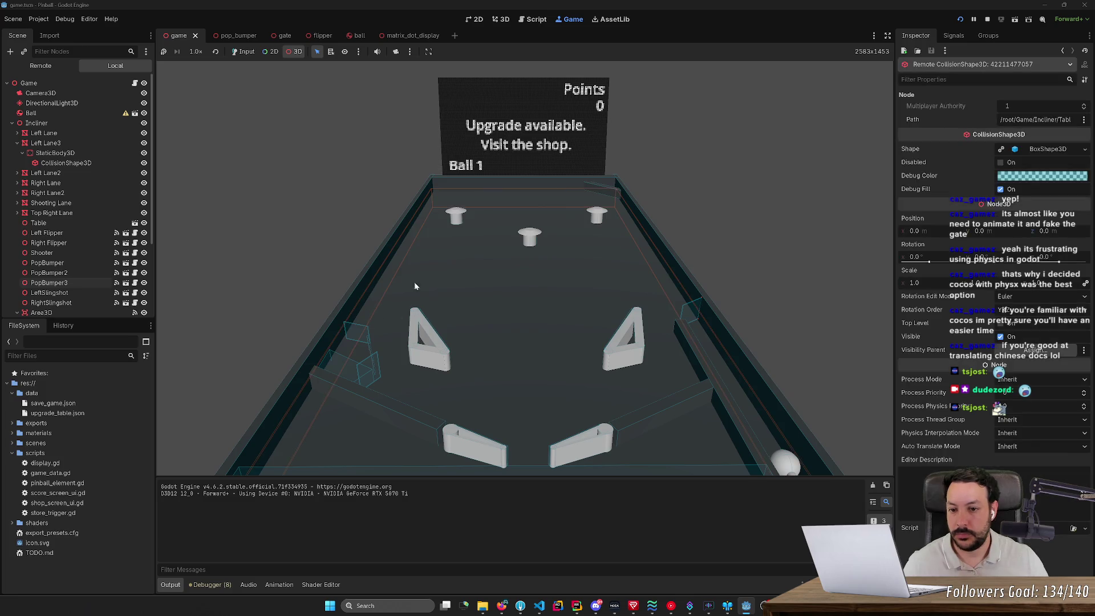
{"action": "left_click", "coordinate": [242, 52]}
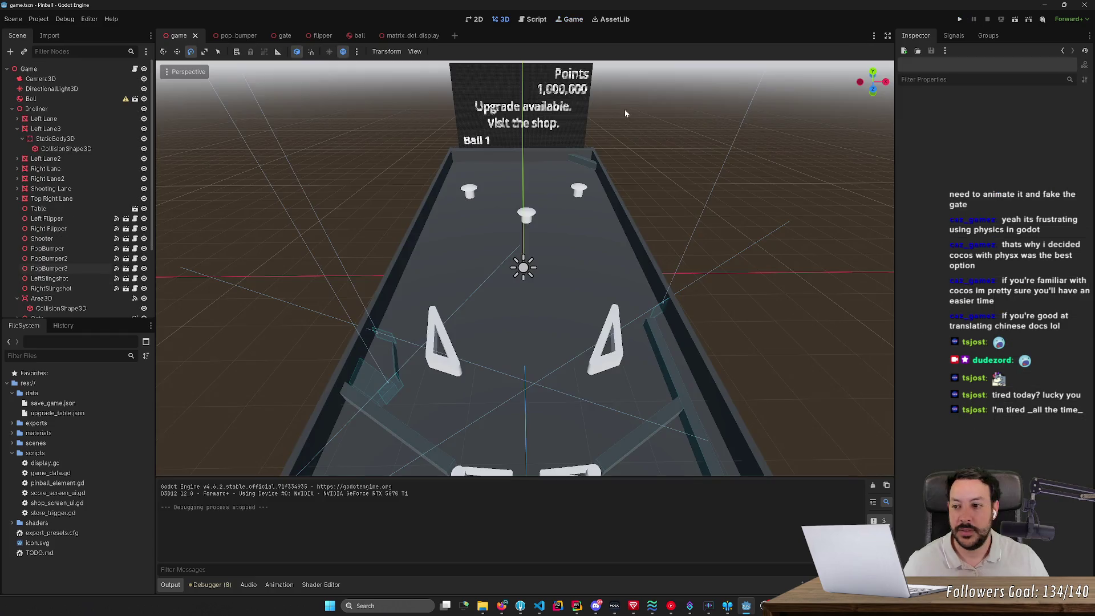
{"action": "scroll", "coordinate": [67, 282], "scroll_direction": "down", "scroll_amount": 3}
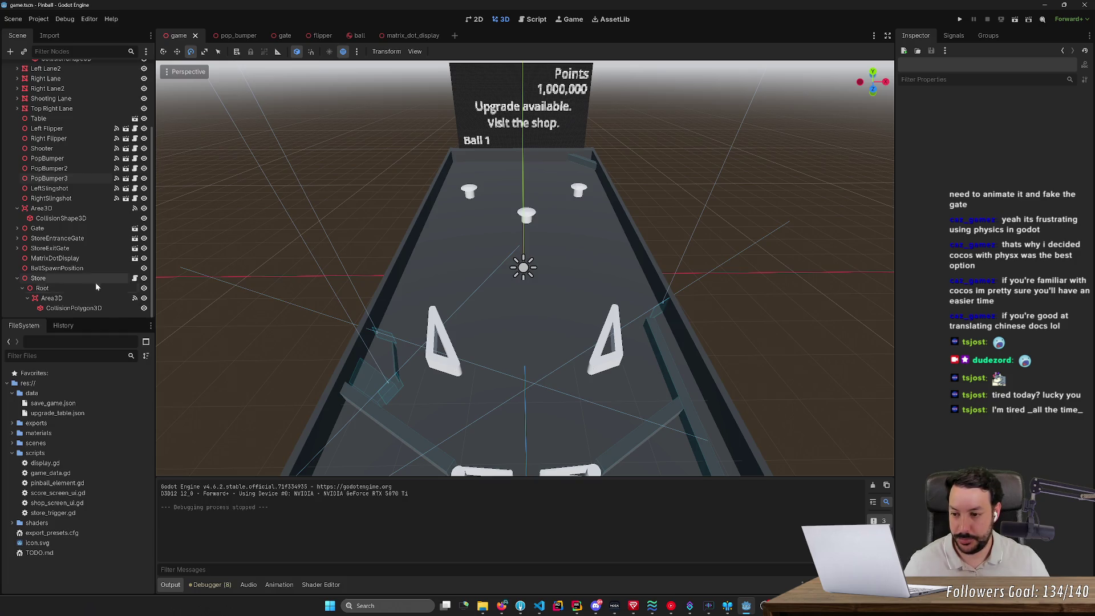
{"action": "left_click", "coordinate": [81, 288]}
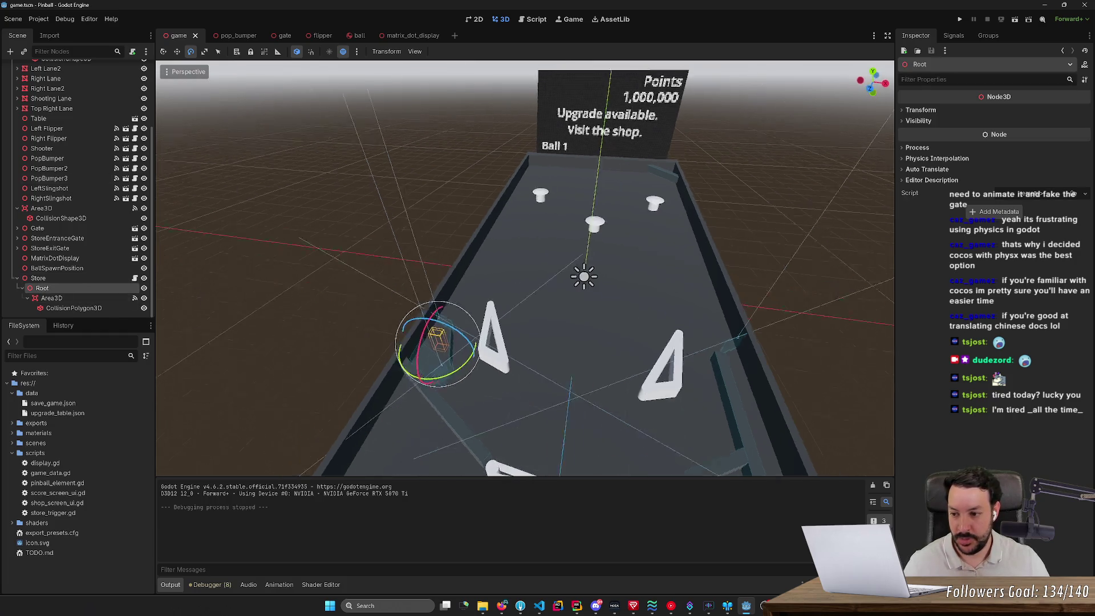
{"action": "key", "text": "f"}
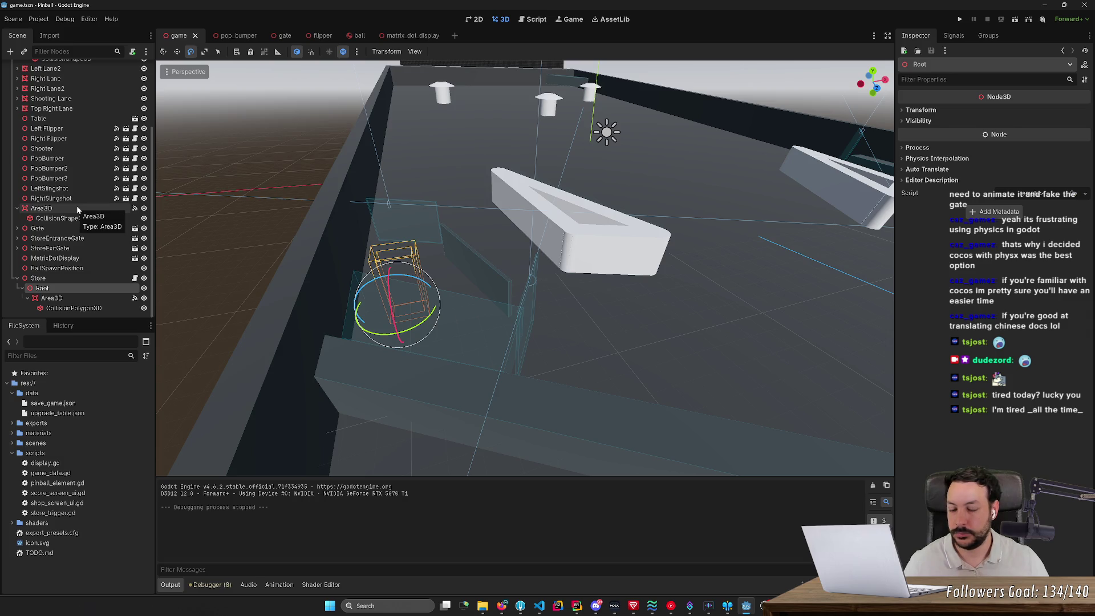
- Set the StoreExitGate RigidBody3D mass to 0.01 kg and run the game again
{"action": "left_click", "coordinate": [72, 249]}
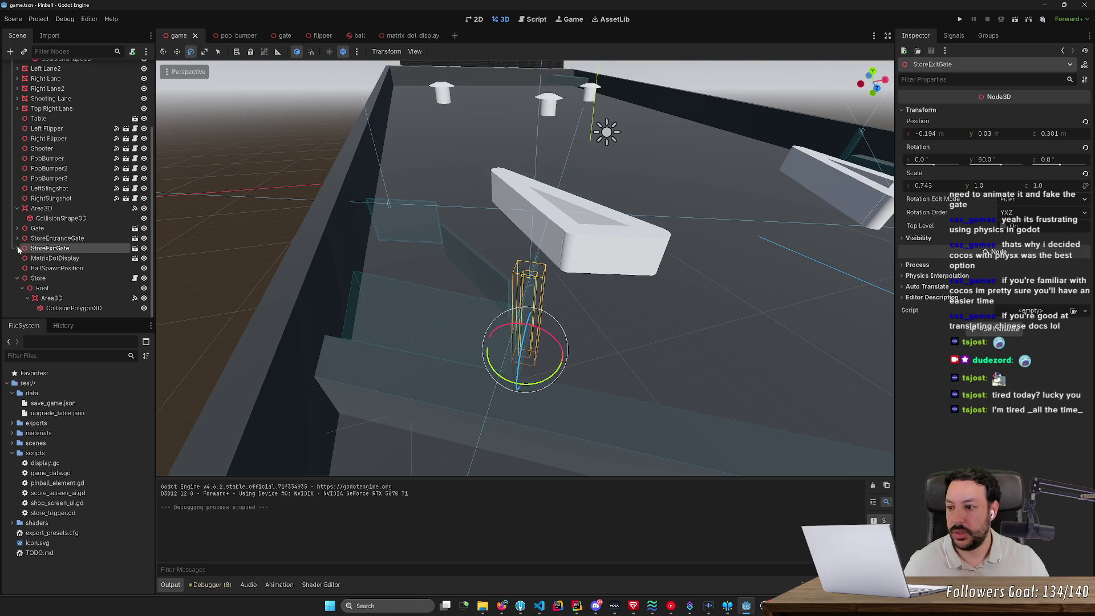
{"action": "left_click", "coordinate": [17, 249]}
{"action": "left_click", "coordinate": [80, 269]}
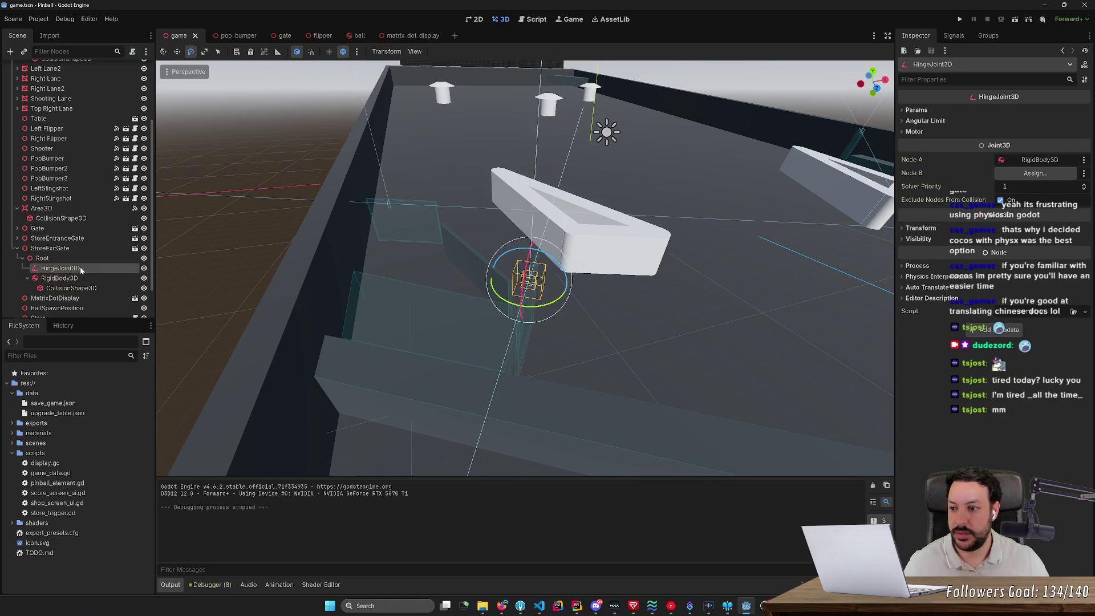
{"action": "left_click", "coordinate": [86, 278]}
{"action": "left_click", "coordinate": [1038, 112]}
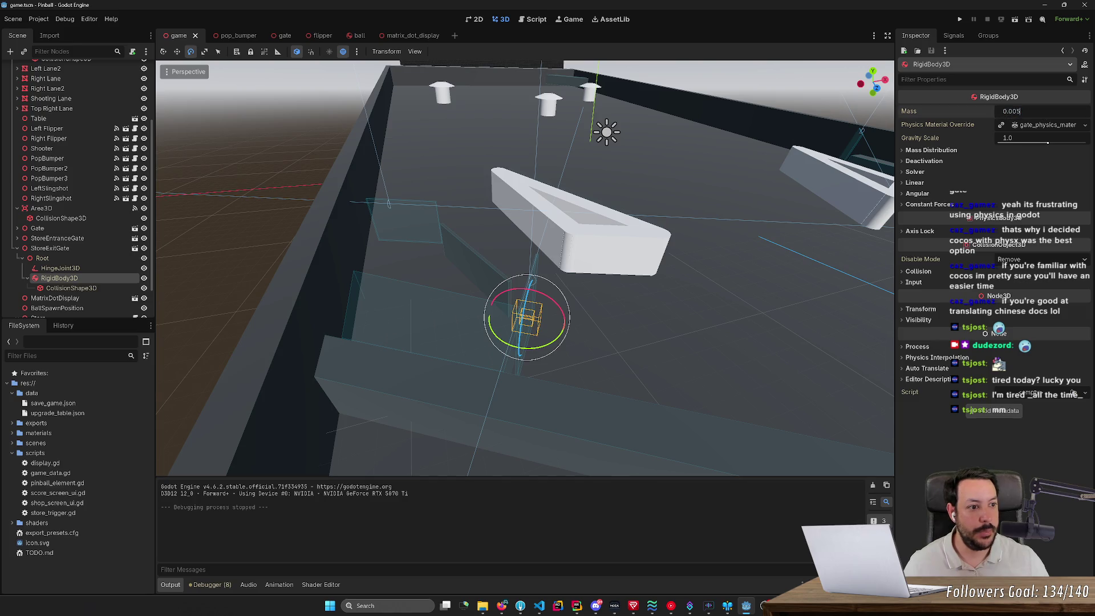
{"action": "type", "text": "1"}
{"action": "key", "text": "Return"}
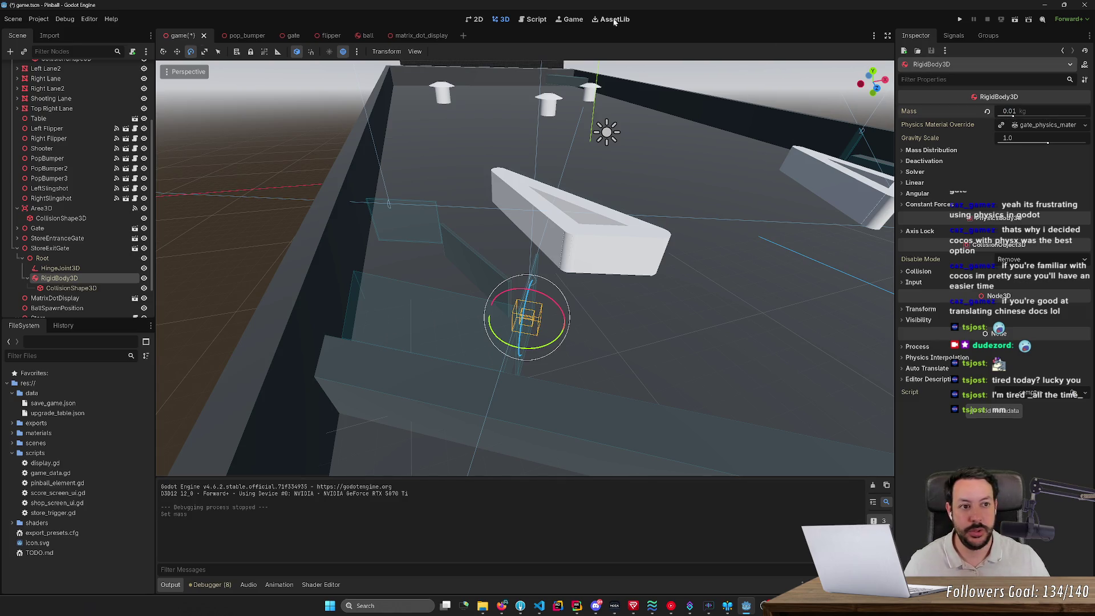
{"action": "left_click", "coordinate": [961, 20]}
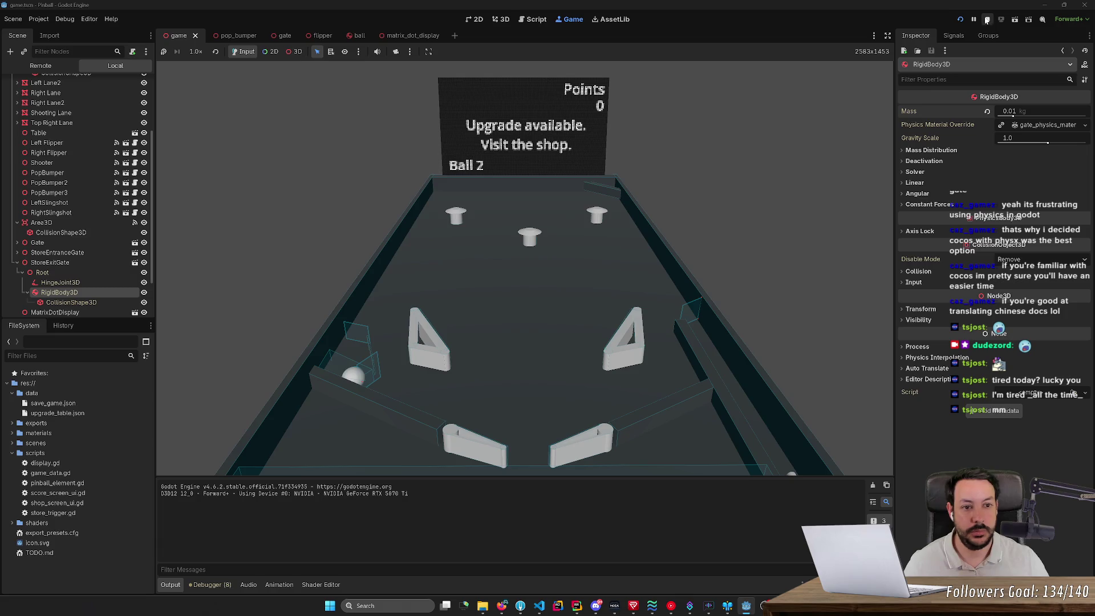
{"action": "left_click", "coordinate": [18, 252]}
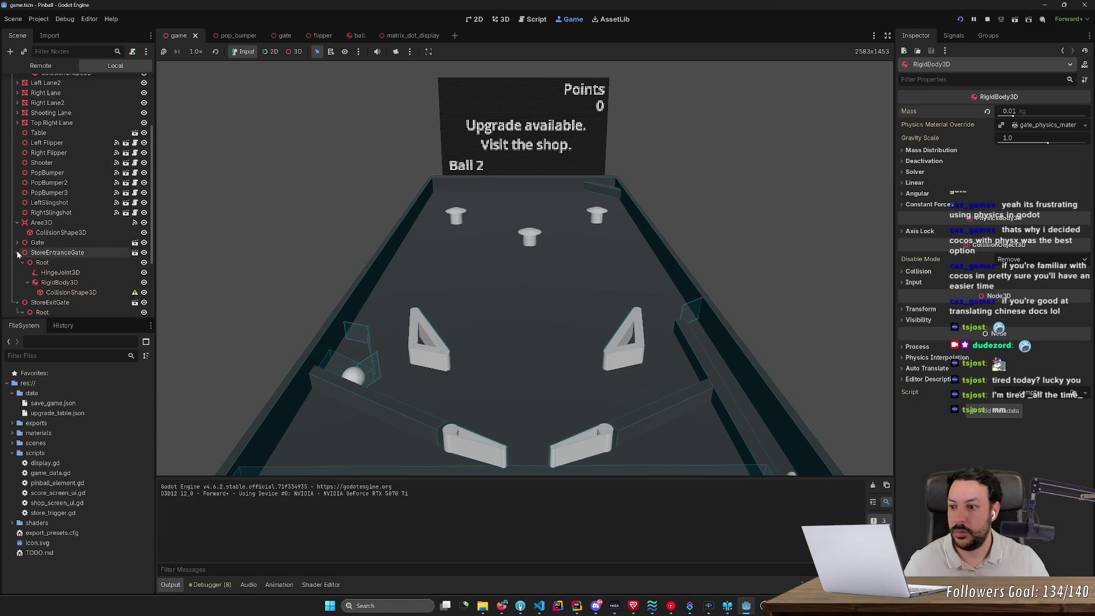
{"action": "left_click", "coordinate": [77, 283]}
{"action": "scroll", "coordinate": [74, 285], "scroll_direction": "down", "scroll_amount": 2}
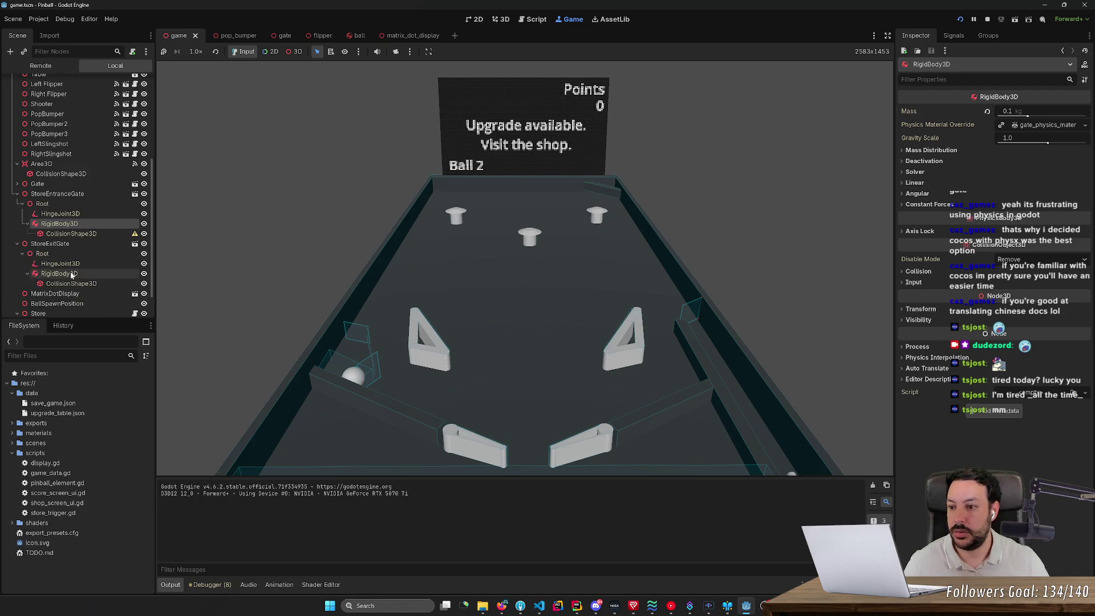
{"action": "left_click", "coordinate": [103, 273]}
{"action": "left_click", "coordinate": [1040, 113]}
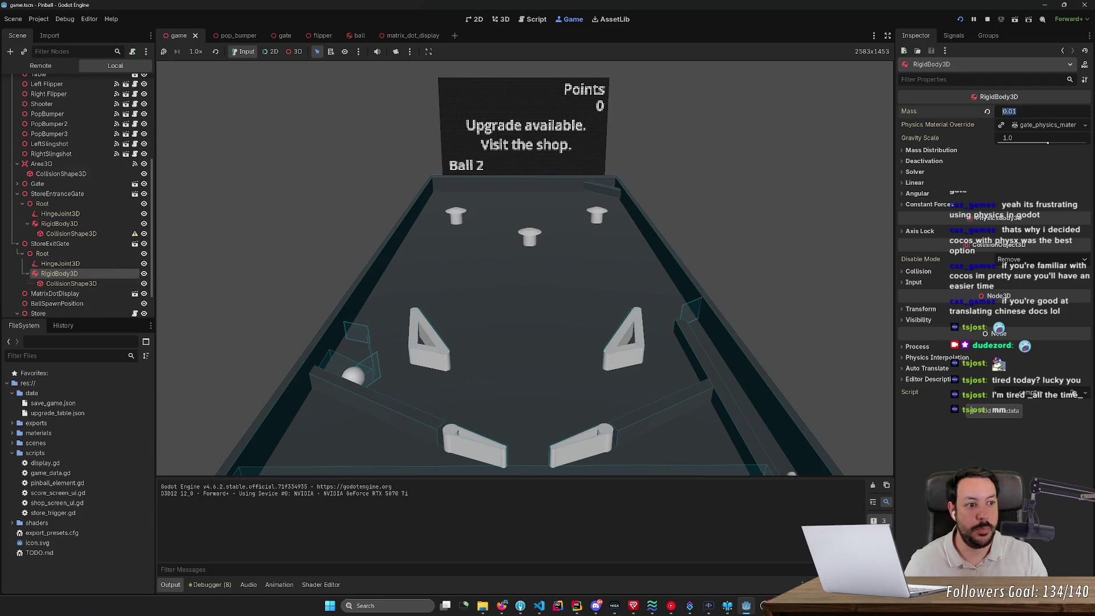
{"action": "type", "text": "0.1"}
{"action": "key", "text": "Return"}
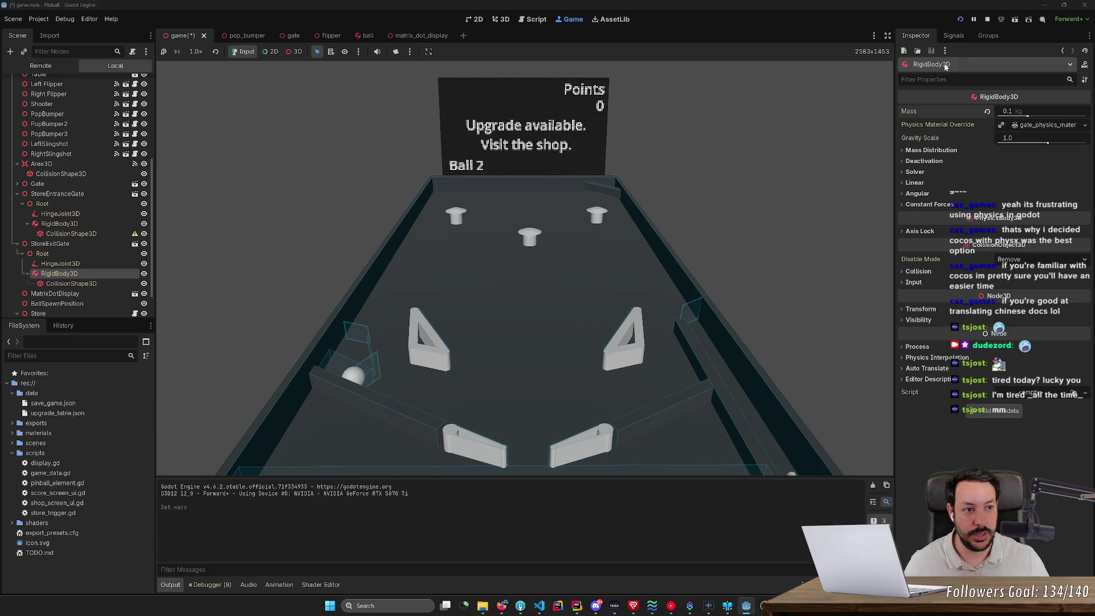
{"action": "left_click", "coordinate": [988, 20]}
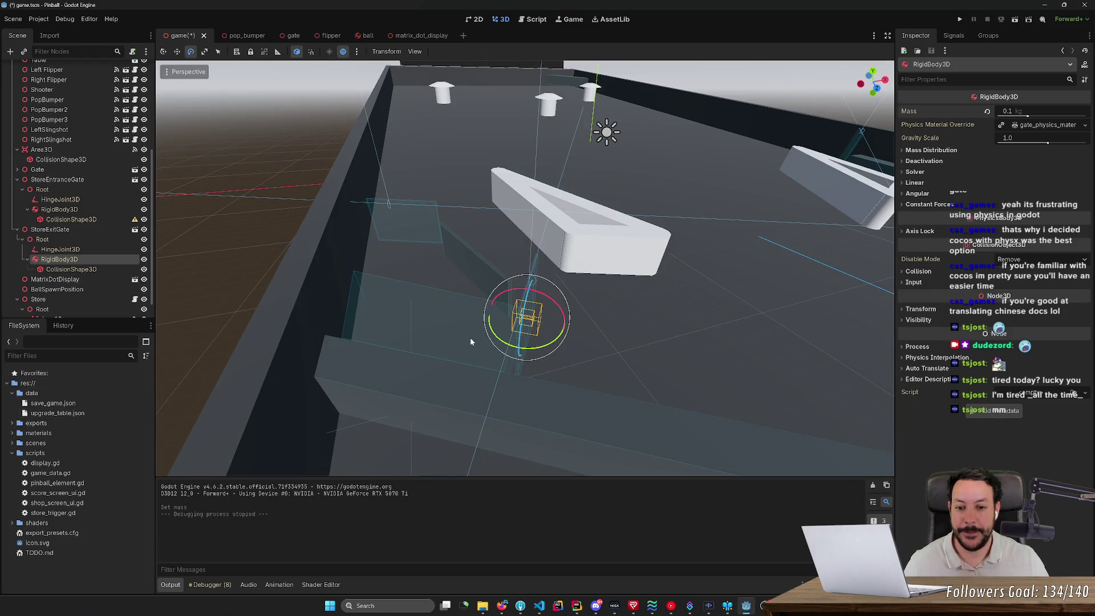
{"action": "key", "text": "ctrl+s"}
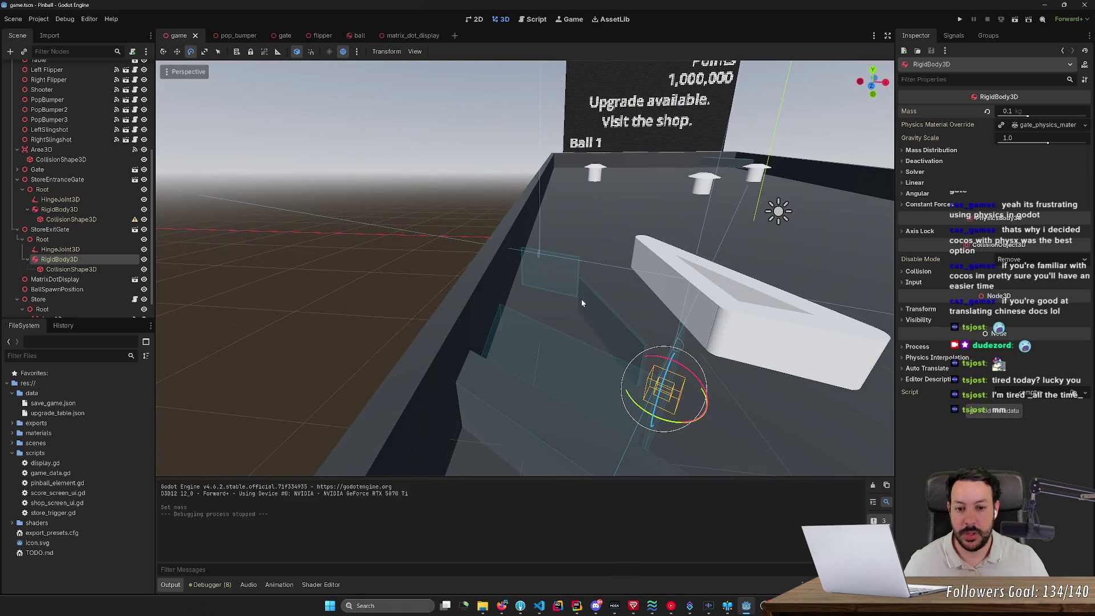
{"action": "left_click_drag", "start_coordinate": [563, 317], "coordinate": [563, 310]}
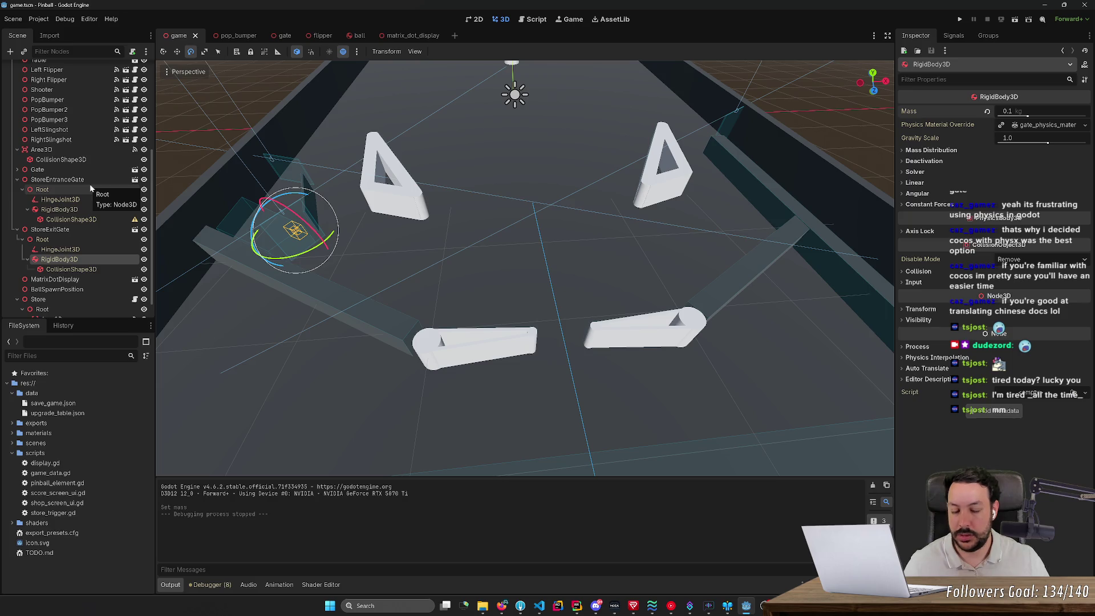
{"action": "left_click", "coordinate": [961, 19]}
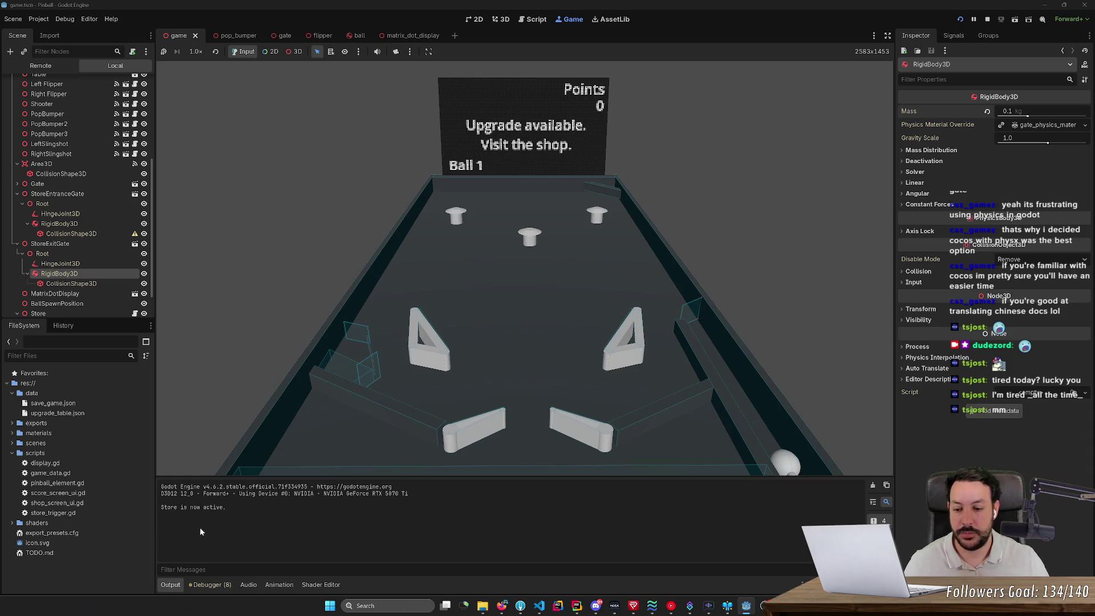
- Hold the flippers to trigger "Store is now active." in Output, then stop the game
{"action": "left_click_drag", "start_coordinate": [224, 507], "coordinate": [161, 507]}
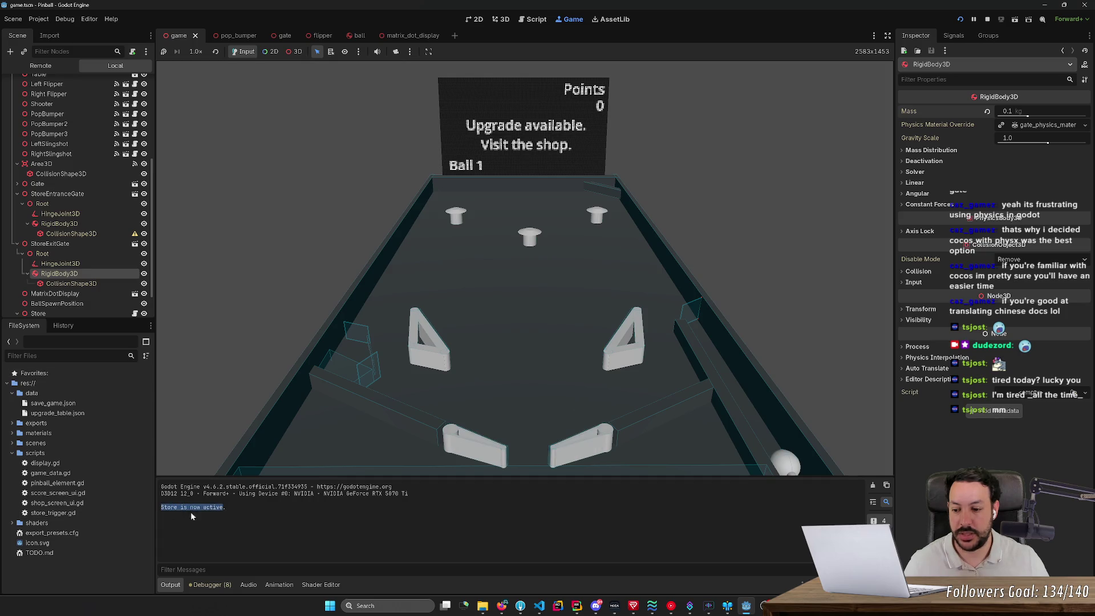
{"action": "left_click", "coordinate": [475, 390]}
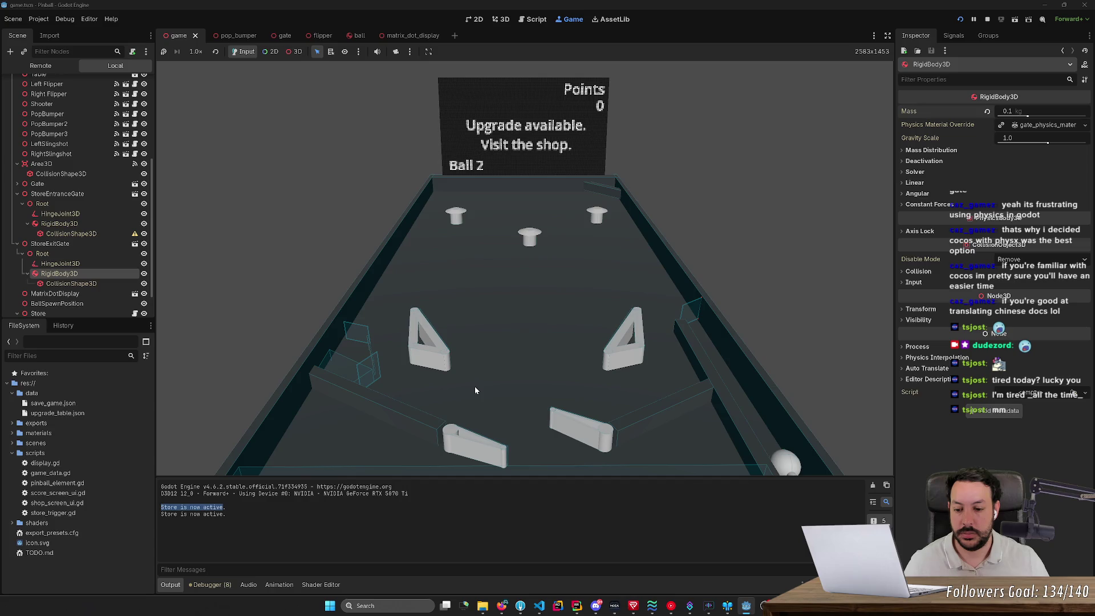
{"action": "left_click", "coordinate": [475, 390]}
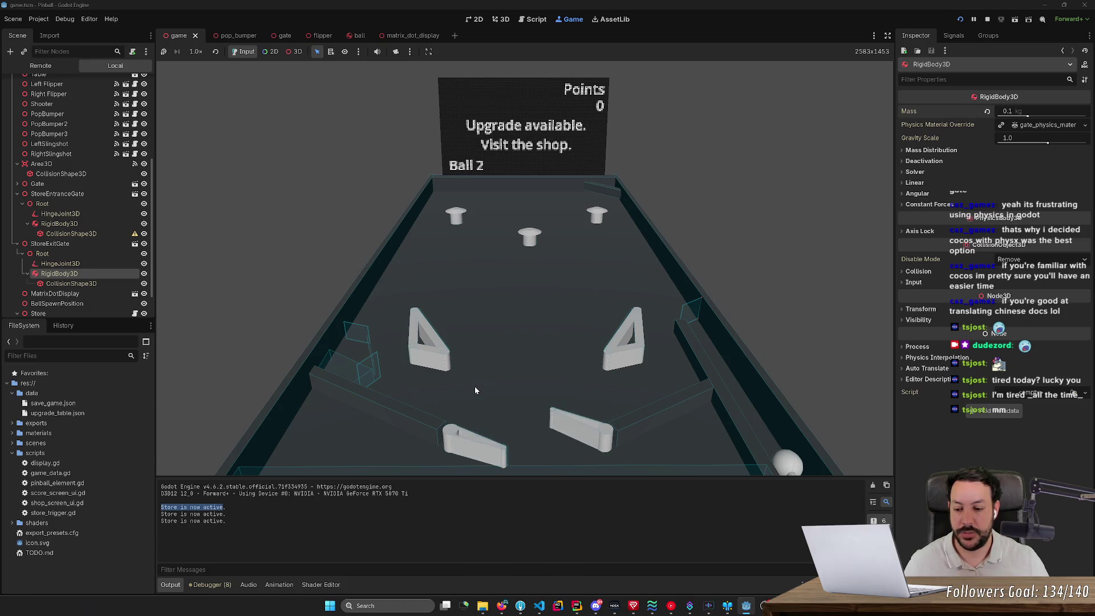
{"action": "left_click", "coordinate": [475, 389]}
{"action": "left_click", "coordinate": [475, 390]}
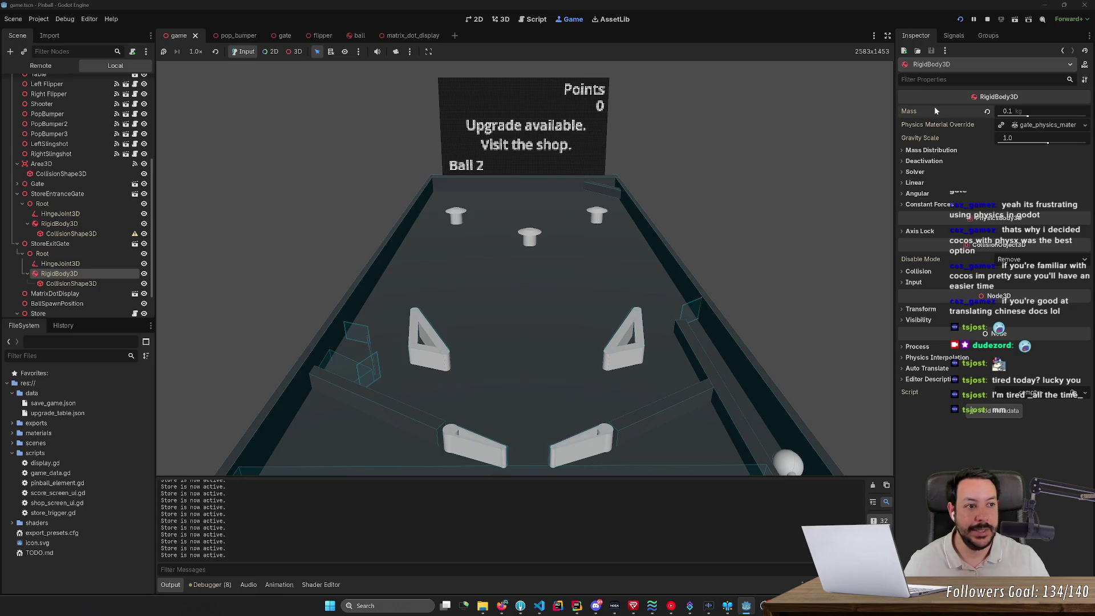
{"action": "left_click", "coordinate": [988, 21]}
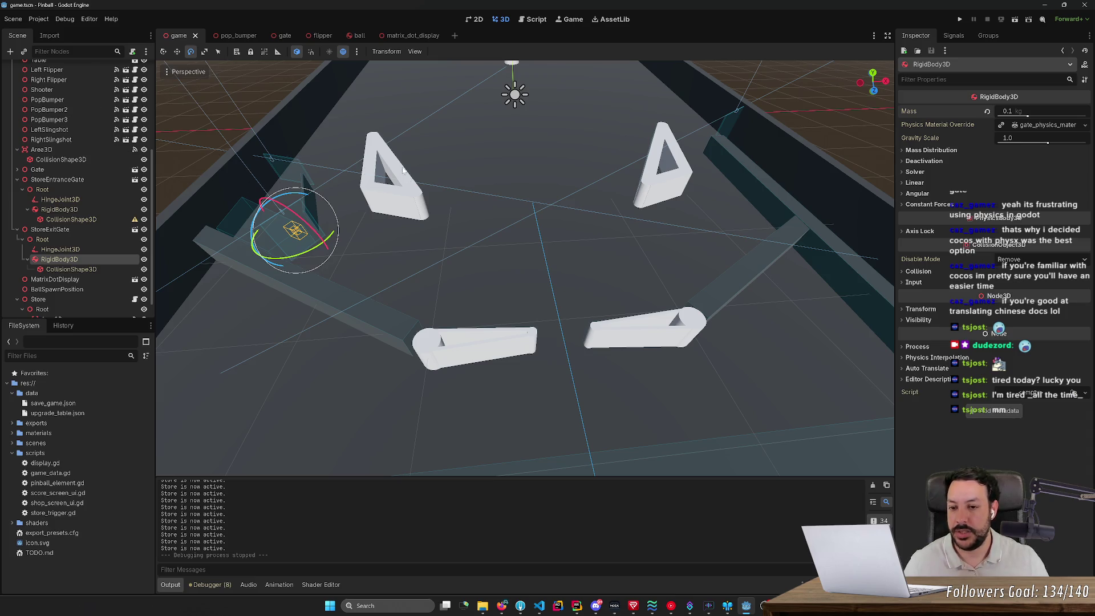
- Open the game.gd script for editing
{"action": "mouse_move", "coordinate": [402, 169]}
{"action": "left_mouse_down"}
{"action": "mouse_move", "coordinate": [753, 342]}
{"action": "mouse_move", "coordinate": [397, 274]}
{"action": "left_mouse_up"}
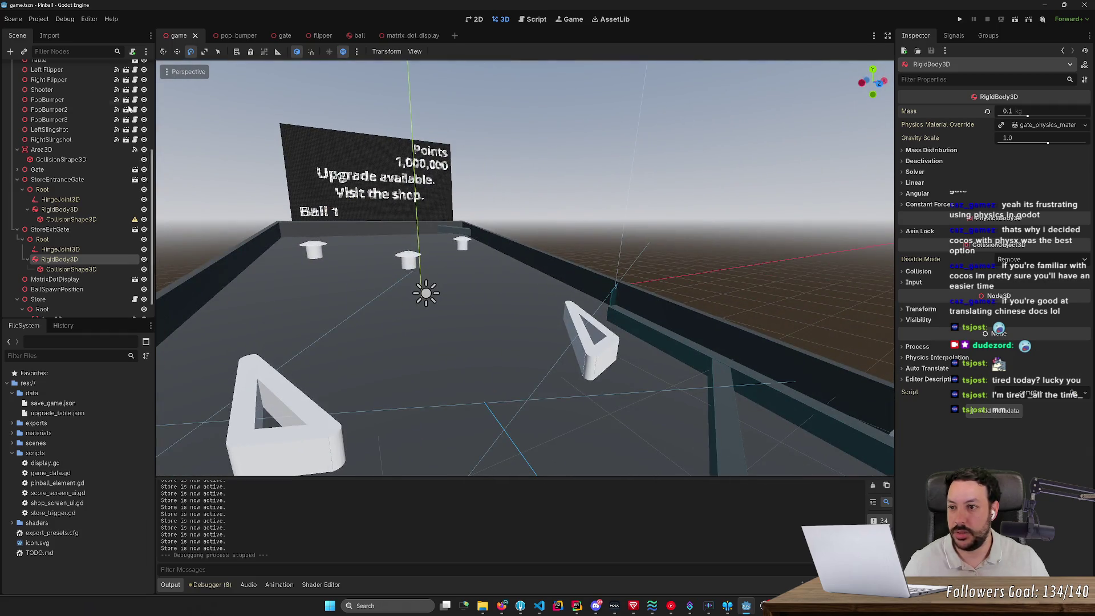
{"action": "scroll", "coordinate": [130, 109], "scroll_direction": "up", "scroll_amount": 5}
{"action": "left_click", "coordinate": [135, 69]}
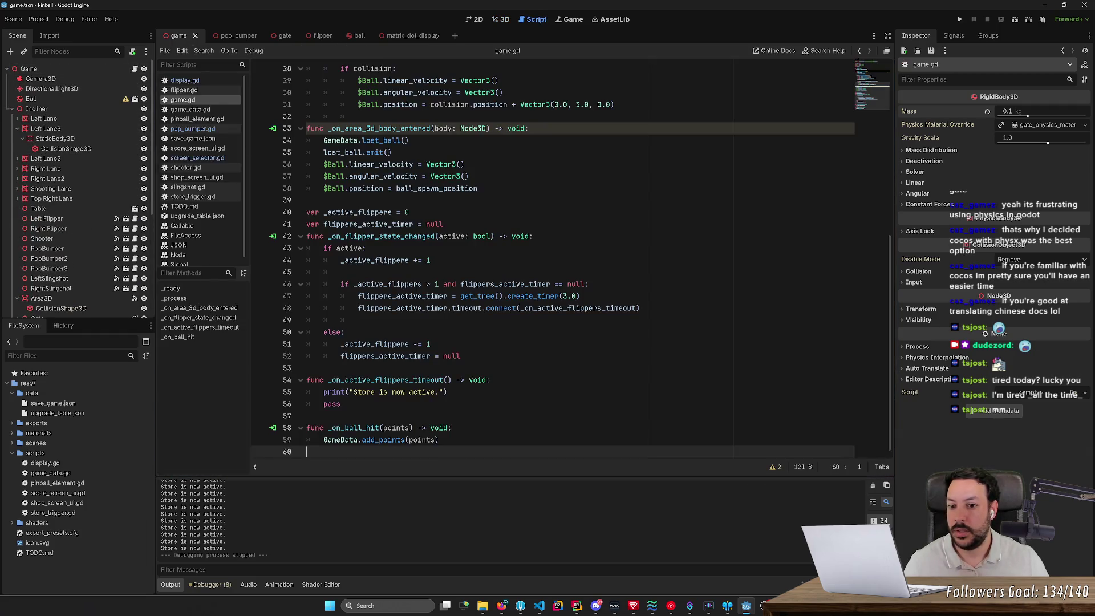
- Paste "flippers_active_timer." on a new line 52 in the else branch and view create_timer's docs
{"action": "double_click", "coordinate": [385, 380]}
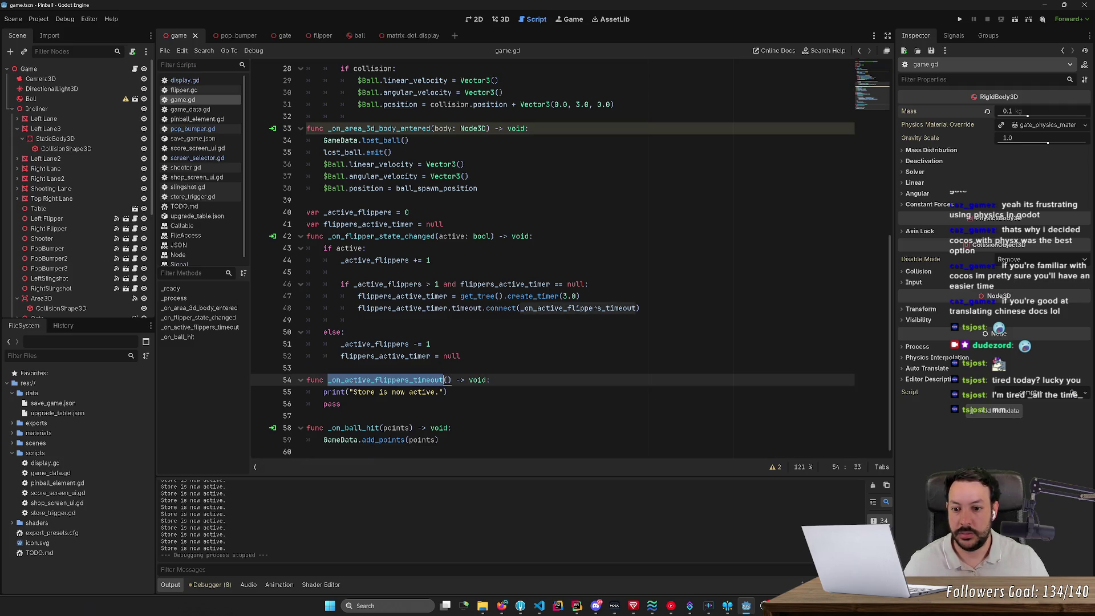
{"action": "left_click", "coordinate": [419, 296]}
{"action": "double_click", "coordinate": [419, 296]}
{"action": "key", "text": "ctrl+c"}
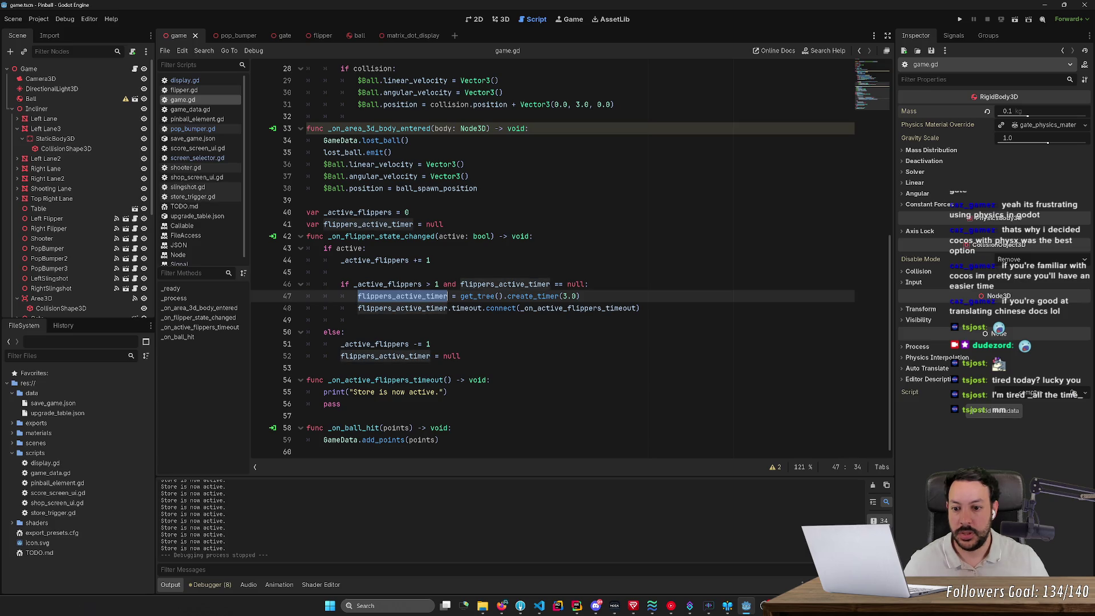
{"action": "left_click", "coordinate": [431, 344]}
{"action": "key", "text": "Return"}
{"action": "key", "text": "ctrl+v"}
{"action": "type", "text": "."}
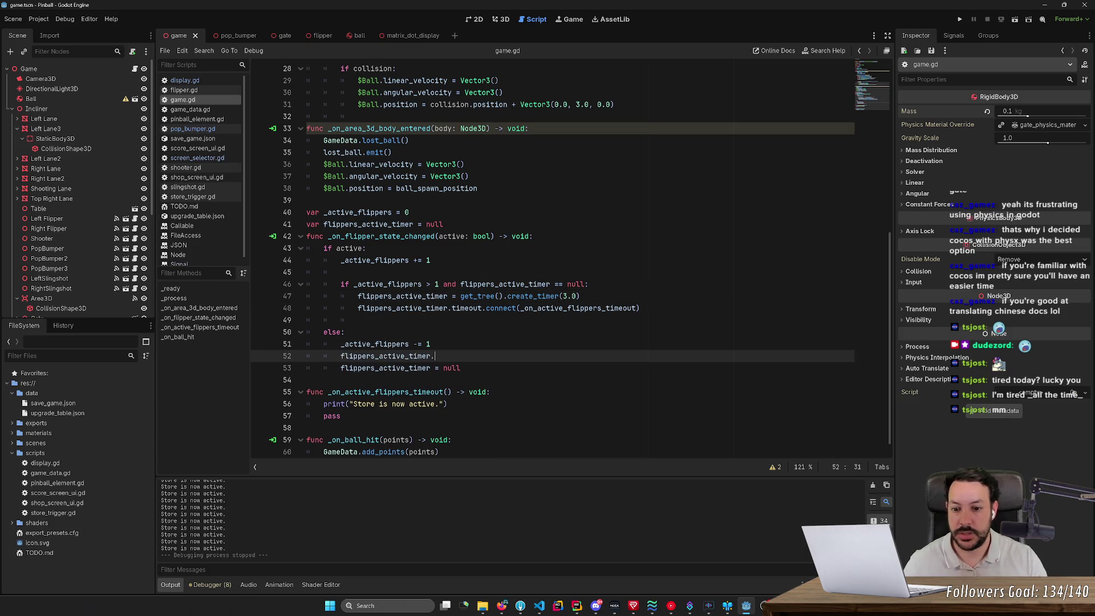
{"action": "left_click", "coordinate": [534, 296], "text": "ctrl"}
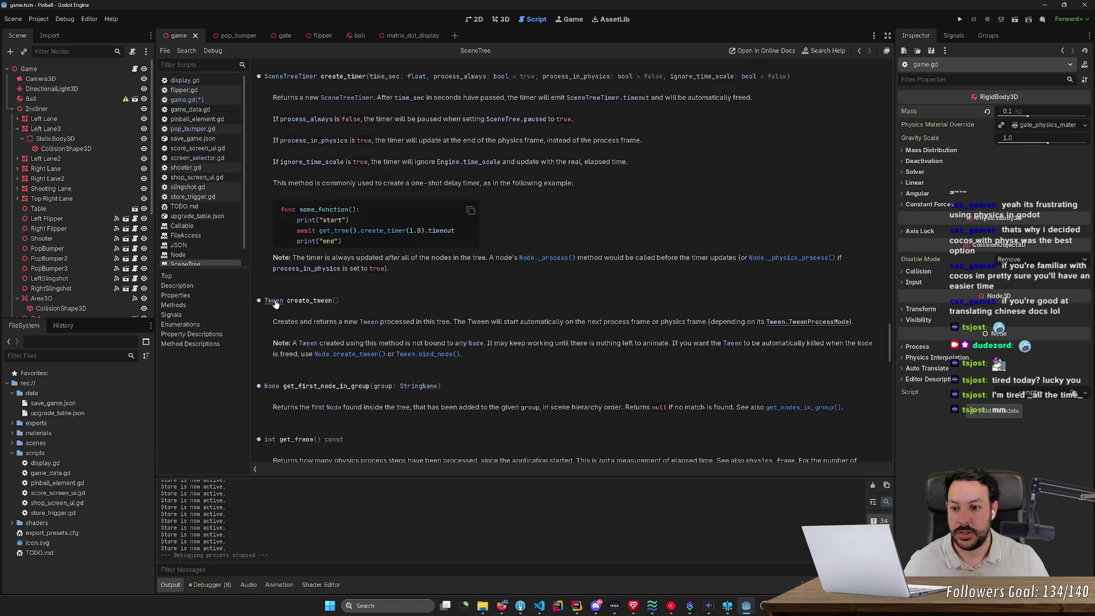
- Read the SceneTreeTimer class reference's signals and properties, then return to game.gd
{"action": "left_click", "coordinate": [299, 76]}
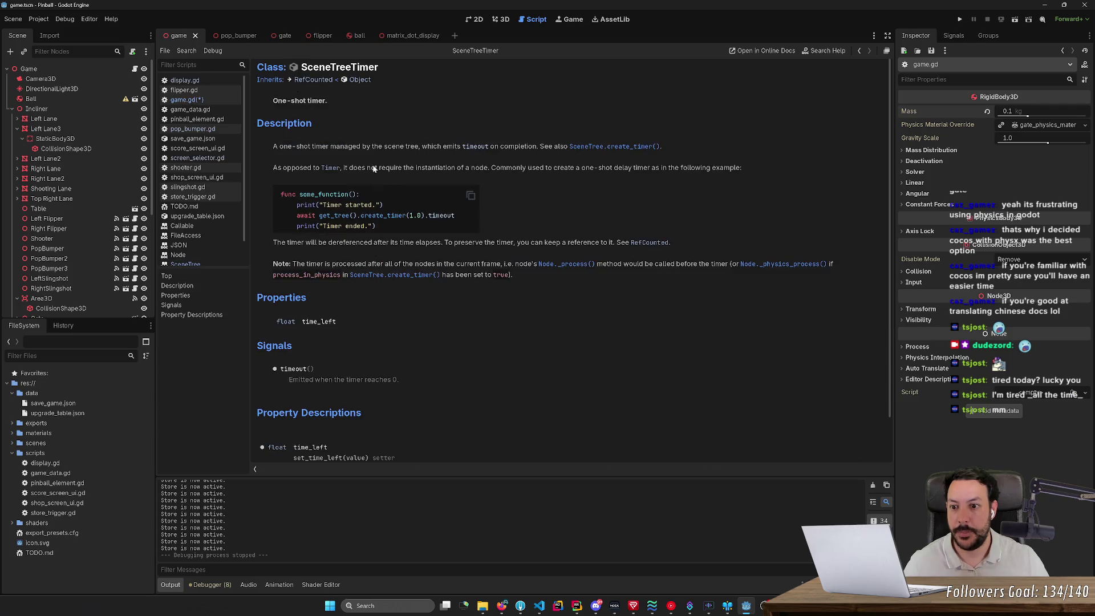
{"action": "scroll", "coordinate": [411, 247], "scroll_direction": "down", "scroll_amount": 2}
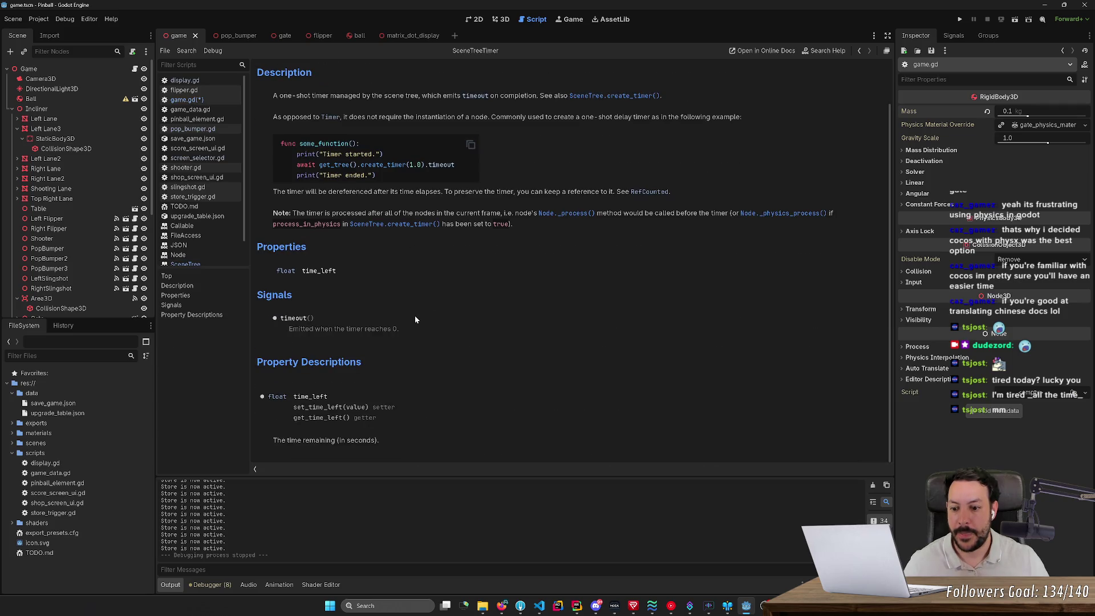
{"action": "scroll", "coordinate": [415, 317], "scroll_direction": "up", "scroll_amount": 2}
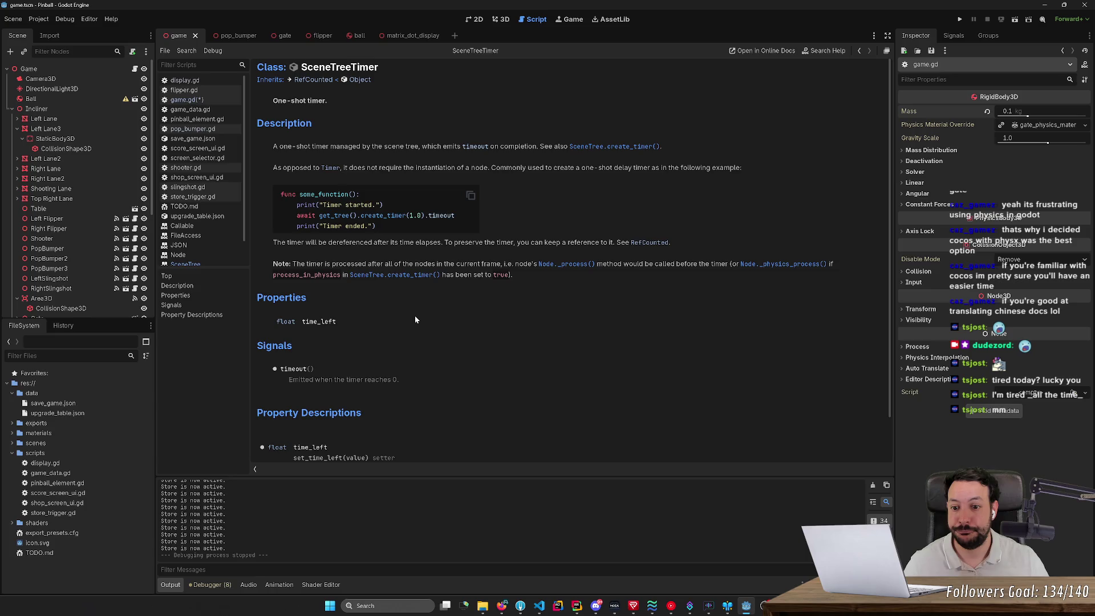
{"action": "scroll", "coordinate": [415, 320], "scroll_direction": "down", "scroll_amount": 1}
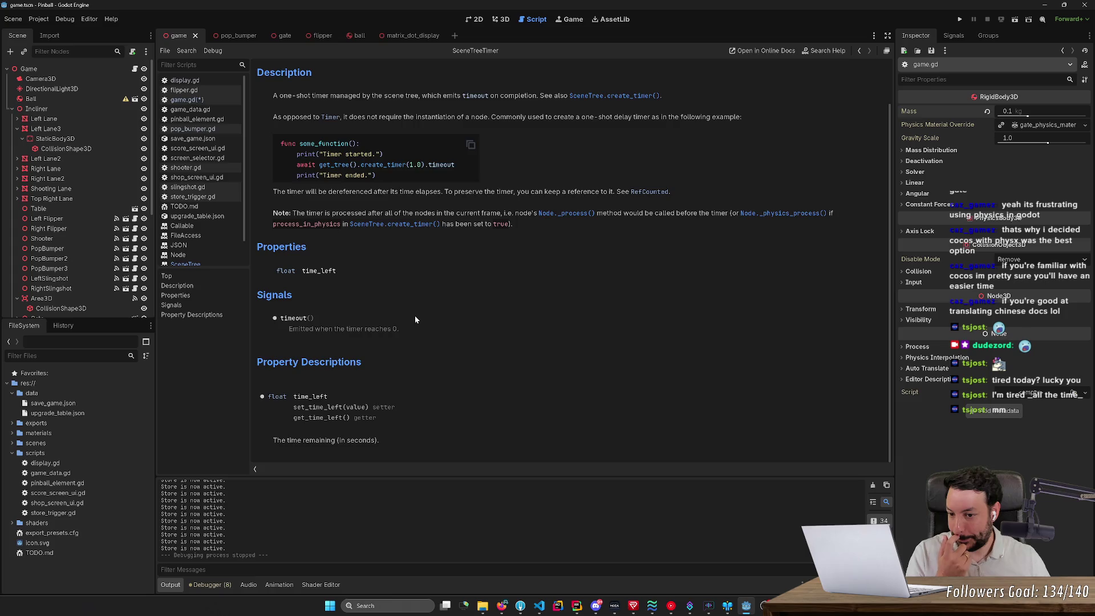
{"action": "key", "text": "alt+Left"}
{"action": "key", "text": "alt+Left"}
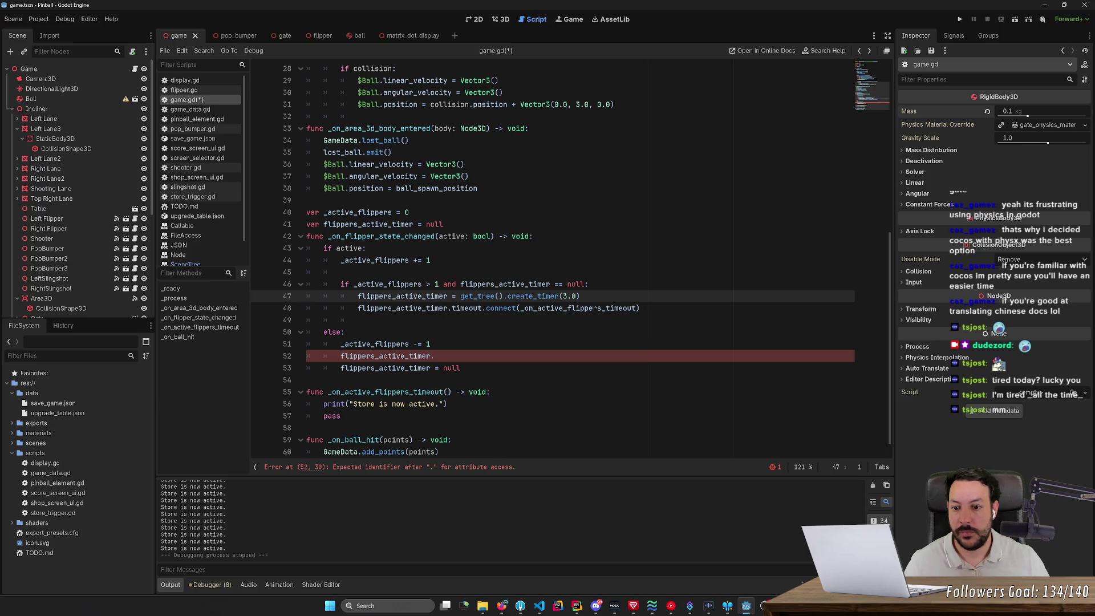
{"action": "left_click", "coordinate": [514, 299], "text": "ctrl"}
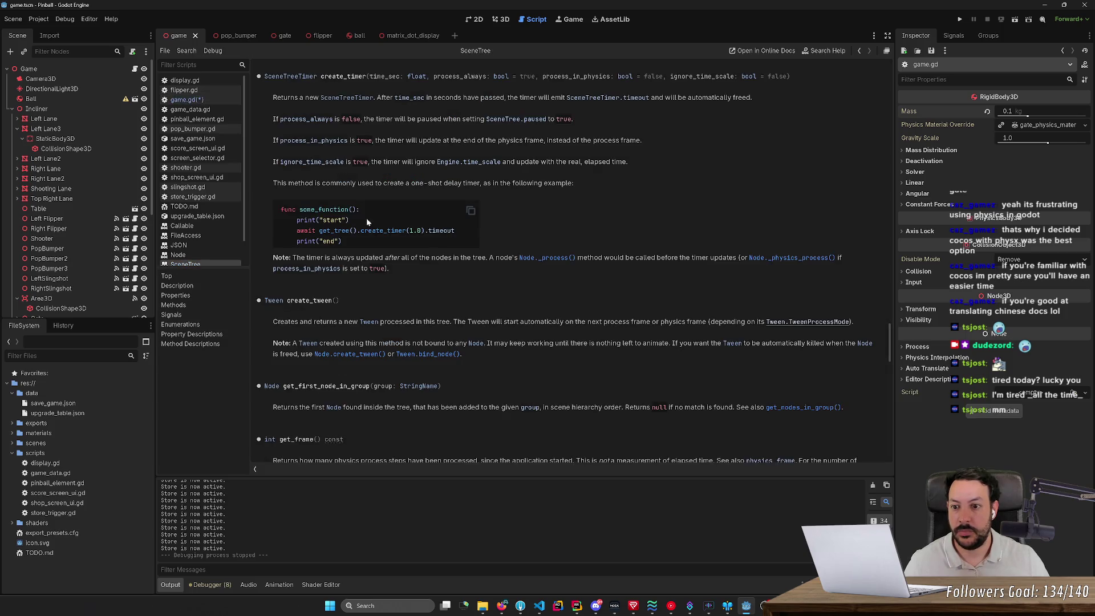
{"action": "left_click", "coordinate": [297, 77]}
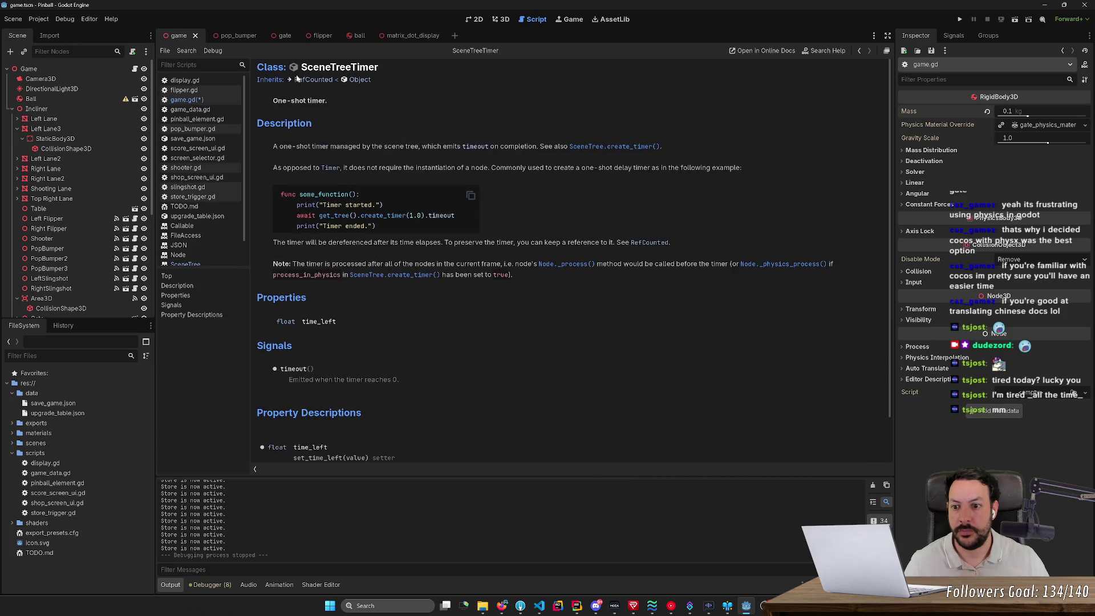
{"action": "scroll", "coordinate": [332, 138], "scroll_direction": "down", "scroll_amount": 2}
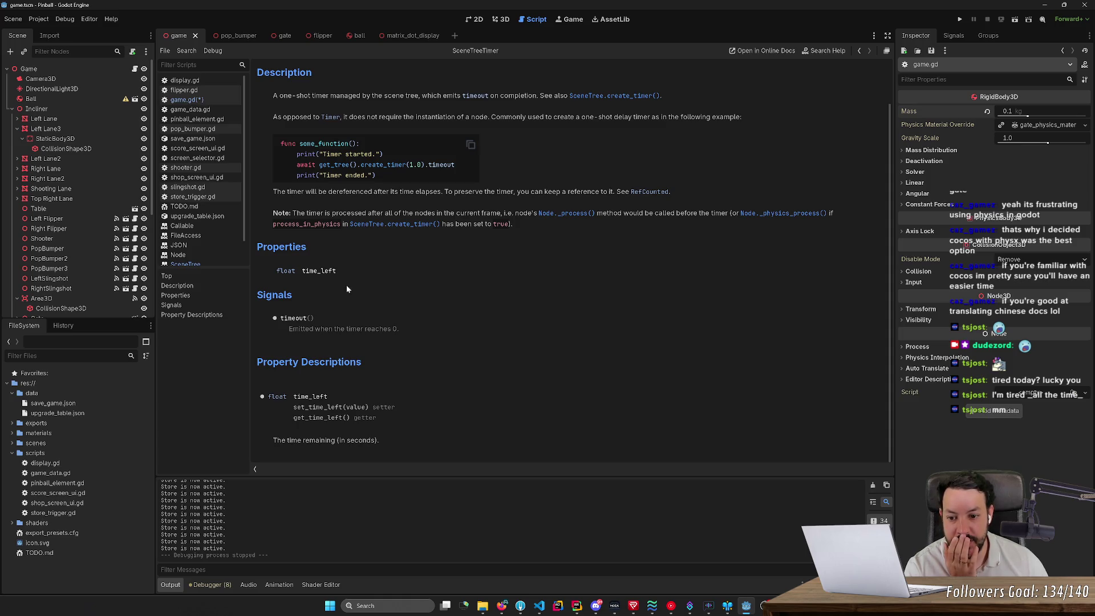
{"action": "key", "text": "alt+Left"}
{"action": "key", "text": "alt+Left"}
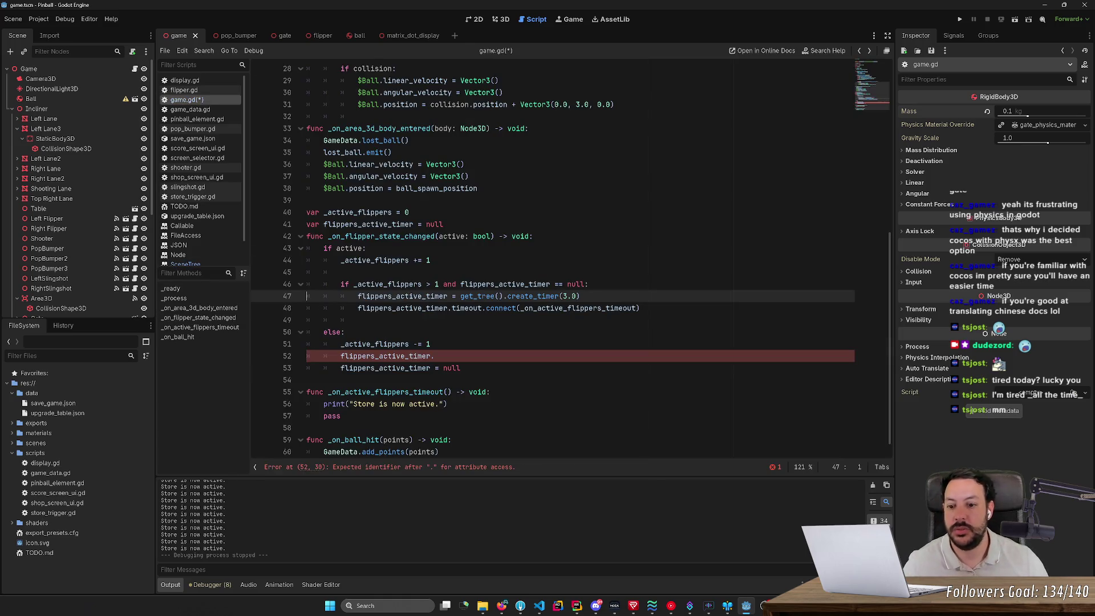
- Extend line 52 to "flippers_active_timer.timeout.d" and review the timeout connection on line 48
{"action": "left_click", "coordinate": [434, 356]}
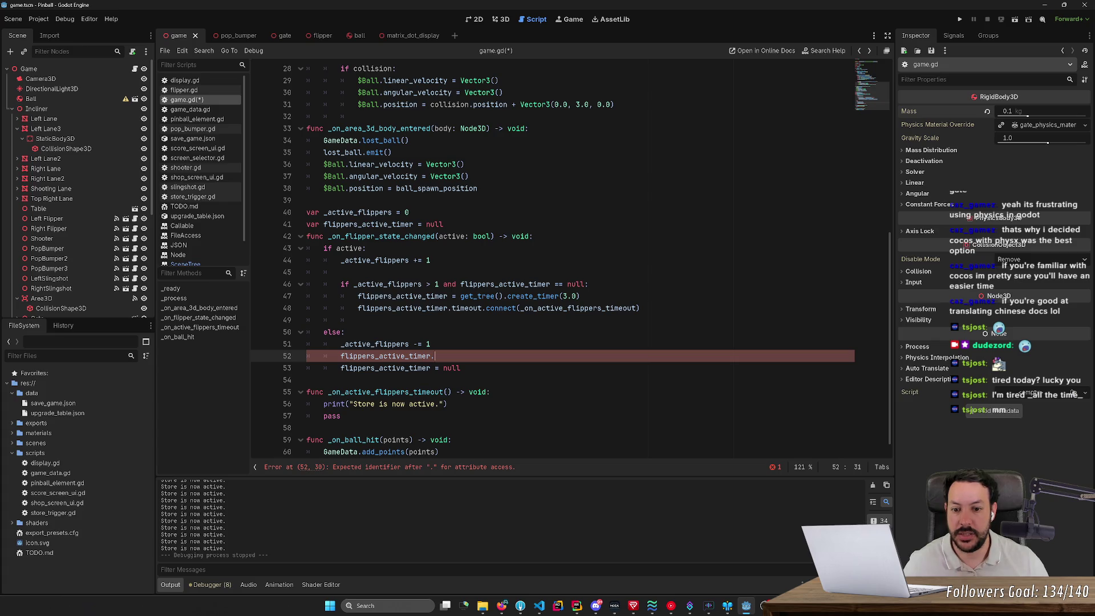
{"action": "type", "text": "timeout."}
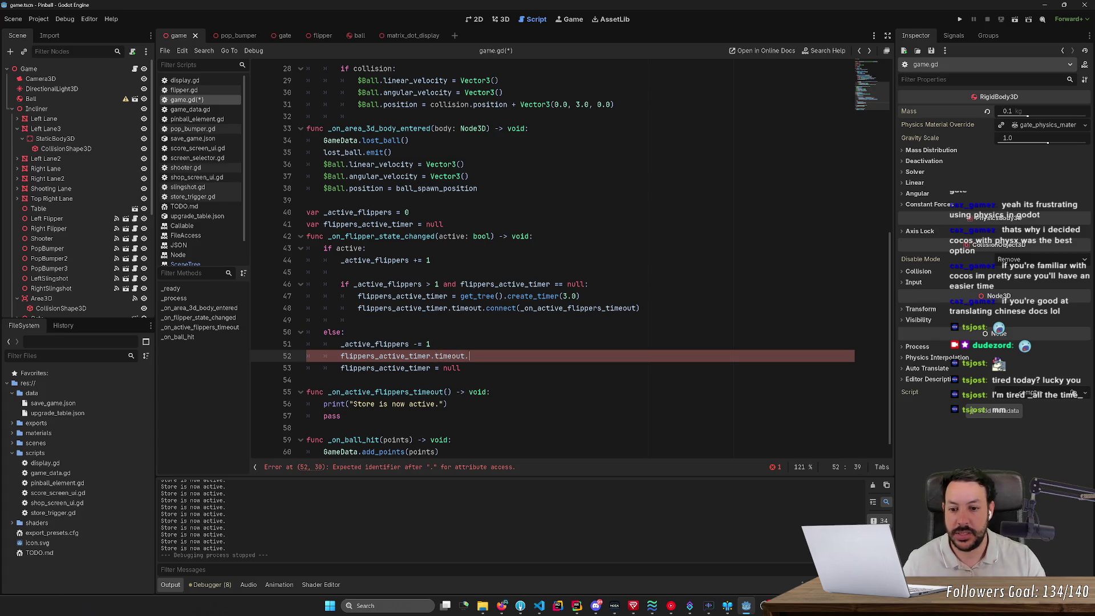
{"action": "type", "text": "d"}
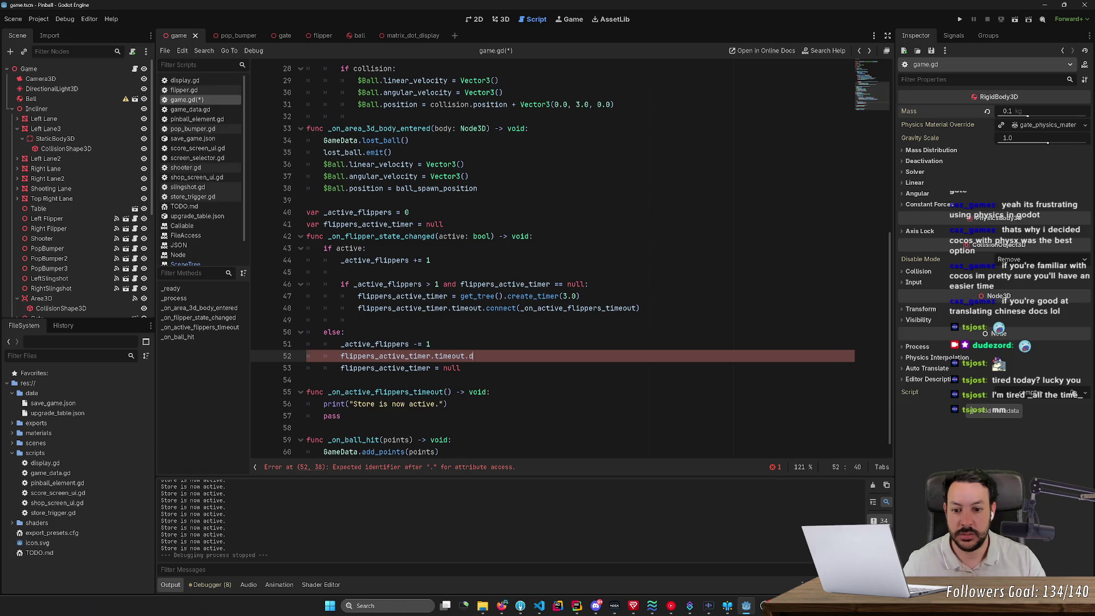
{"action": "left_click", "coordinate": [494, 308]}
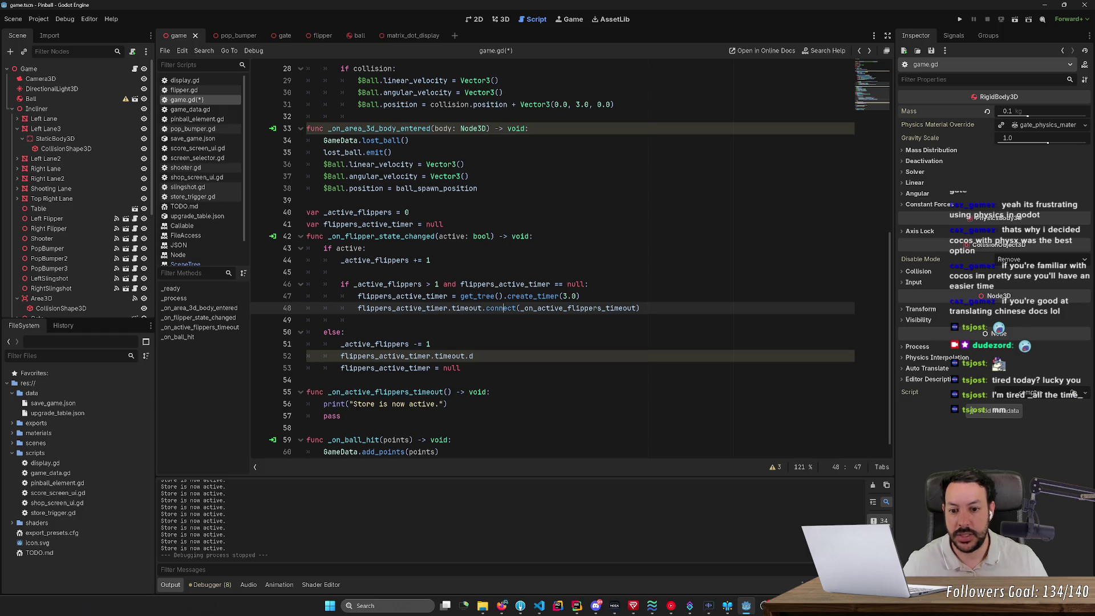
{"action": "double_click", "coordinate": [466, 308]}
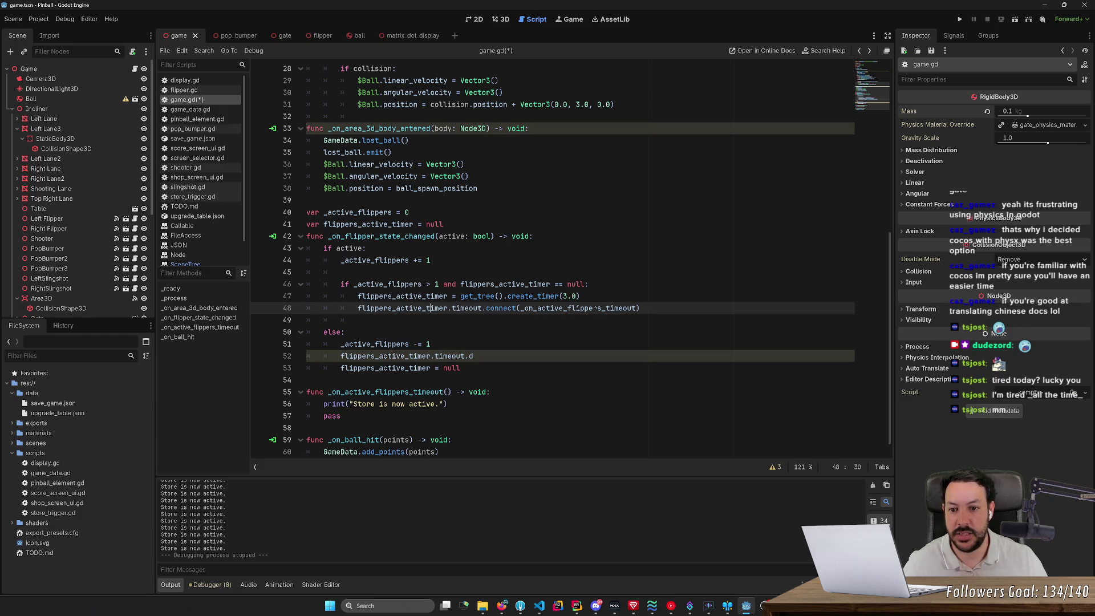
{"action": "left_click", "coordinate": [479, 308]}
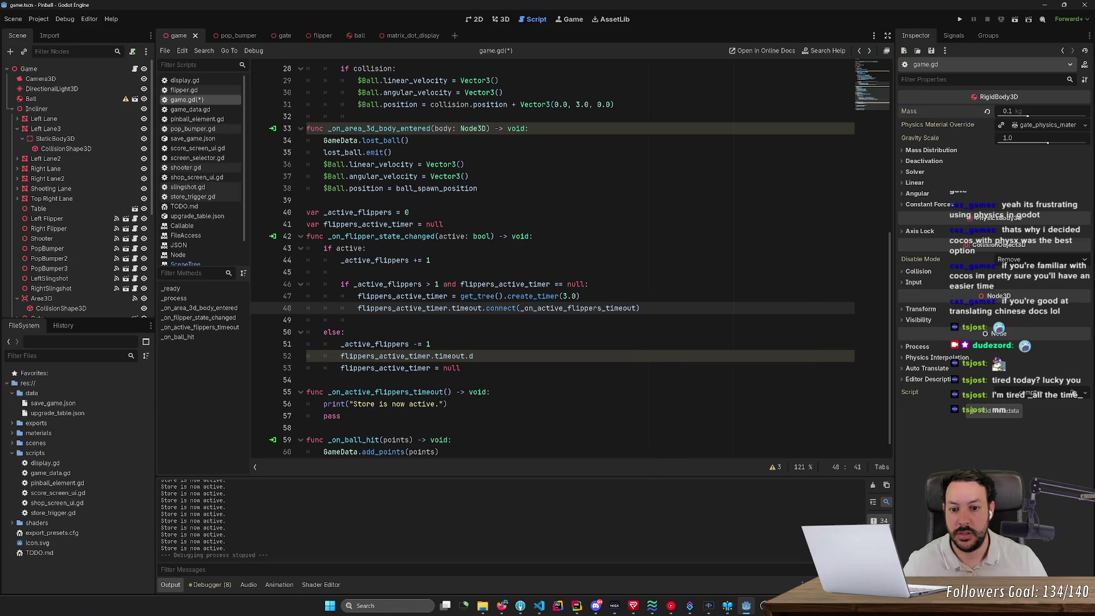
{"action": "mouse_move", "coordinate": [533, 296]}
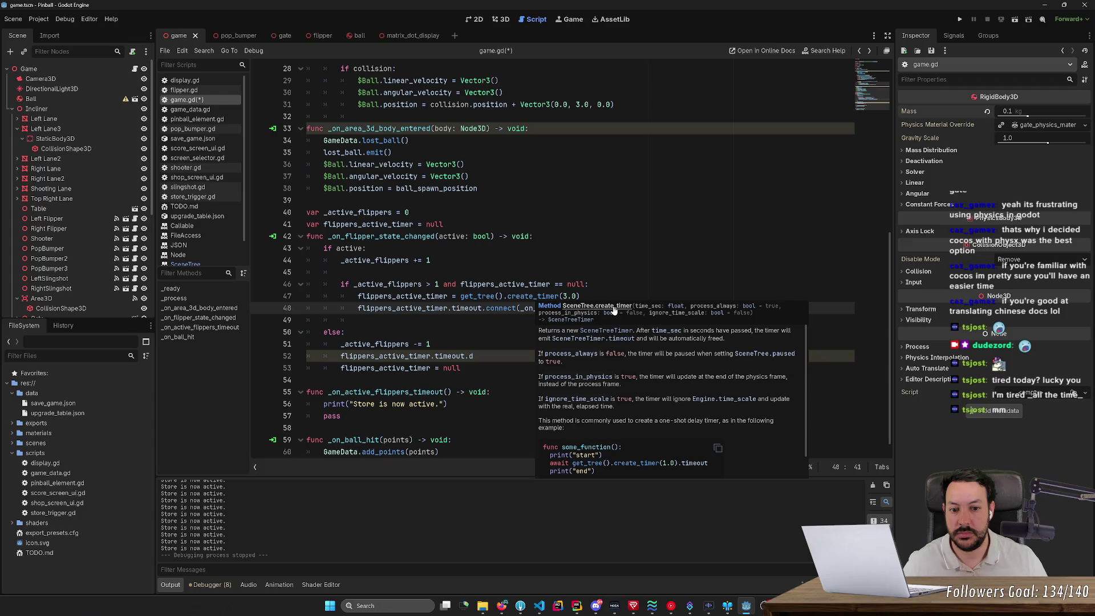
{"action": "left_click", "coordinate": [425, 296]}
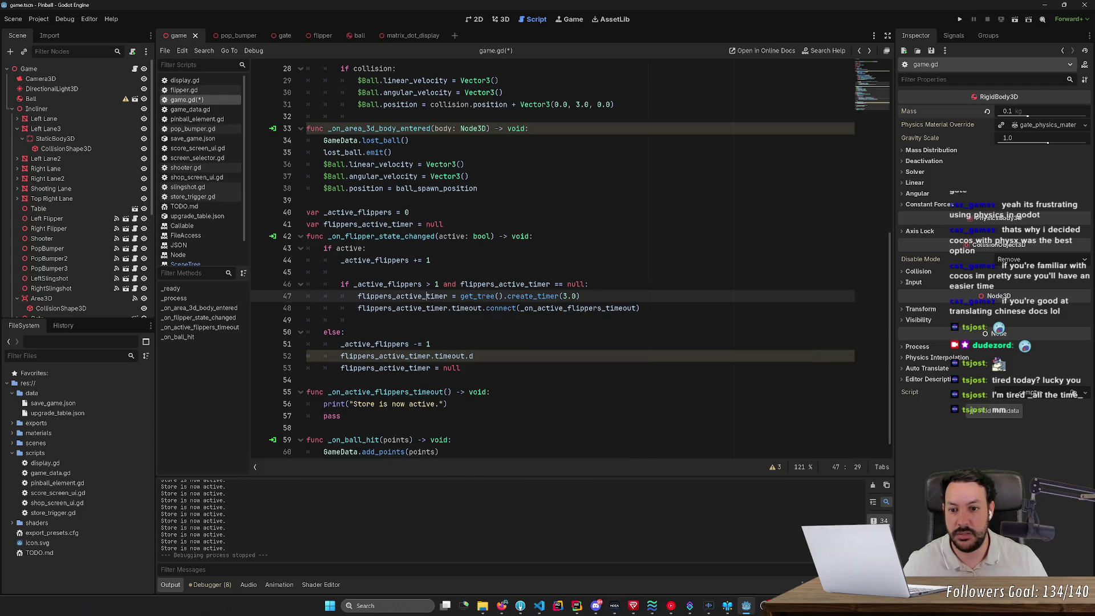
{"action": "left_click", "coordinate": [487, 308]}
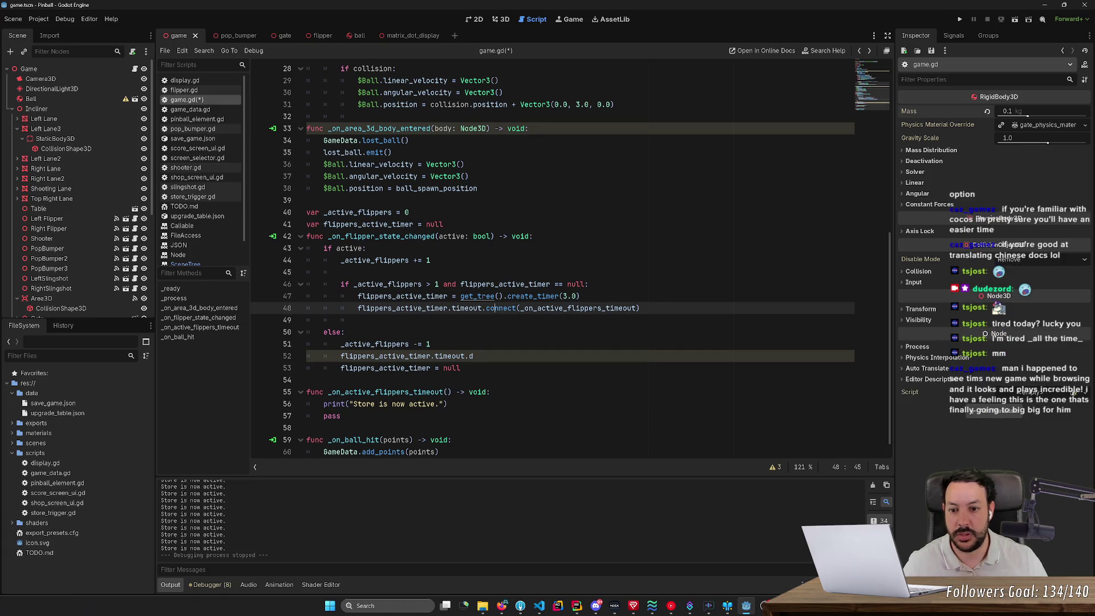
- Type flippers_active_timer as SceneTreeTimer on line 41 and save game.gd
{"action": "left_click", "coordinate": [414, 224]}
{"action": "type", "text": ": SceneTreeTi"}
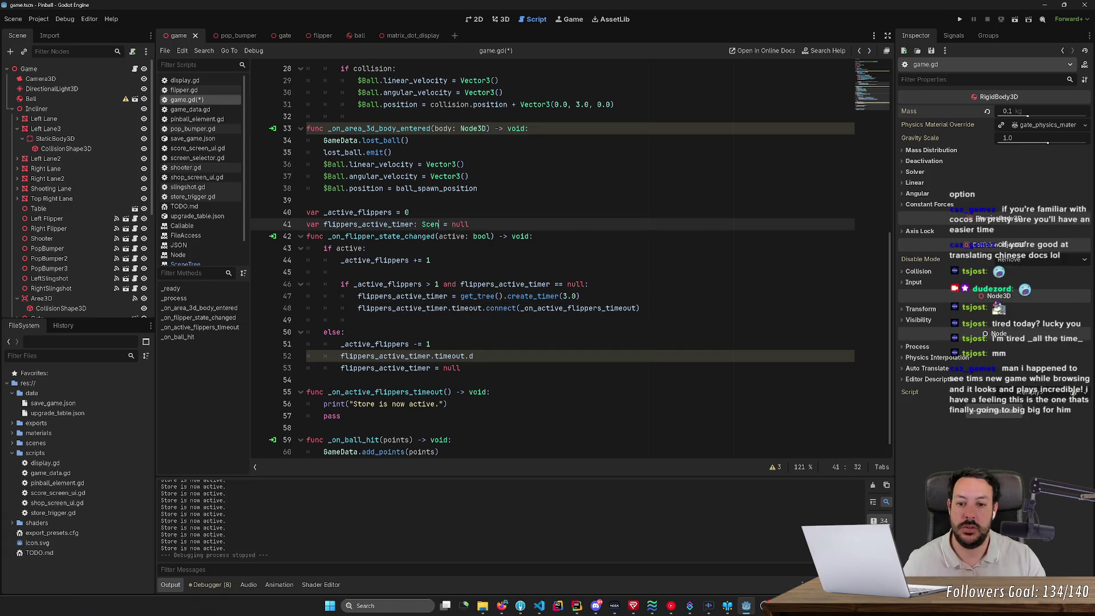
{"action": "key", "text": "Return"}
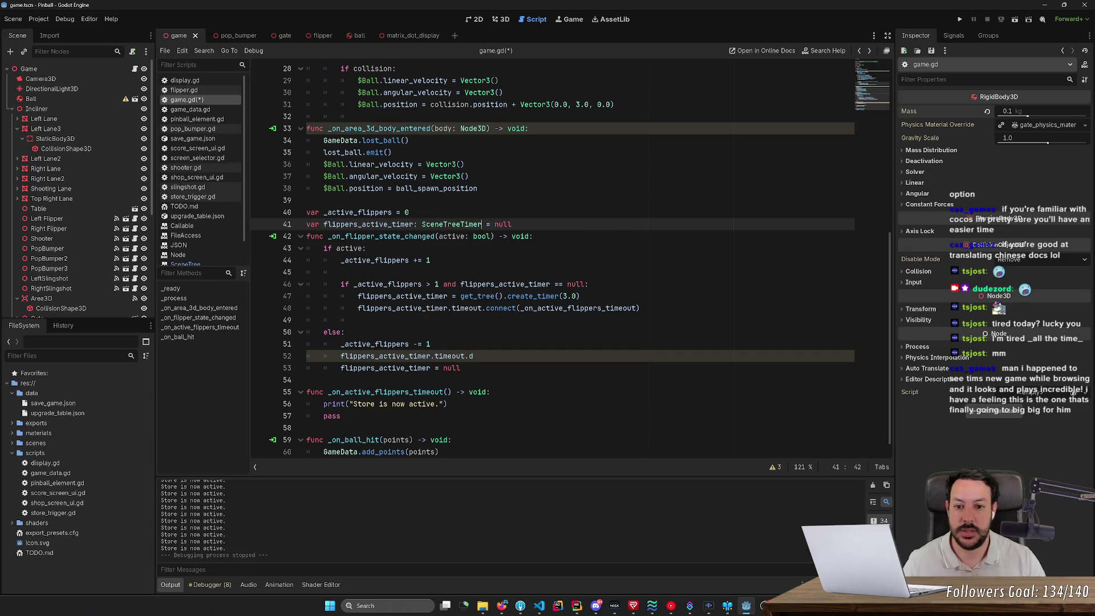
{"action": "key", "text": "ctrl+s"}
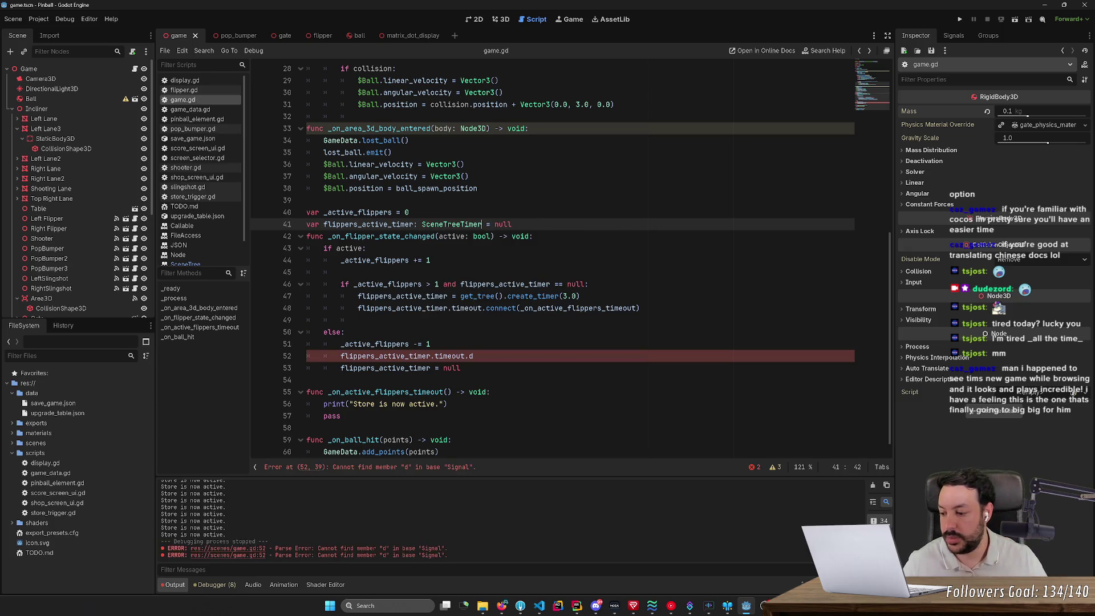
{"action": "left_click", "coordinate": [491, 310], "text": "ctrl"}
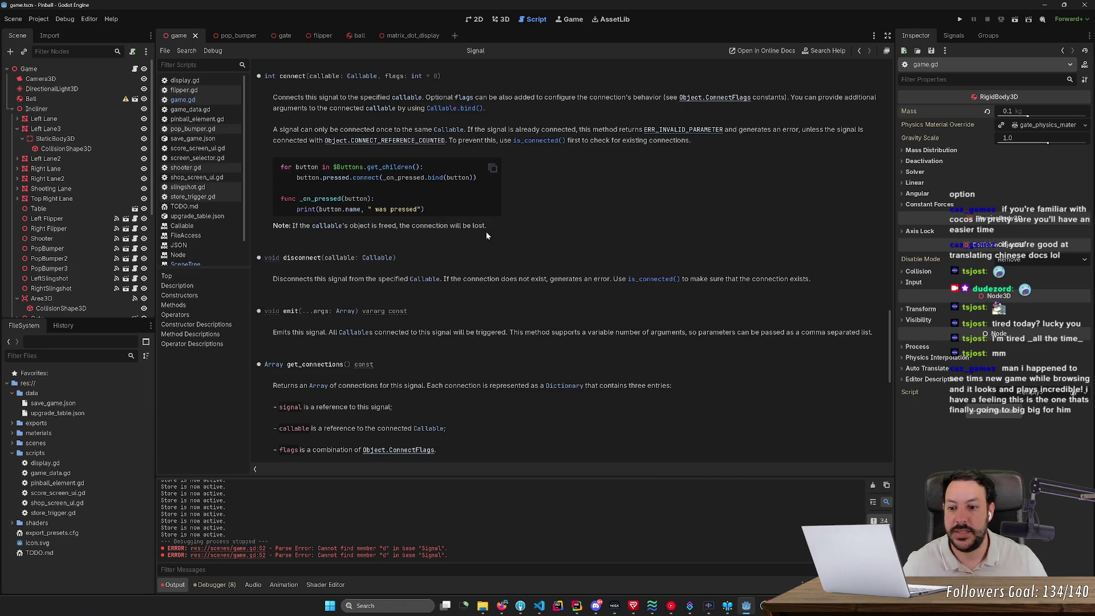
{"action": "scroll", "coordinate": [486, 238], "scroll_direction": "up", "scroll_amount": 3}
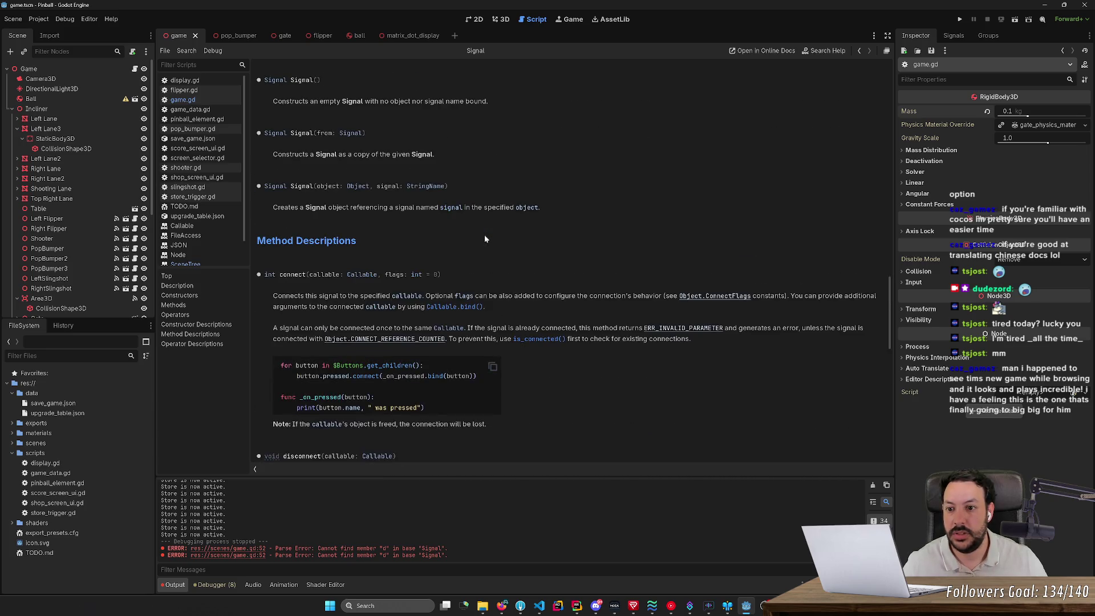
{"action": "scroll", "coordinate": [484, 245], "scroll_direction": "down", "scroll_amount": 2}
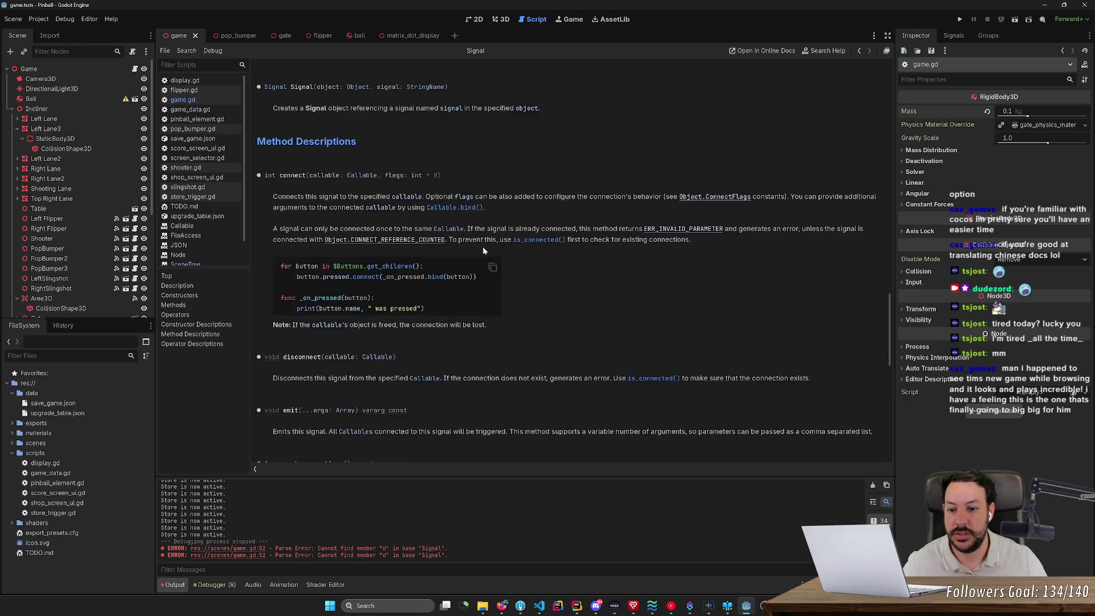
{"action": "scroll", "coordinate": [483, 250], "scroll_direction": "down", "scroll_amount": 7}
{"action": "scroll", "coordinate": [483, 250], "scroll_direction": "down", "scroll_amount": 4}
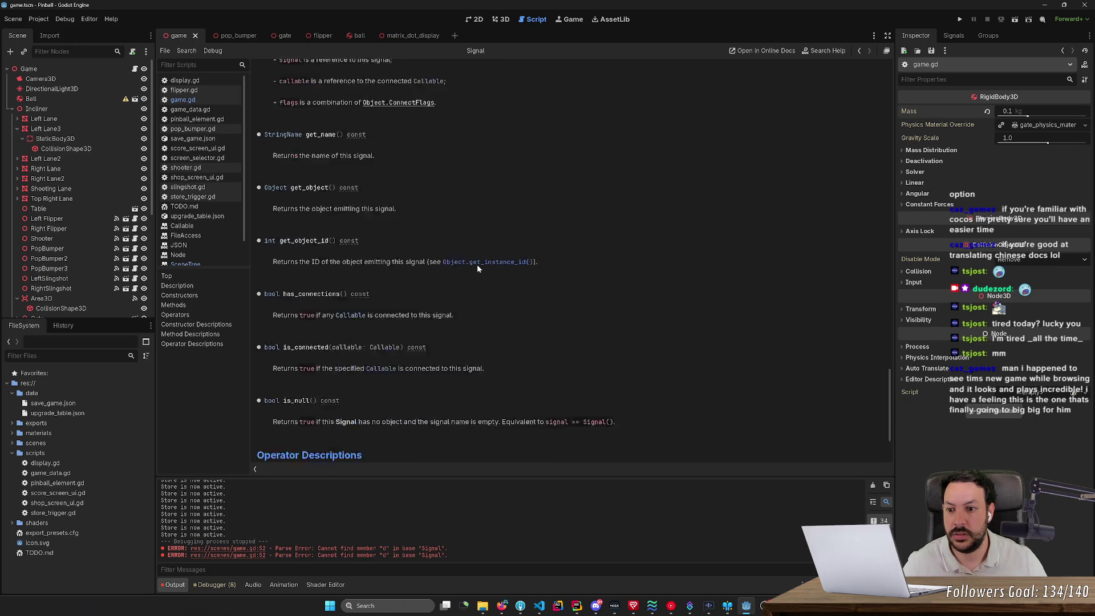
{"action": "scroll", "coordinate": [477, 269], "scroll_direction": "down", "scroll_amount": 1}
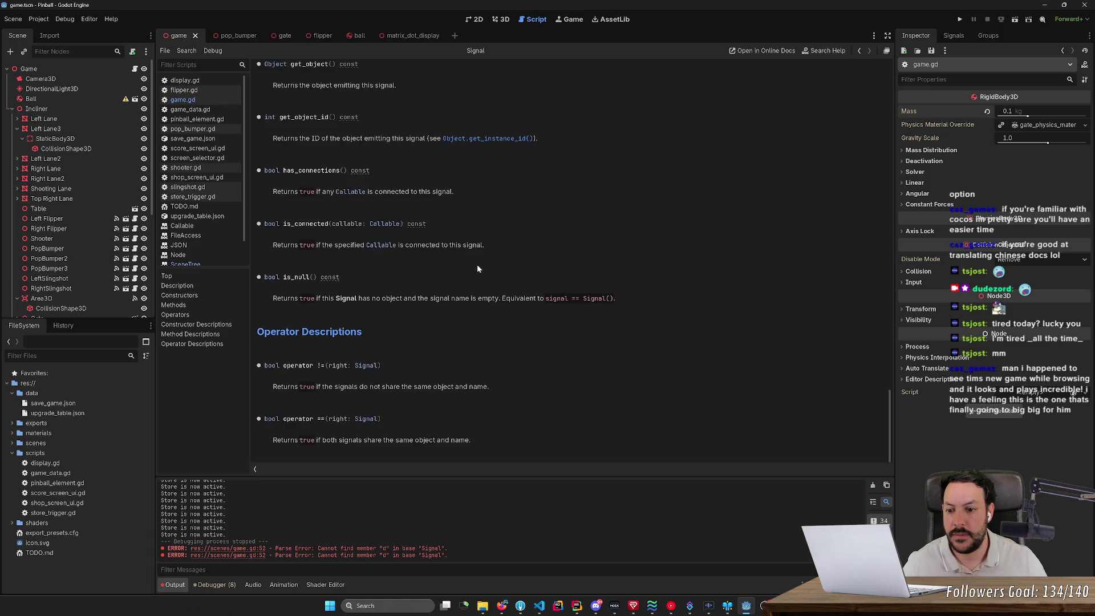
{"action": "scroll", "coordinate": [477, 269], "scroll_direction": "up", "scroll_amount": 12}
{"action": "scroll", "coordinate": [478, 269], "scroll_direction": "up", "scroll_amount": 12}
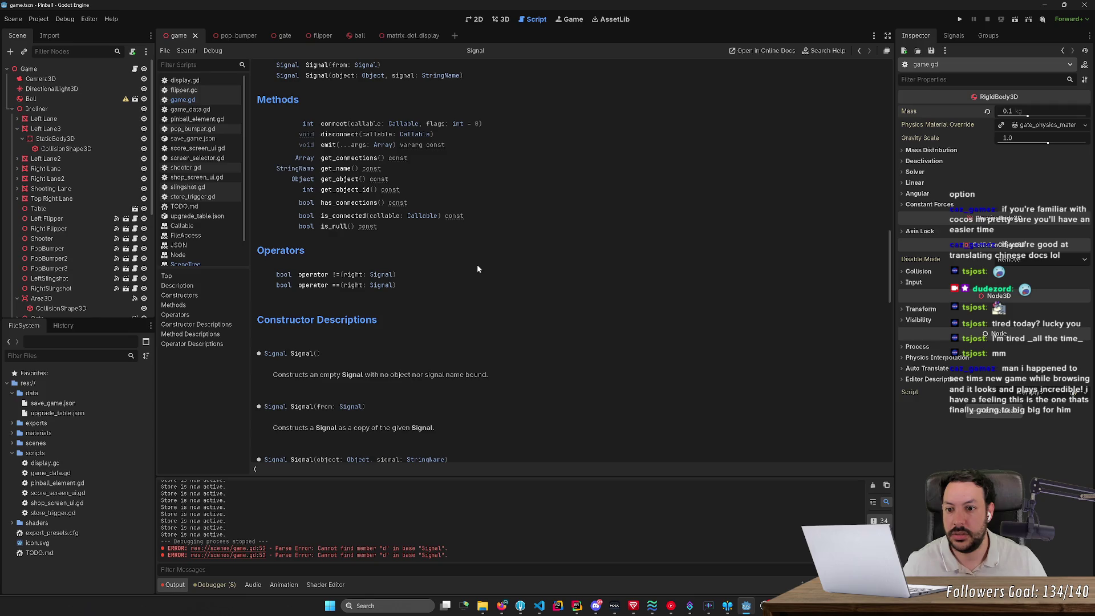
{"action": "scroll", "coordinate": [478, 268], "scroll_direction": "up", "scroll_amount": 3}
{"action": "key", "text": "alt+Left"}
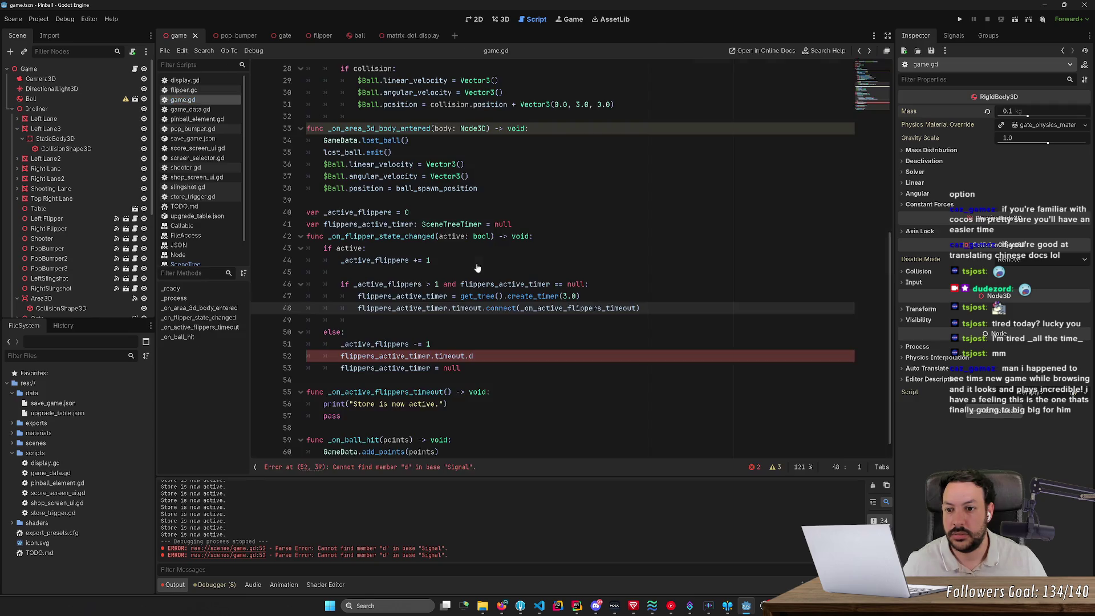
- Complete line 52 as timeout.disconnect(_on_active_flippers_timeout) using autocomplete
{"action": "left_click", "coordinate": [474, 356]}
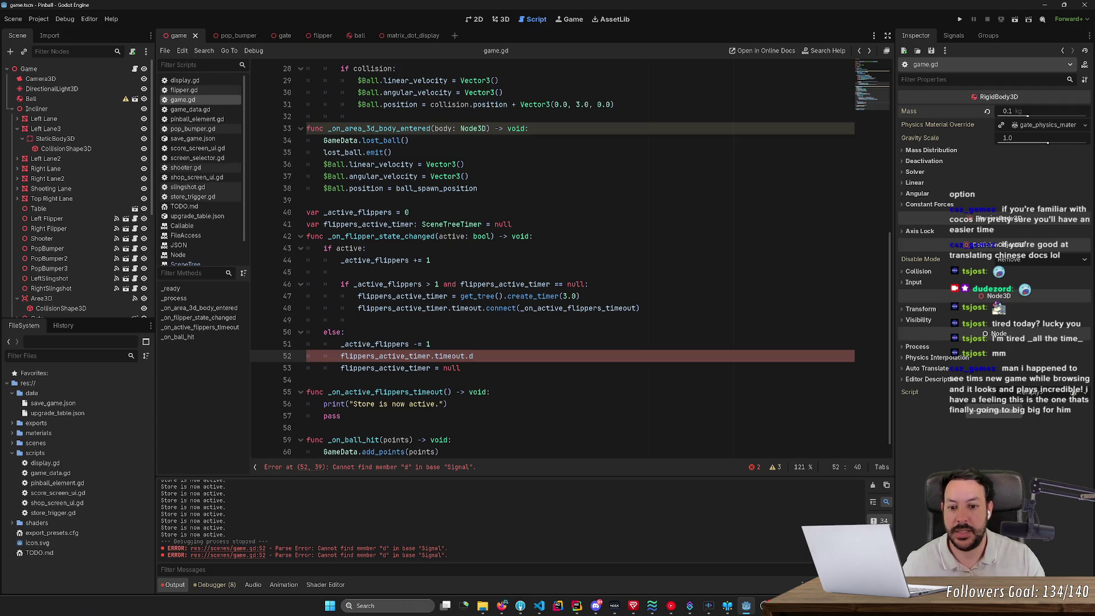
{"action": "type", "text": "is"}
{"action": "key", "text": "Return"}
{"action": "type", "text": "_o"}
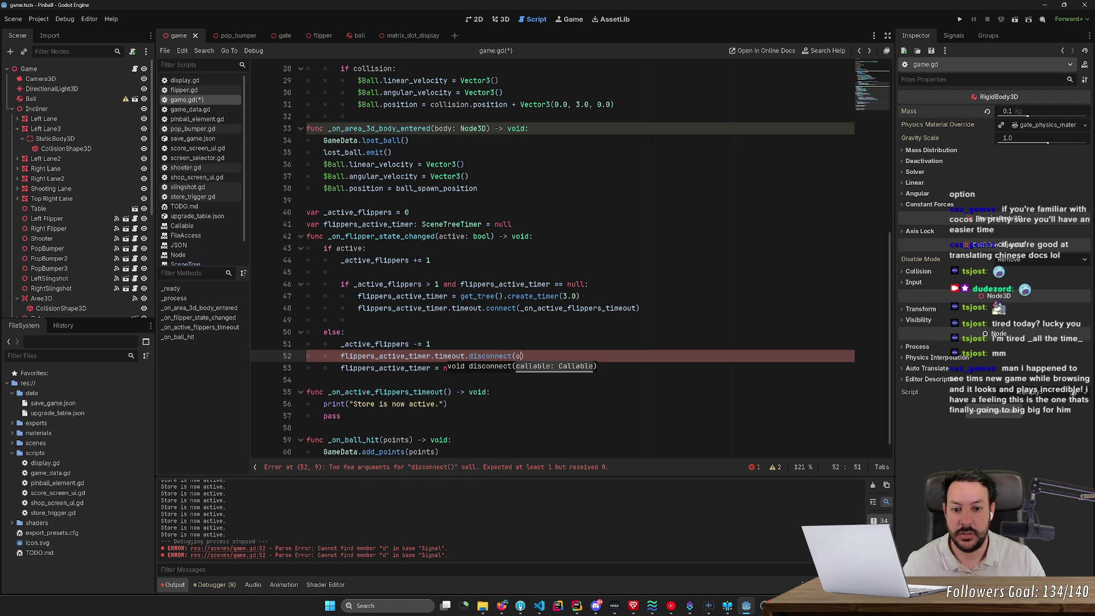
{"action": "key", "text": "Escape"}
{"action": "type", "text": "n"}
{"action": "key", "text": "Return"}
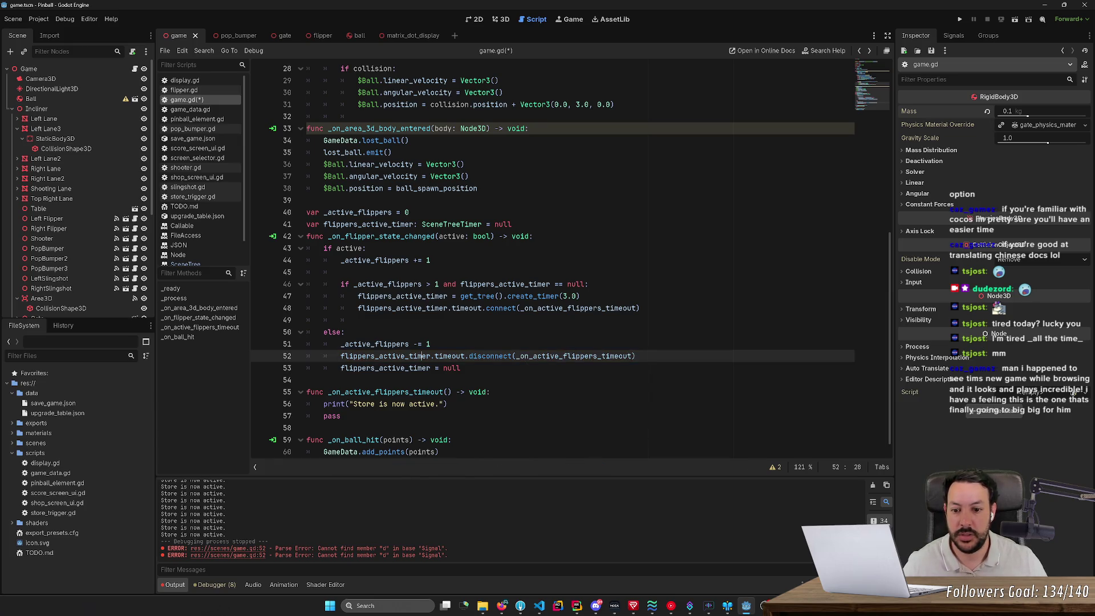
- Remove a stray add_user_signal line, save game.gd, and run the game with F5
{"action": "left_click", "coordinate": [431, 344]}
{"action": "key", "text": "Return"}
{"action": "type", "text": "flippers_active_timer."}
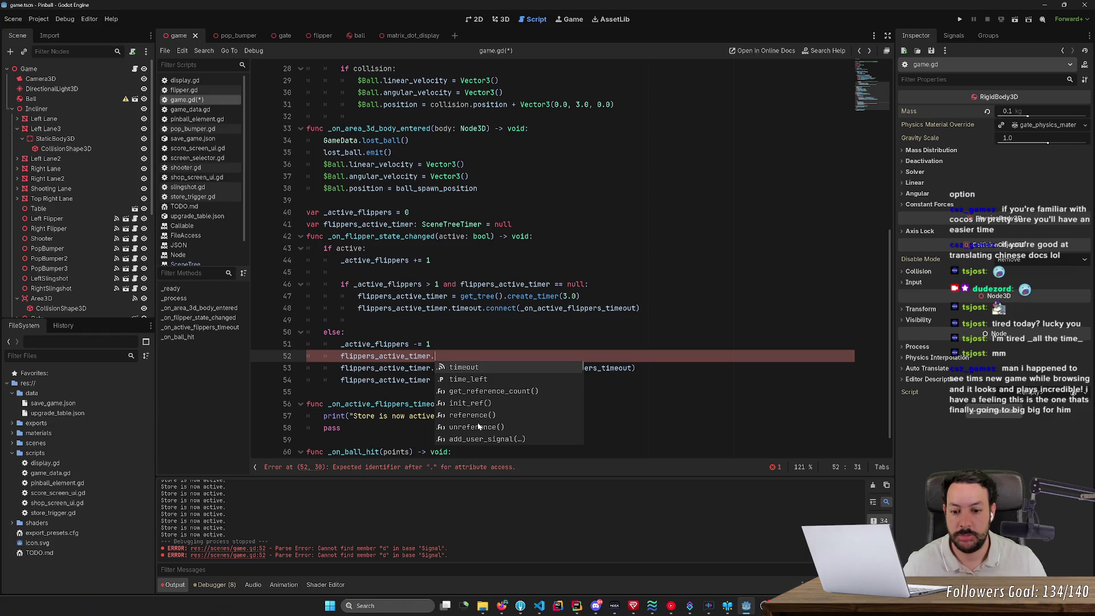
{"action": "left_click", "coordinate": [482, 439]}
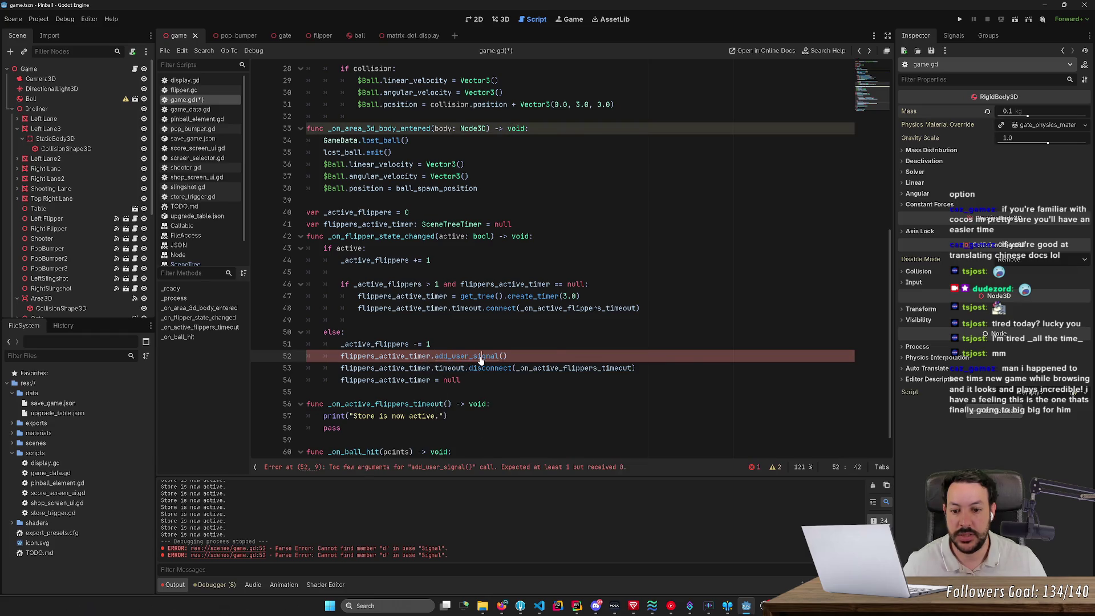
{"action": "left_click", "coordinate": [481, 358], "text": "ctrl"}
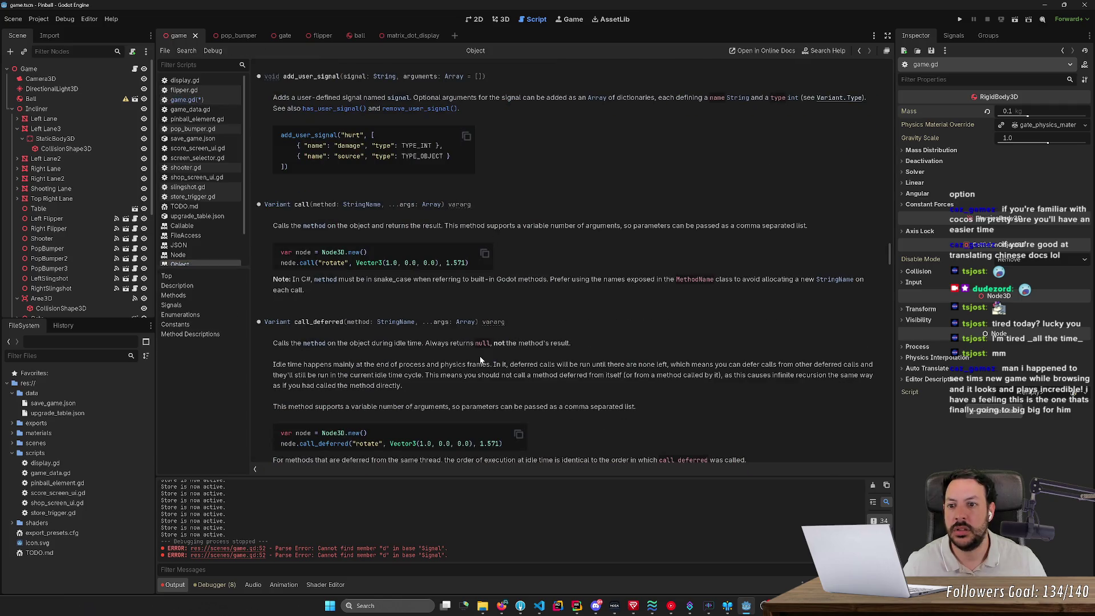
{"action": "key", "text": "alt+Left"}
{"action": "key", "text": "ctrl+shift+k"}
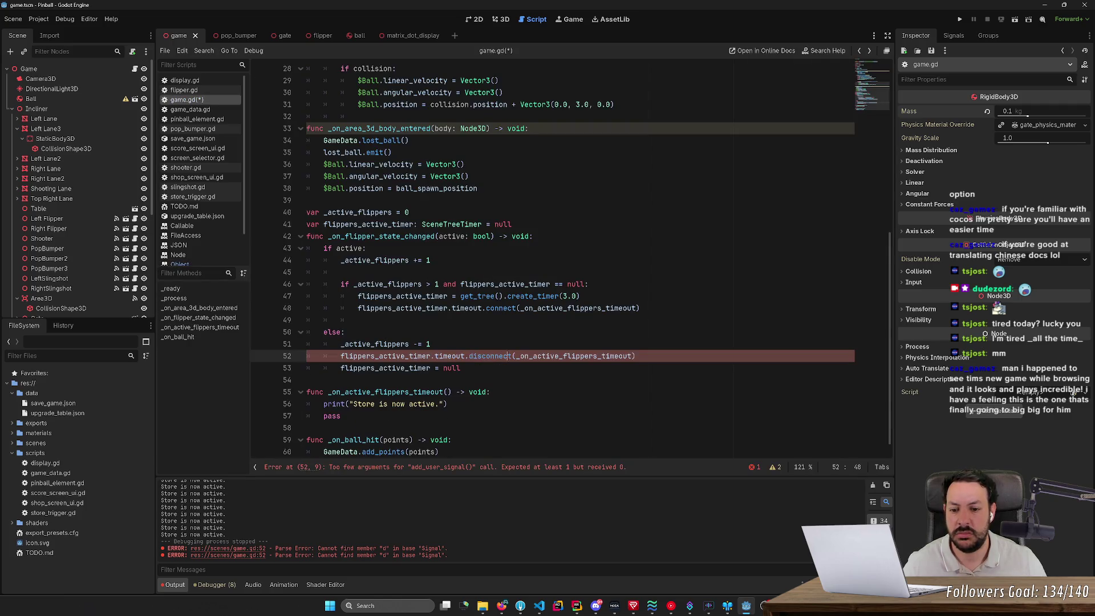
{"action": "key", "text": "ctrl+s"}
{"action": "key", "text": "F5"}
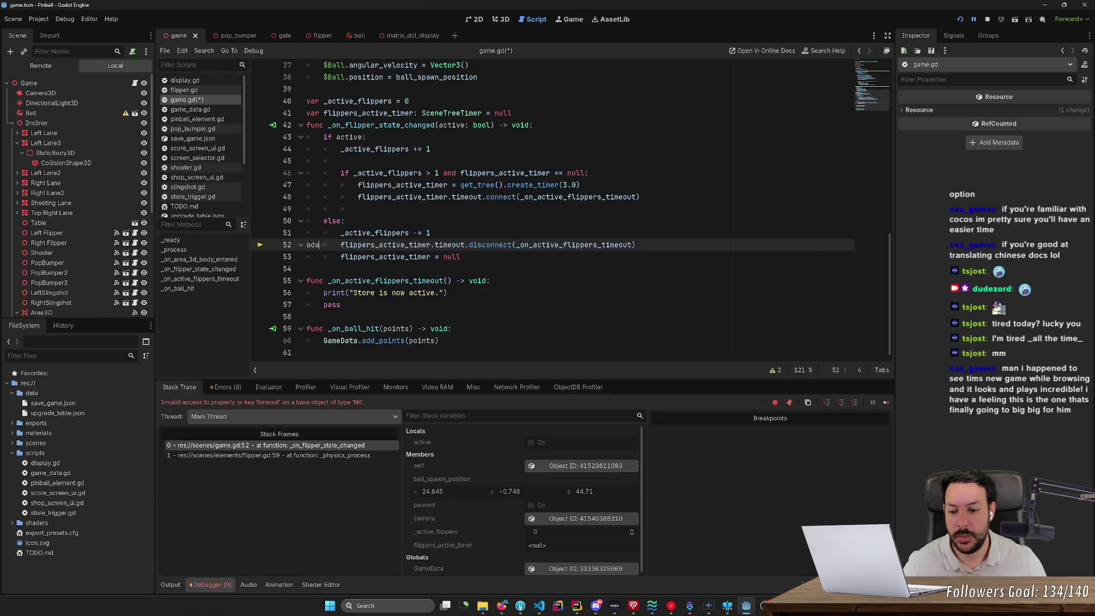
- Erase the stray letters at the start of line 52 and stop the running game
{"action": "key", "text": "ctrl+space"}
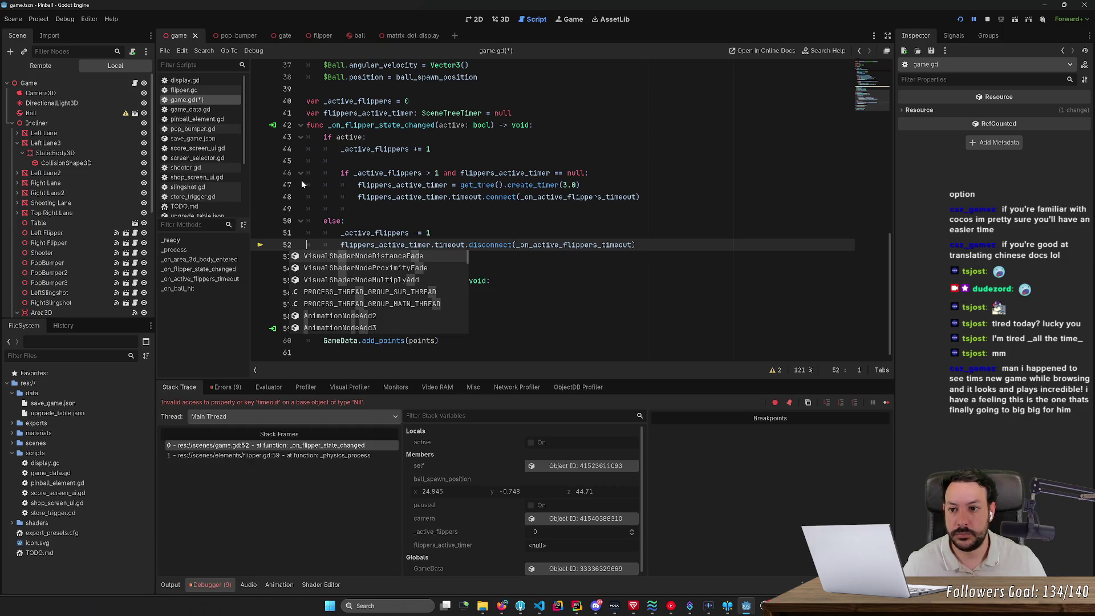
{"action": "left_click", "coordinate": [959, 19]}
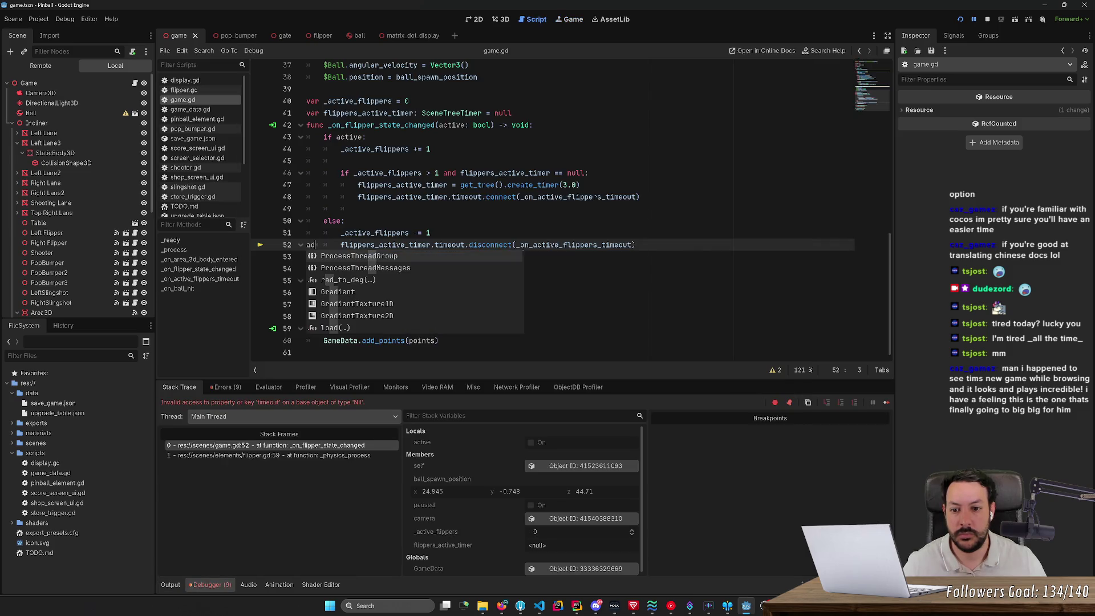
{"action": "key", "text": "BackSpace"}
{"action": "key", "text": "BackSpace"}
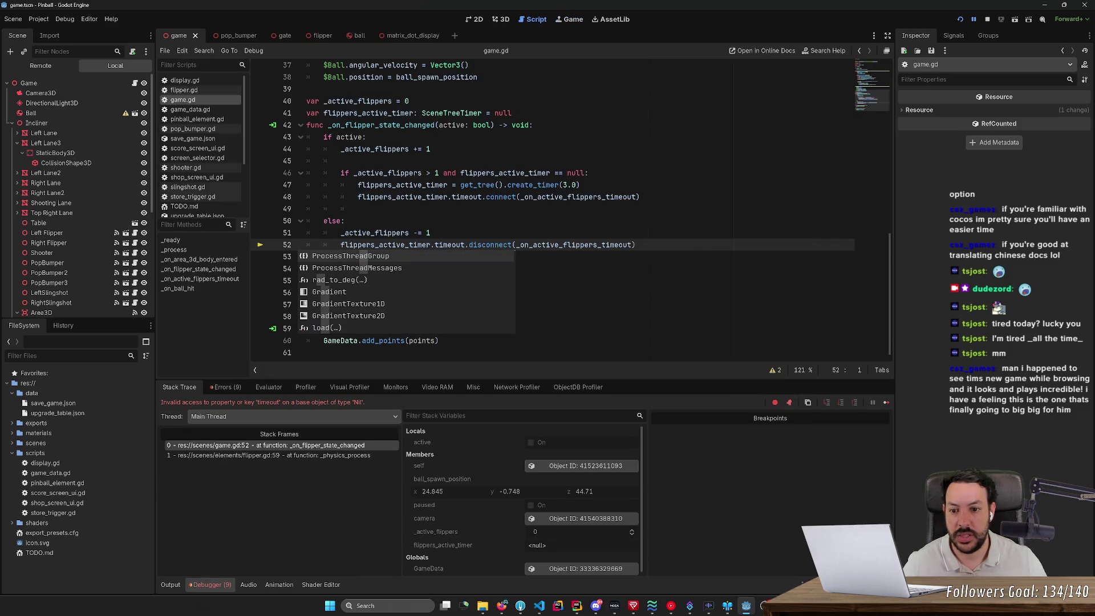
{"action": "mouse_move", "coordinate": [419, 244]}
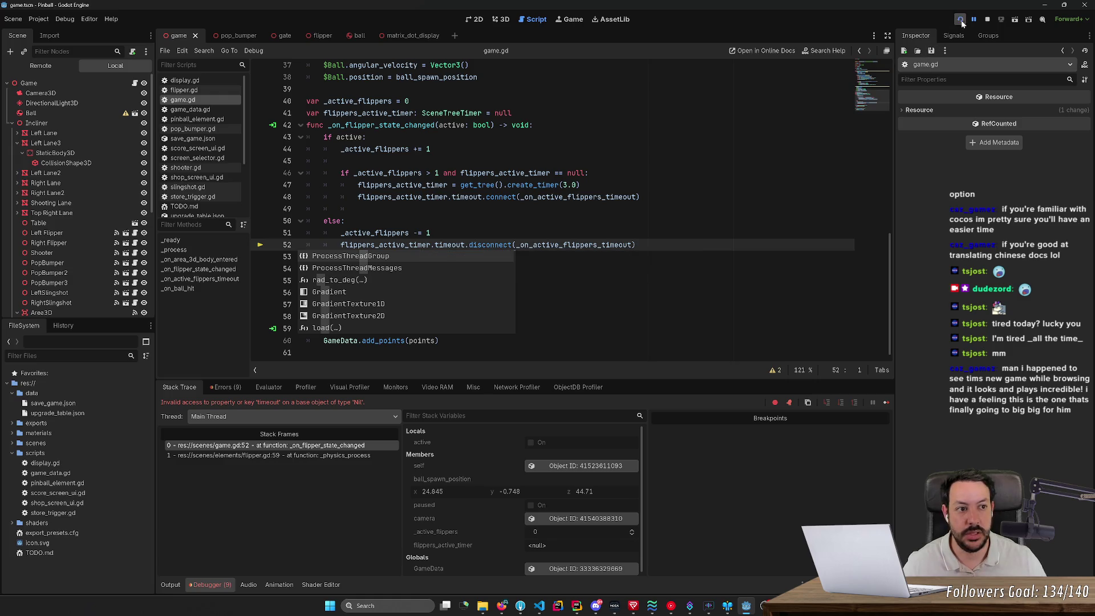
{"action": "left_click", "coordinate": [987, 19]}
- Add 'if flippers_active_timer:' above the timeout disconnect and indent the disconnect under it
{"action": "key", "text": "Escape"}
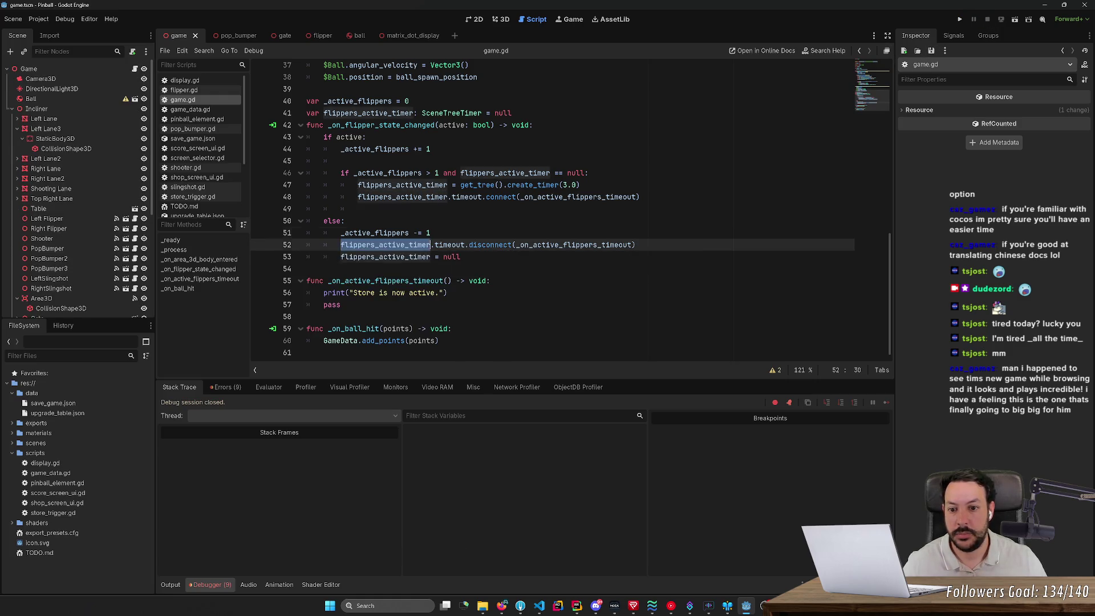
{"action": "key", "text": "Up"}
{"action": "key", "text": "End"}
{"action": "key", "text": "Return"}
{"action": "type", "text": "if flippers_active_timer:"}
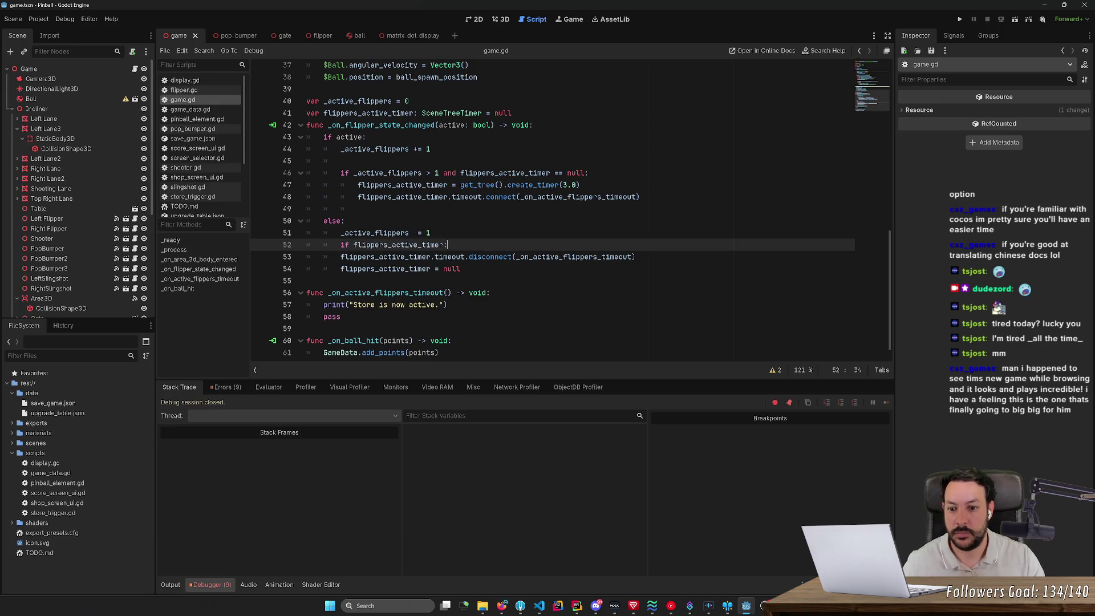
{"action": "key", "text": "Down"}
{"action": "key", "text": "Home"}
{"action": "key", "text": "Tab"}
- Delete the 'flippers_active_timer = null' line and its leftover blank line, then relaunch the game
{"action": "key", "text": "Down"}
{"action": "key", "text": "Home"}
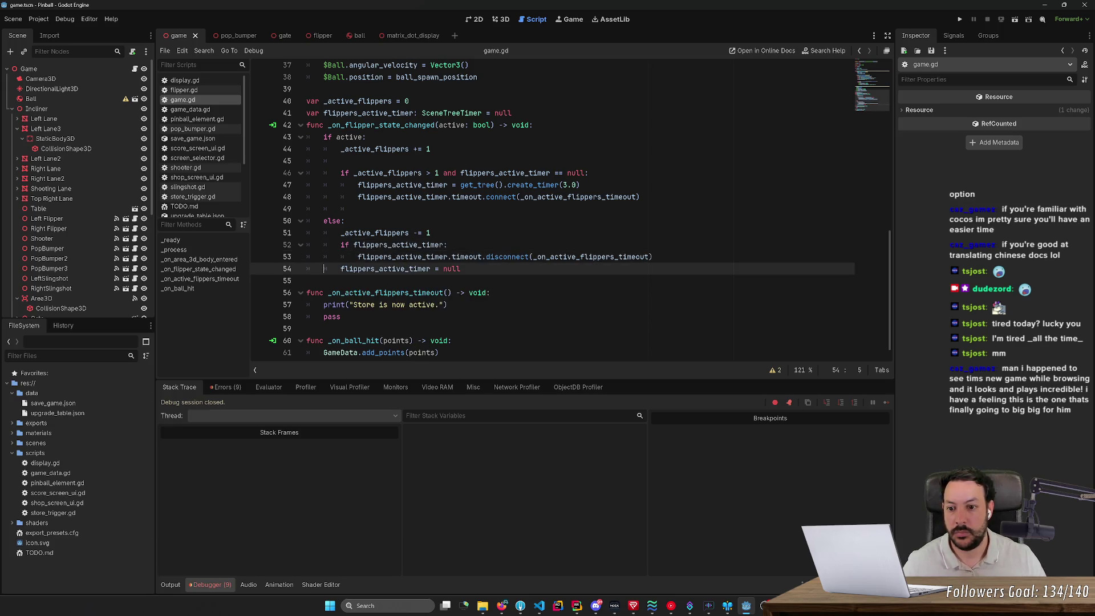
{"action": "key", "text": "Return"}
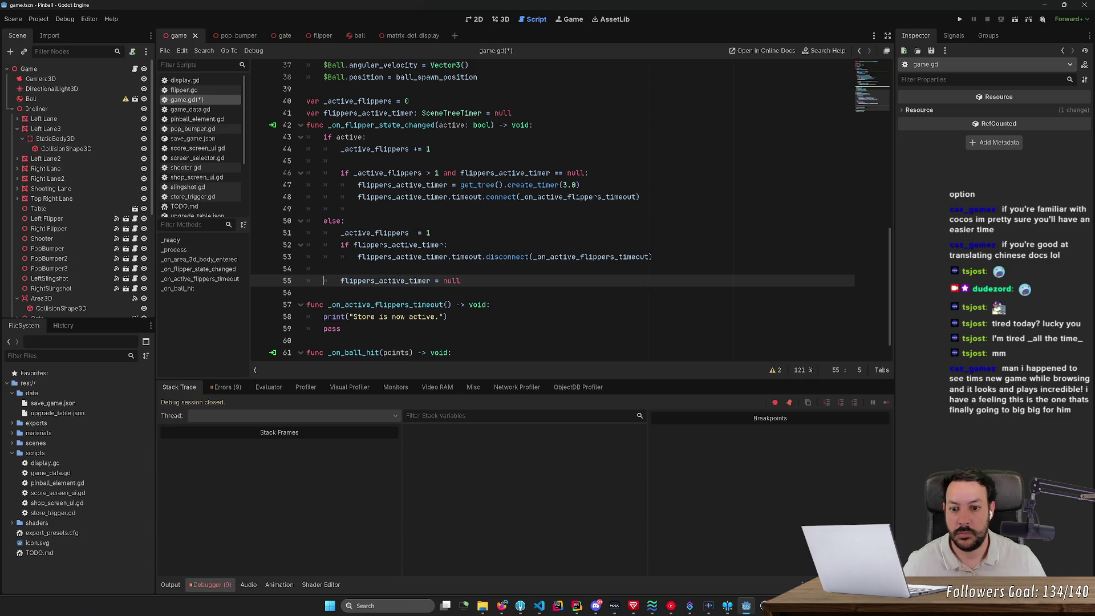
{"action": "key", "text": "shift+End"}
{"action": "key", "text": "shift+Up"}
{"action": "key", "text": "shift+Up"}
{"action": "key", "text": "shift+End"}
{"action": "key", "text": "BackSpace"}
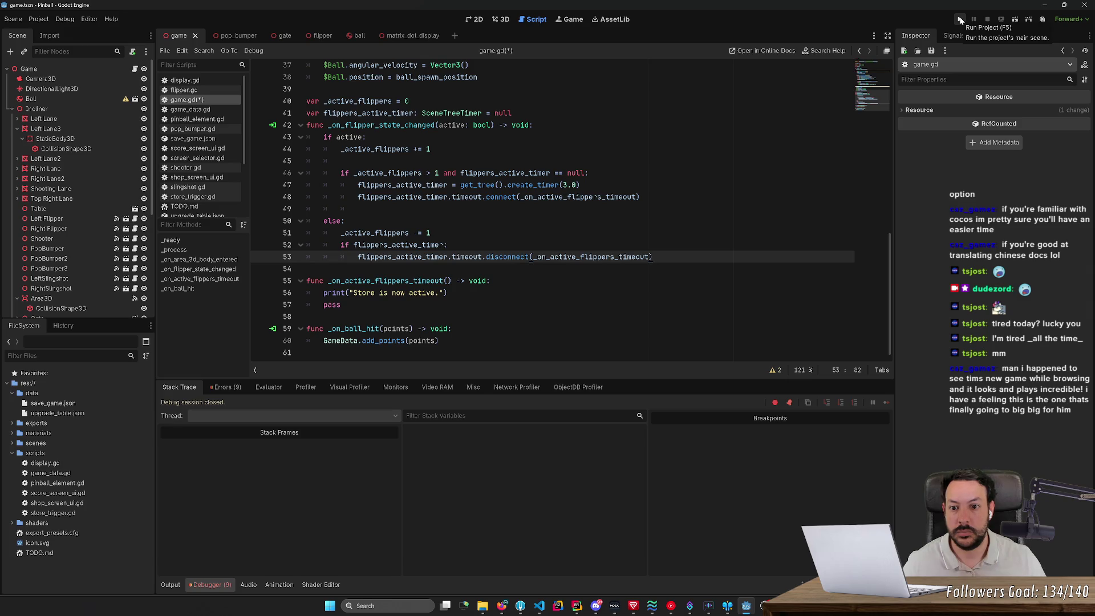
{"action": "left_click", "coordinate": [961, 21]}
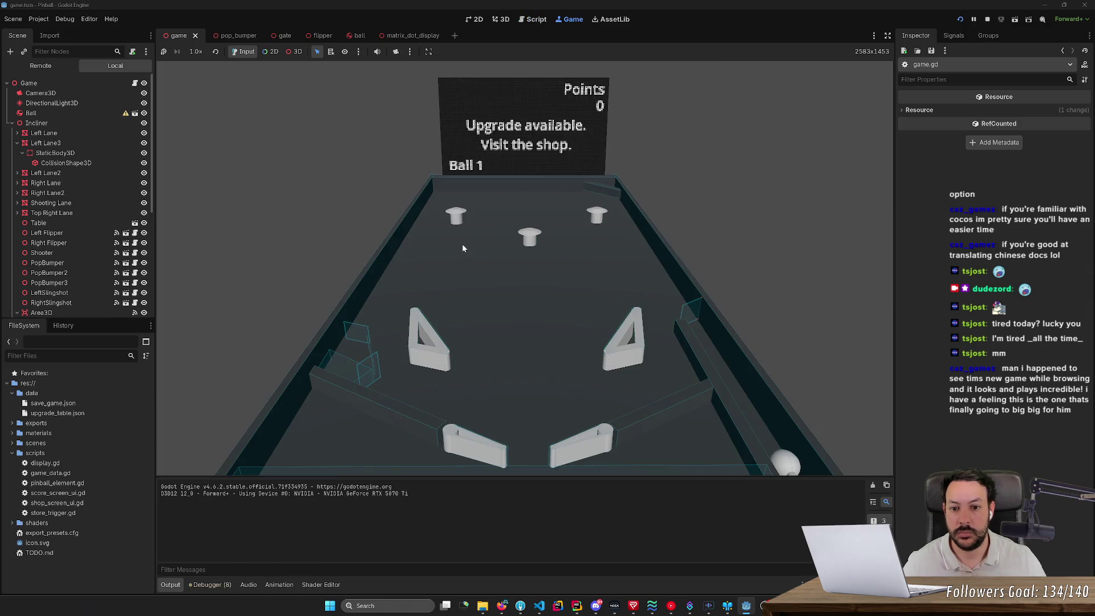
- Play the pinball game with the Left and Right flipper keys until Ball 2 with 2 points
{"action": "key", "text": "Left"}
{"action": "key", "text": "Right"}
{"action": "key", "text": "Left"}
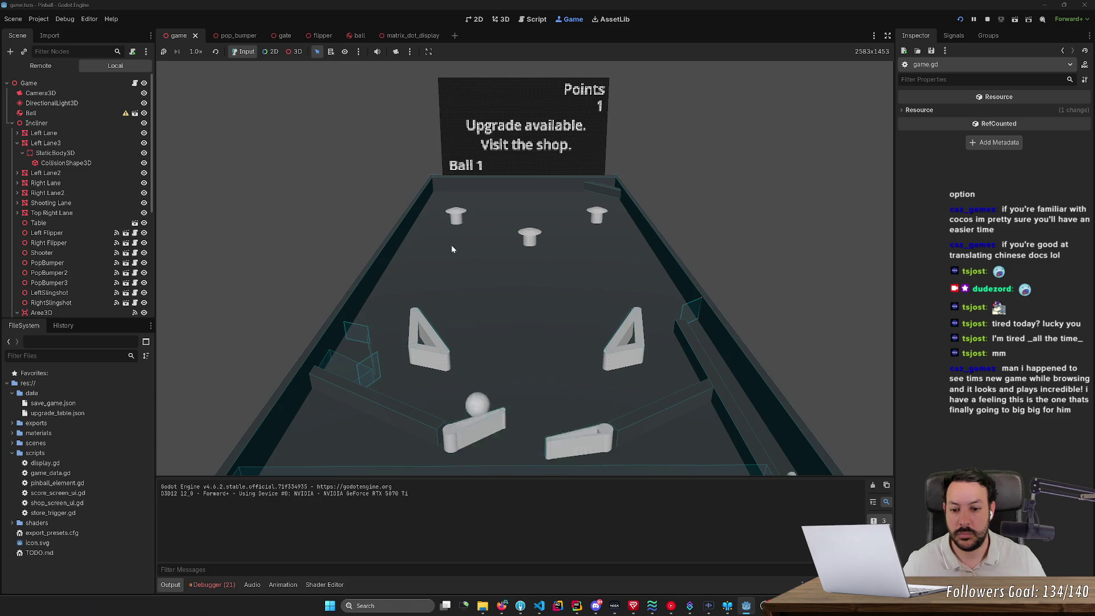
{"action": "key", "text": "Left"}
{"action": "key", "text": "Right"}
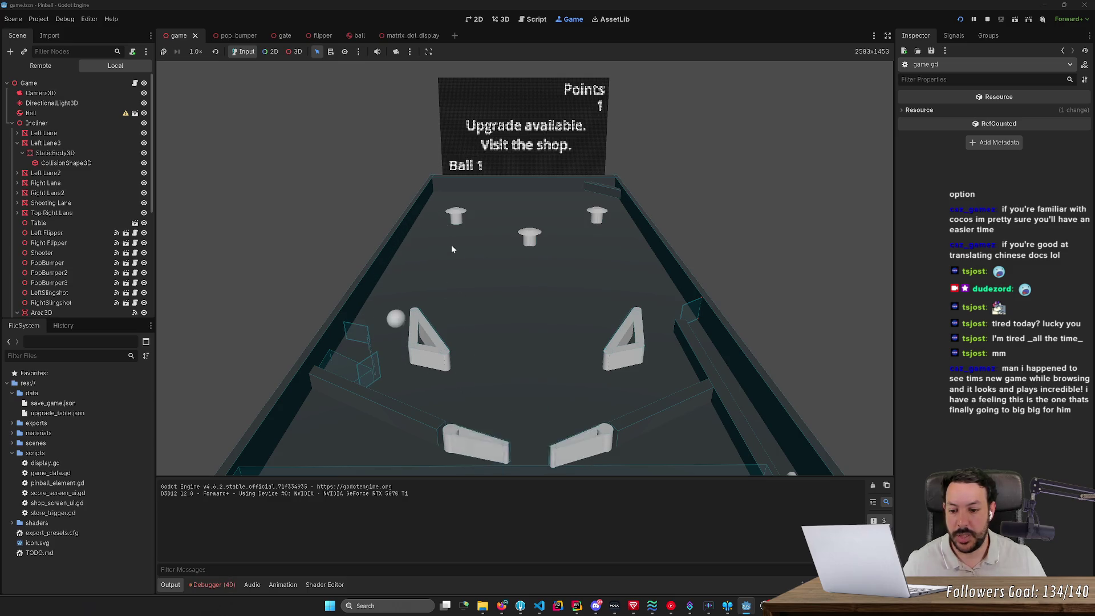
{"action": "key", "text": "Left"}
{"action": "key", "text": "Right"}
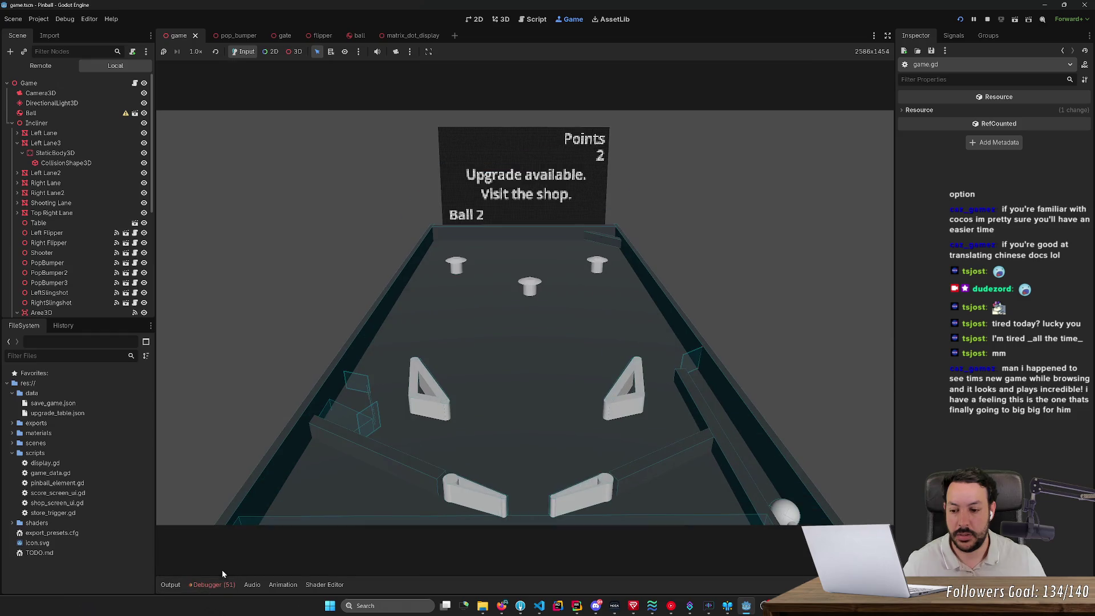
- Inspect the Debugger's Errors list of game.gd:53 disconnect errors, then stop the game
{"action": "left_click", "coordinate": [224, 585]}
{"action": "left_click", "coordinate": [239, 388]}
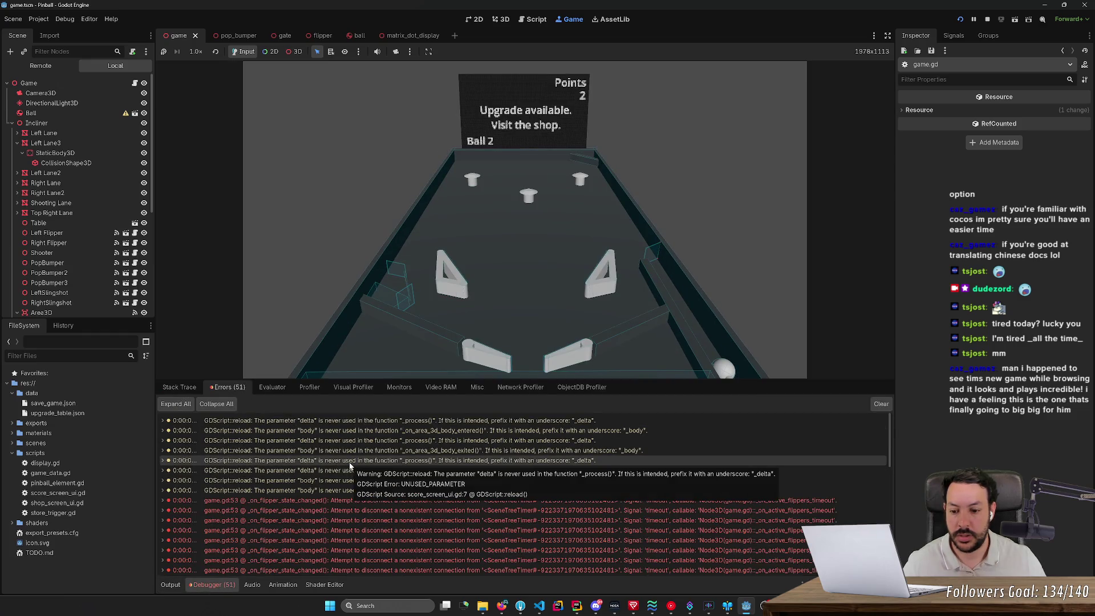
{"action": "scroll", "coordinate": [392, 502], "scroll_direction": "down", "scroll_amount": 3}
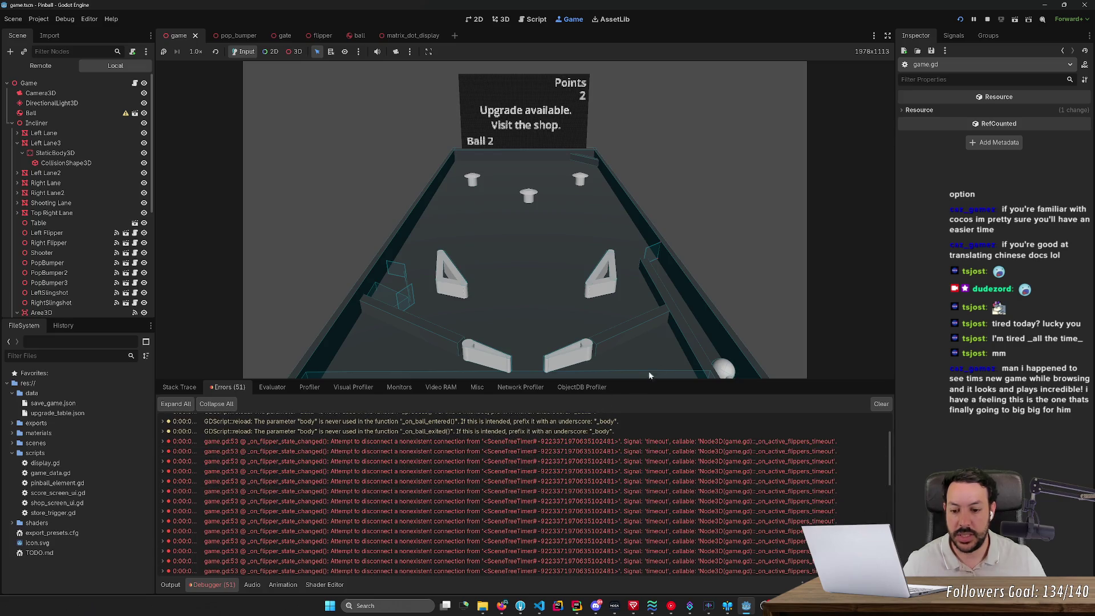
{"action": "left_click", "coordinate": [987, 19]}
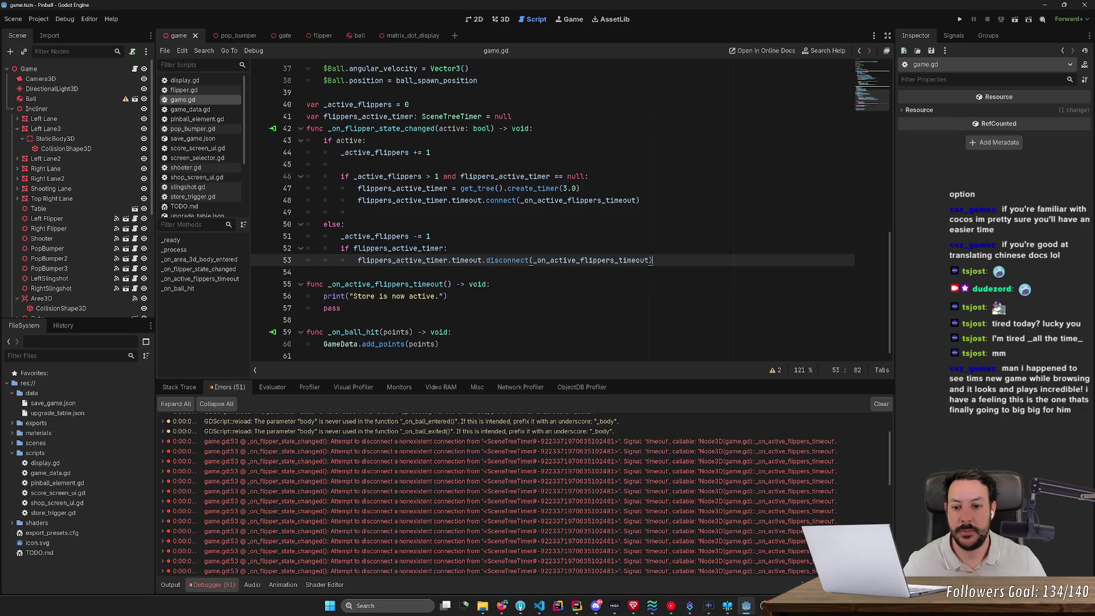
- Add 'flippers_active_timer = null' inside the if block after the disconnect, then run the game with F5
{"action": "key", "text": "Return"}
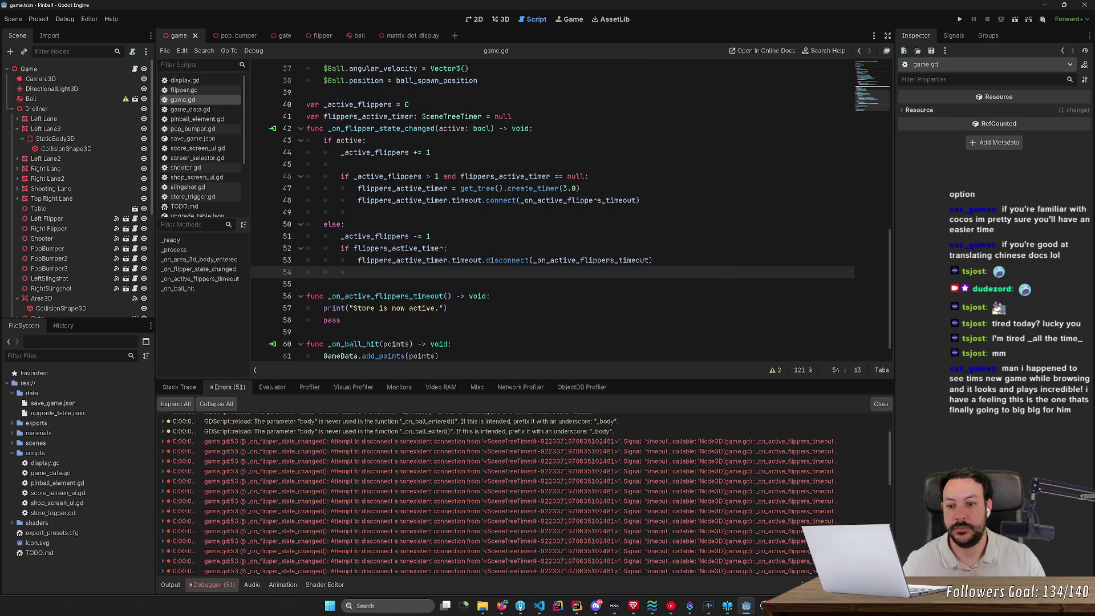
{"action": "key", "text": "BackSpace"}
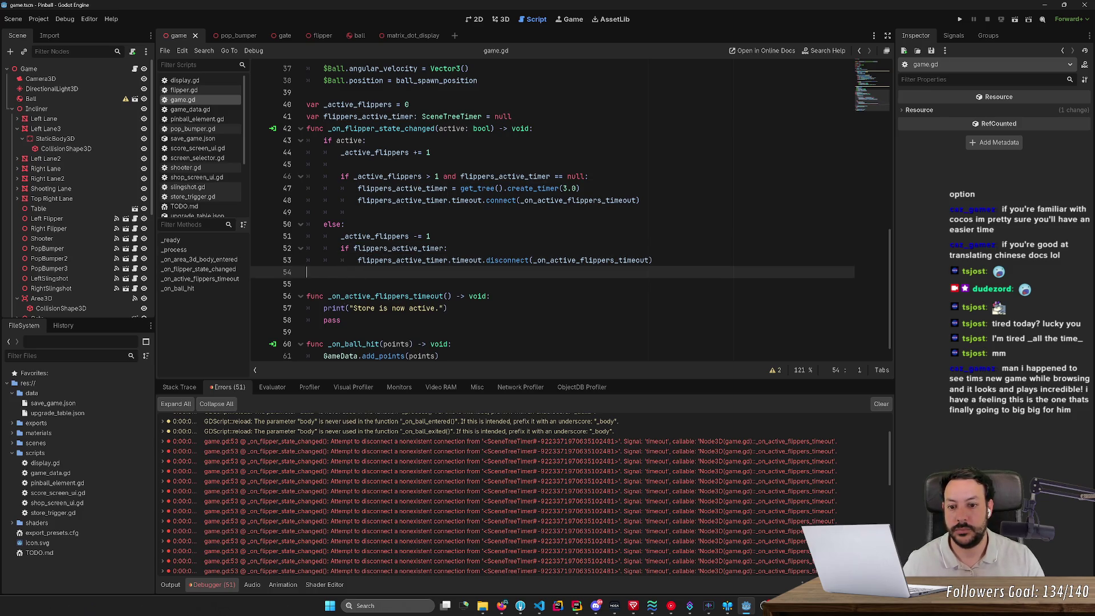
{"action": "key", "text": "Tab"}
{"action": "key", "text": "Tab"}
{"action": "key", "text": "Tab"}
{"action": "type", "text": "flippers_active_timer = null"}
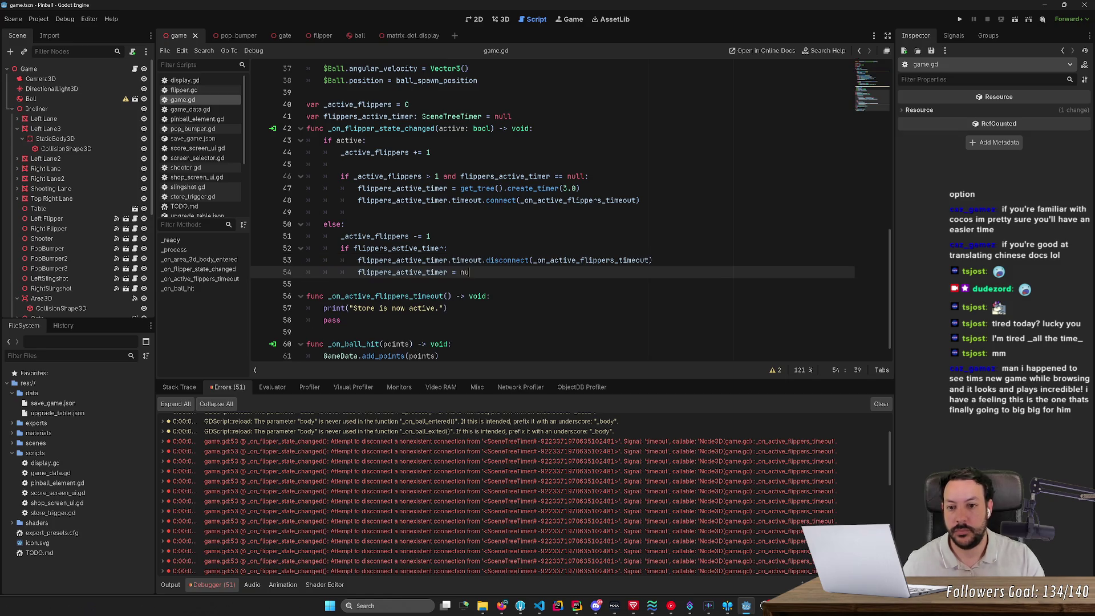
{"action": "key", "text": "F5"}
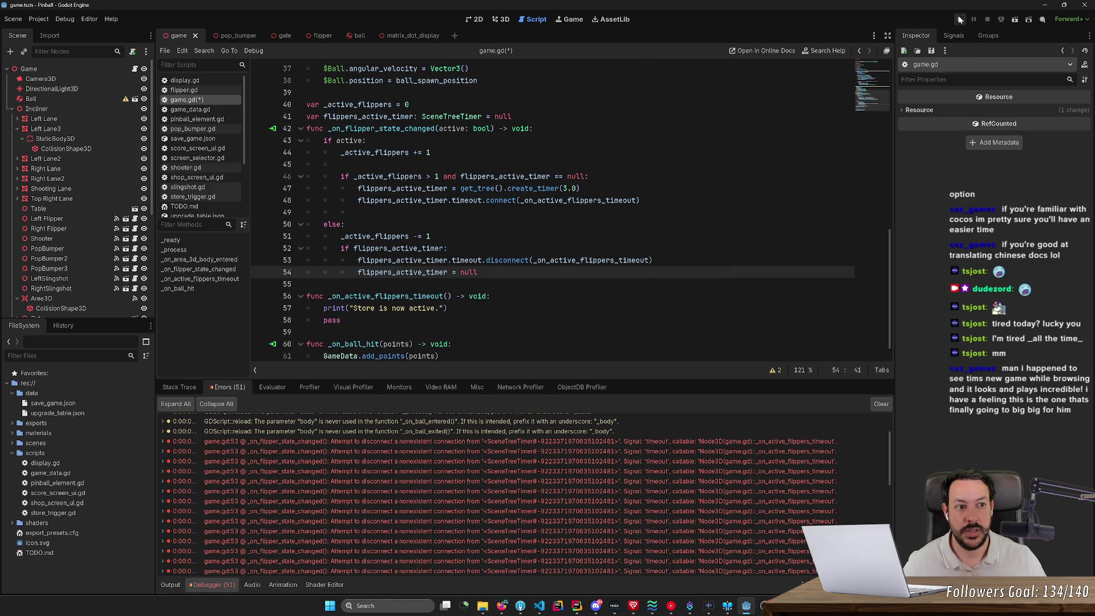
{"action": "key", "text": "Left"}
{"action": "key", "text": "Right"}
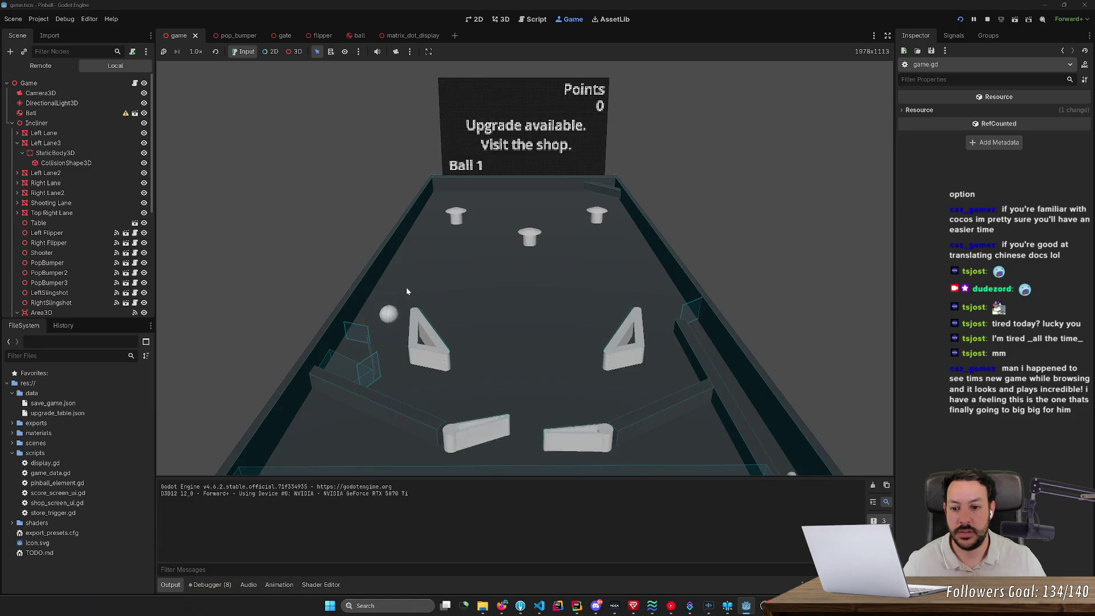
- Flick the left and right flippers repeatedly to keep the ball in play
{"action": "key", "text": "Left"}
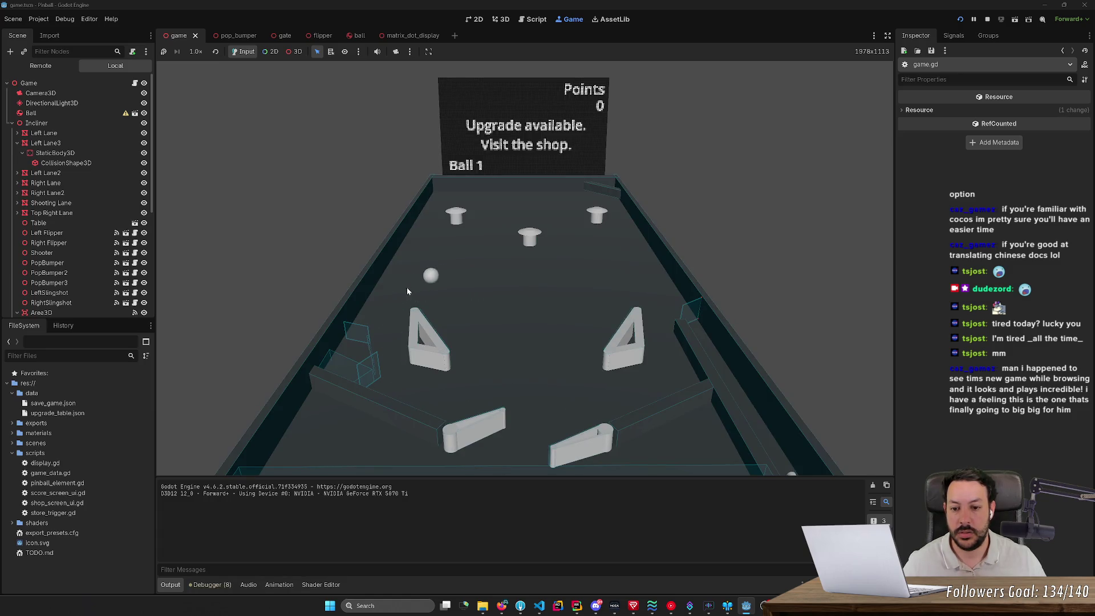
{"action": "key", "text": "Right"}
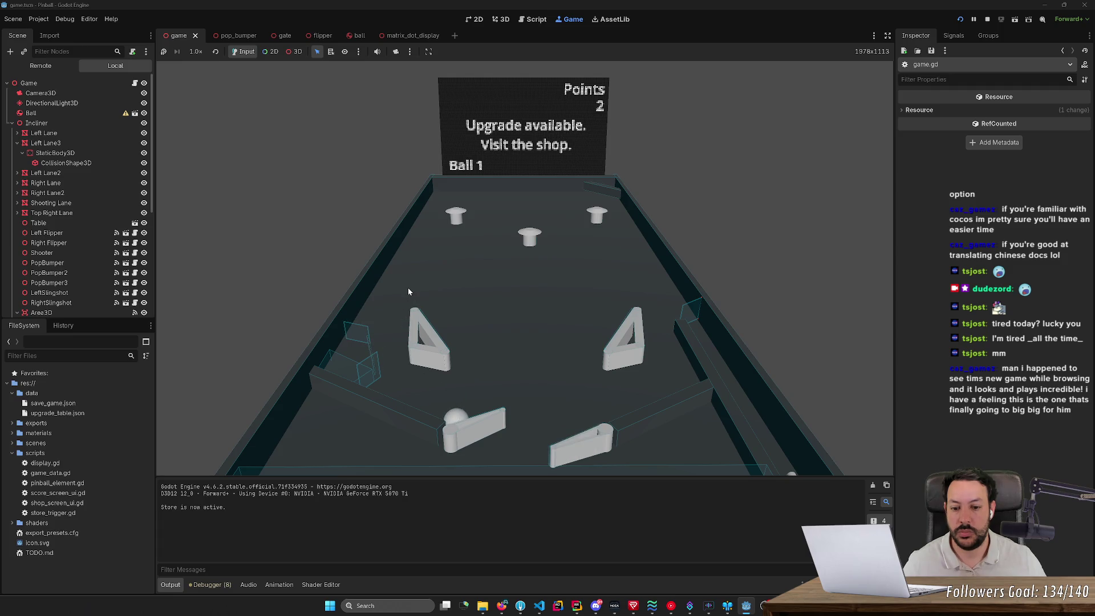
{"action": "key", "text": "Right"}
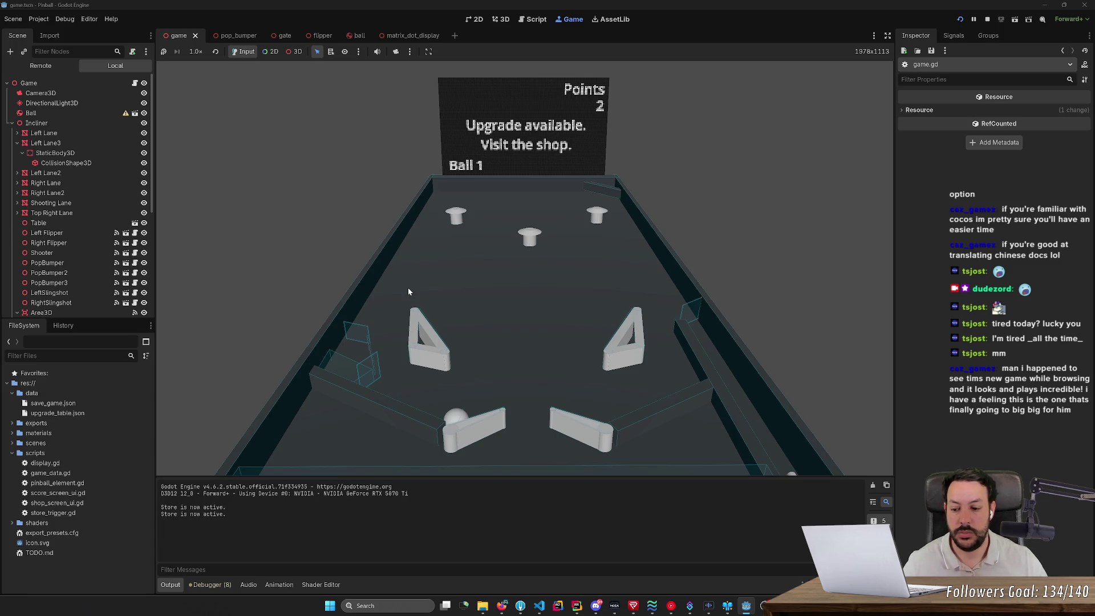
{"action": "key", "text": "Left"}
{"action": "key", "text": "Right"}
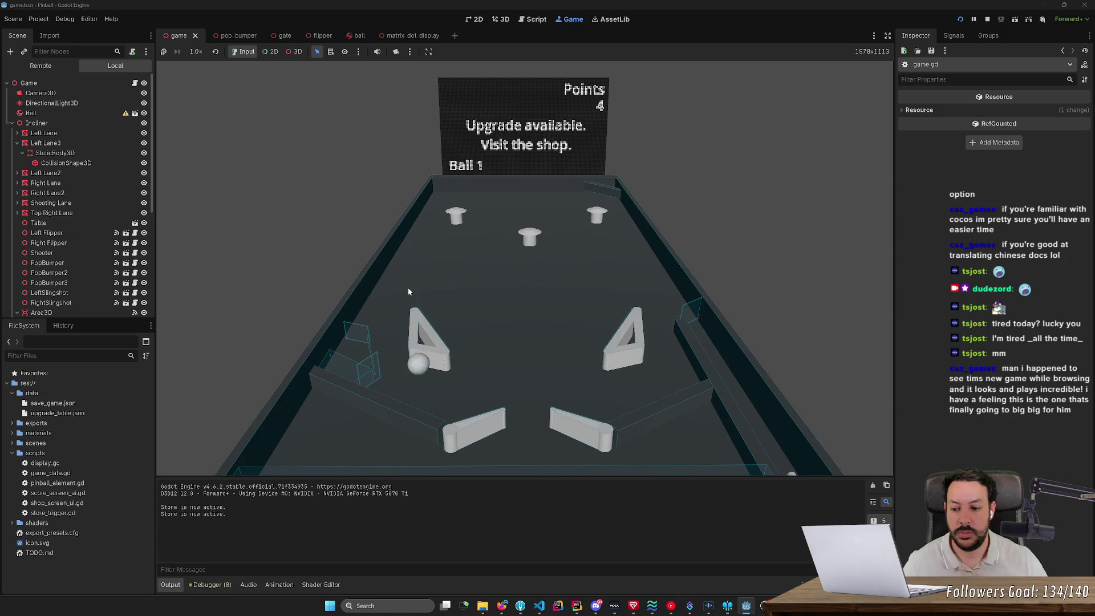
{"action": "key", "text": "Right"}
{"action": "key", "text": "Right"}
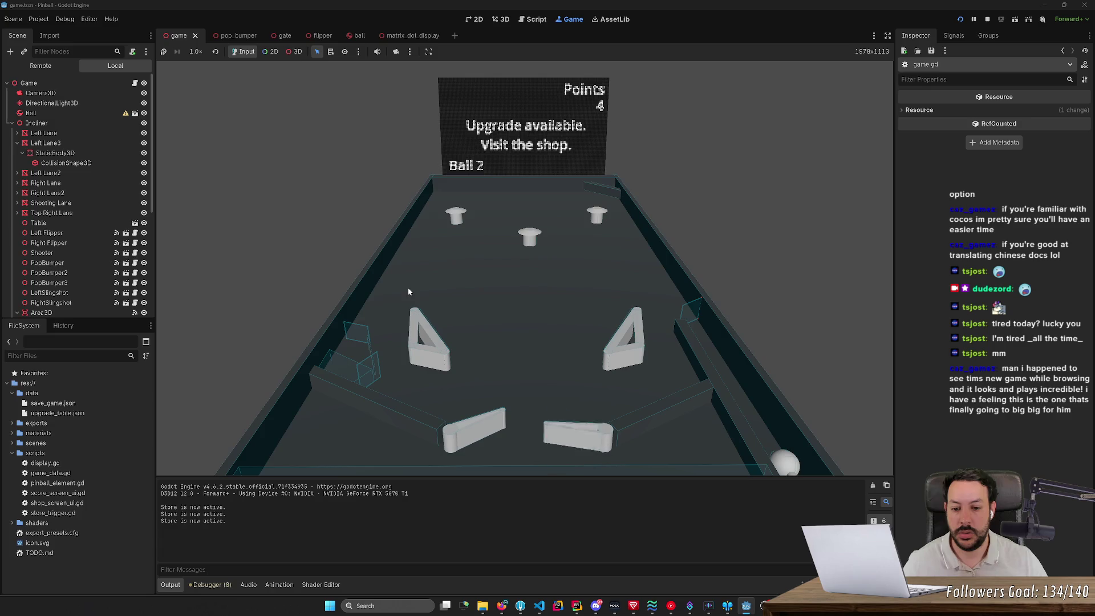
{"action": "key", "text": "Left"}
{"action": "key", "text": "Left"}
{"action": "key", "text": "Right"}
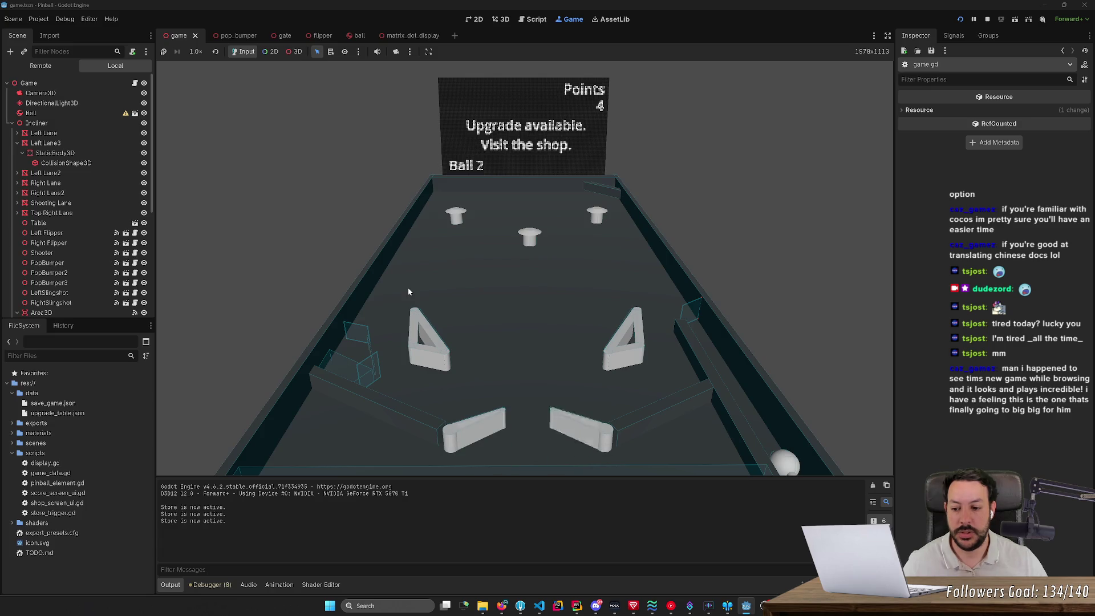
{"action": "key", "text": "Left"}
{"action": "key", "text": "Left"}
{"action": "key", "text": "Right"}
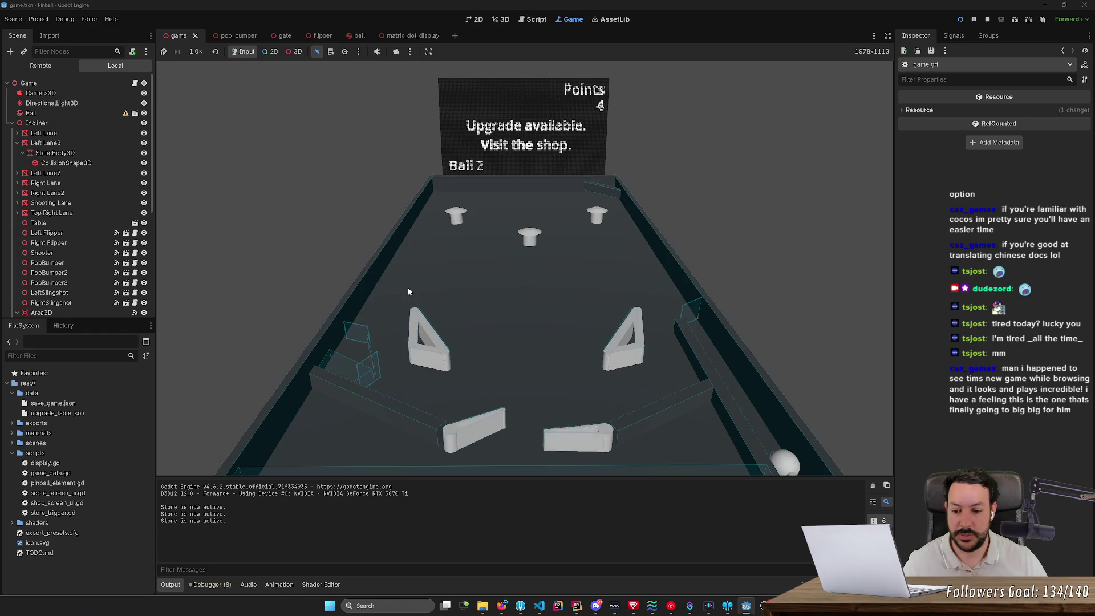
- Hold both flippers until Output reports 'Store is now active.', then launch the next ball
{"action": "key", "text": "Left"}
{"action": "key", "text": "Right"}
{"action": "key", "text": "Left"}
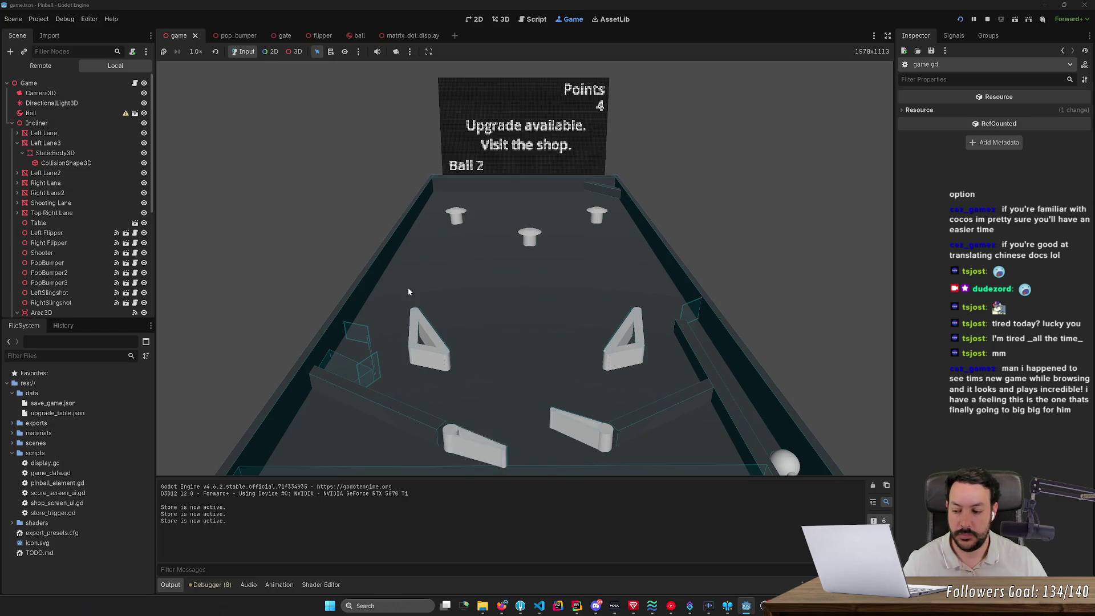
{"action": "key", "text": "Right"}
{"action": "key", "text": "Left"}
{"action": "key", "text": "Right"}
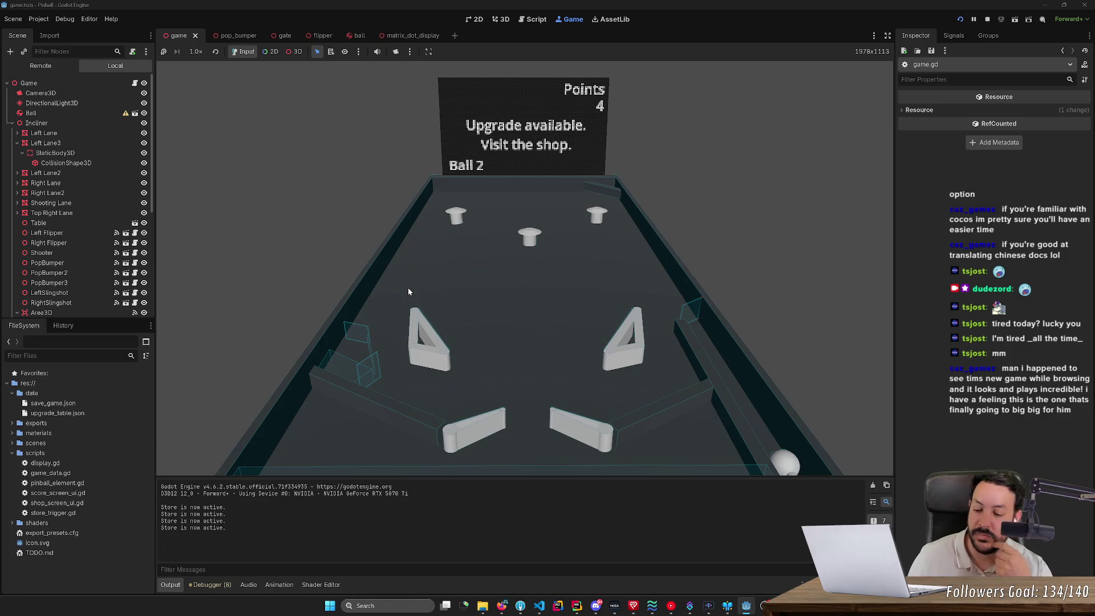
{"action": "key", "text": "Left"}
{"action": "key", "text": "Right"}
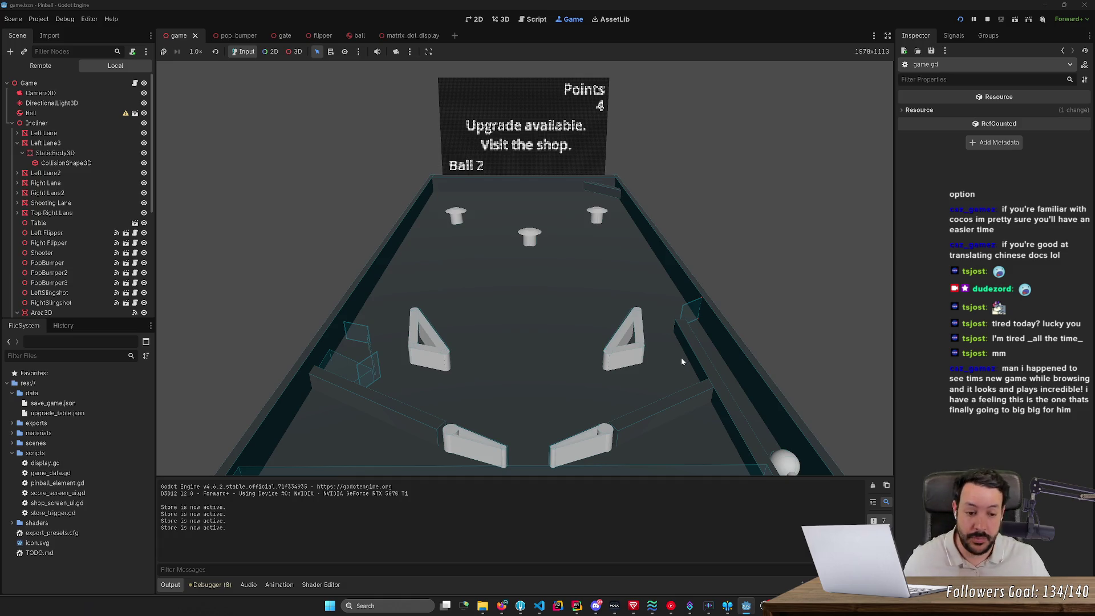
{"action": "key", "text": "space"}
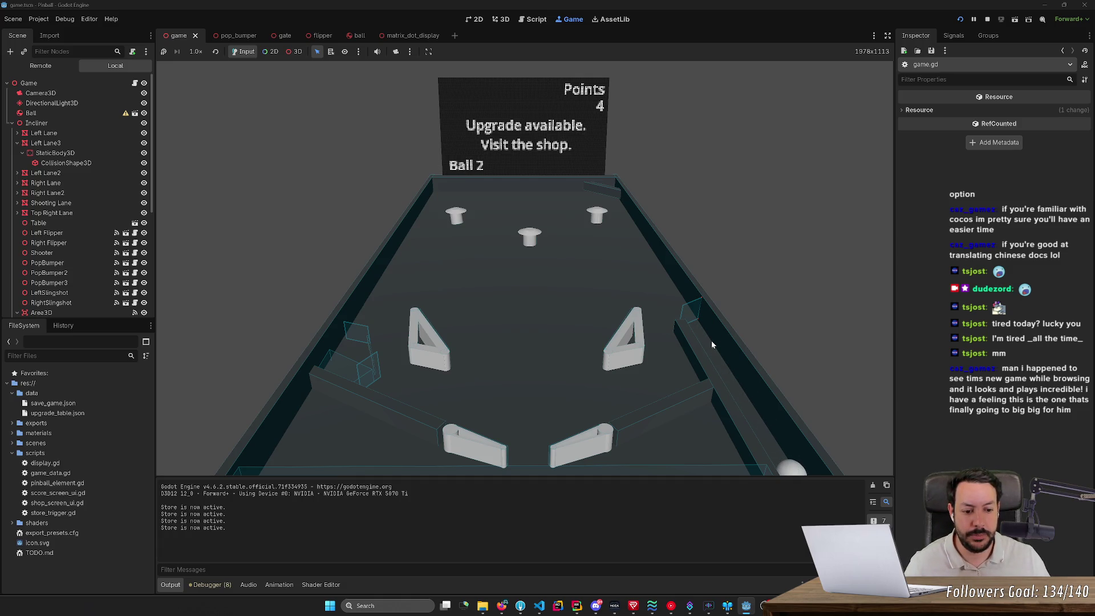
{"action": "key", "text": "Left"}
{"action": "key", "text": "Right"}
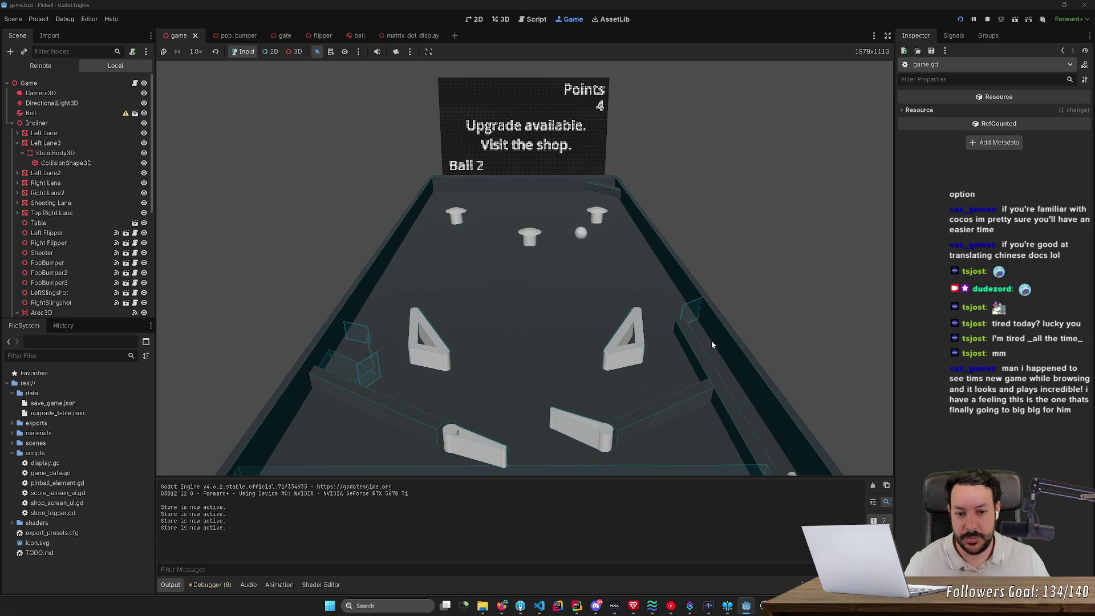